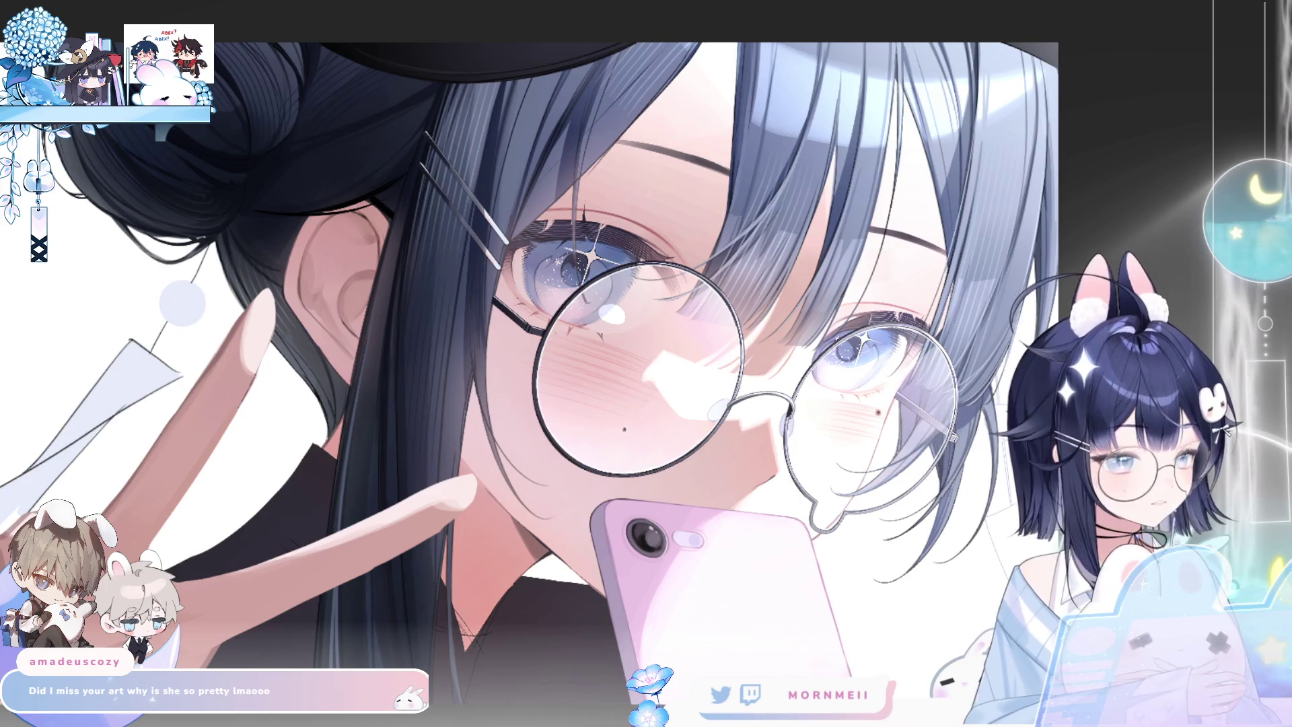
Scale the pink phone up slightly with Ctrl+T, then check it mirrored and zoomed in on the face
scroll(843, 493, up, 3)
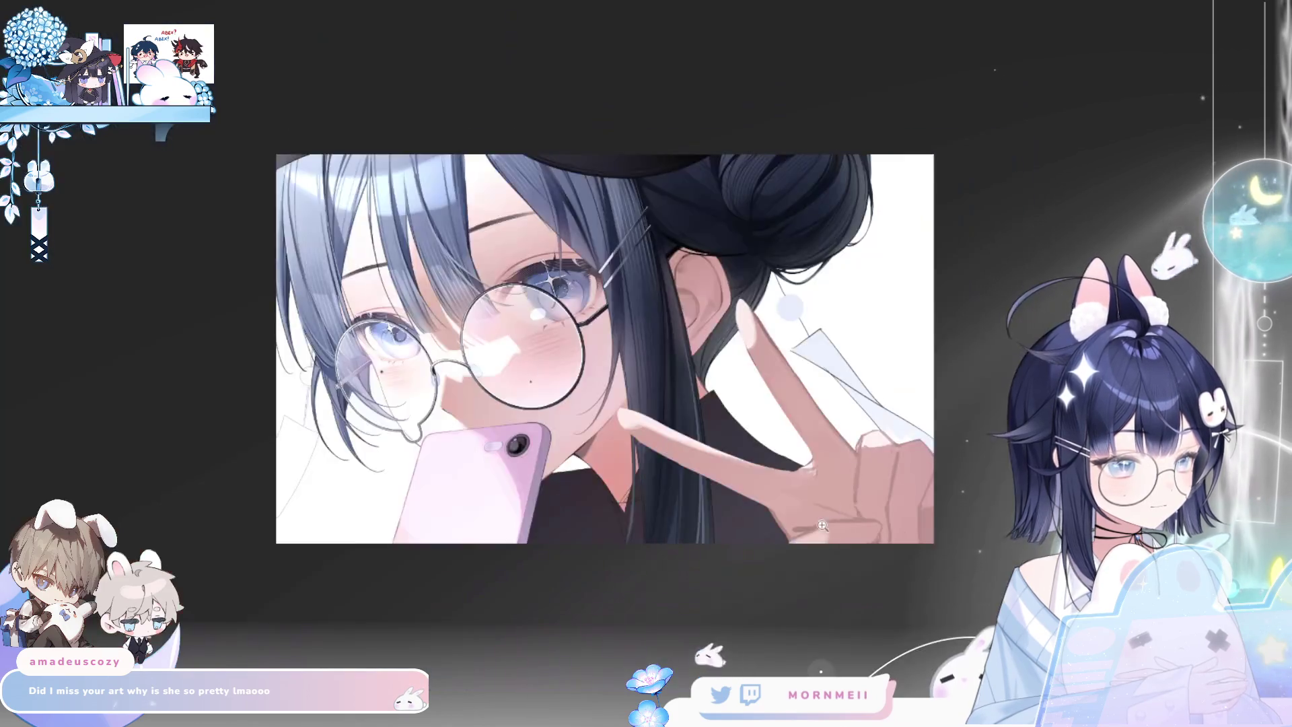
key(ctrl+t)
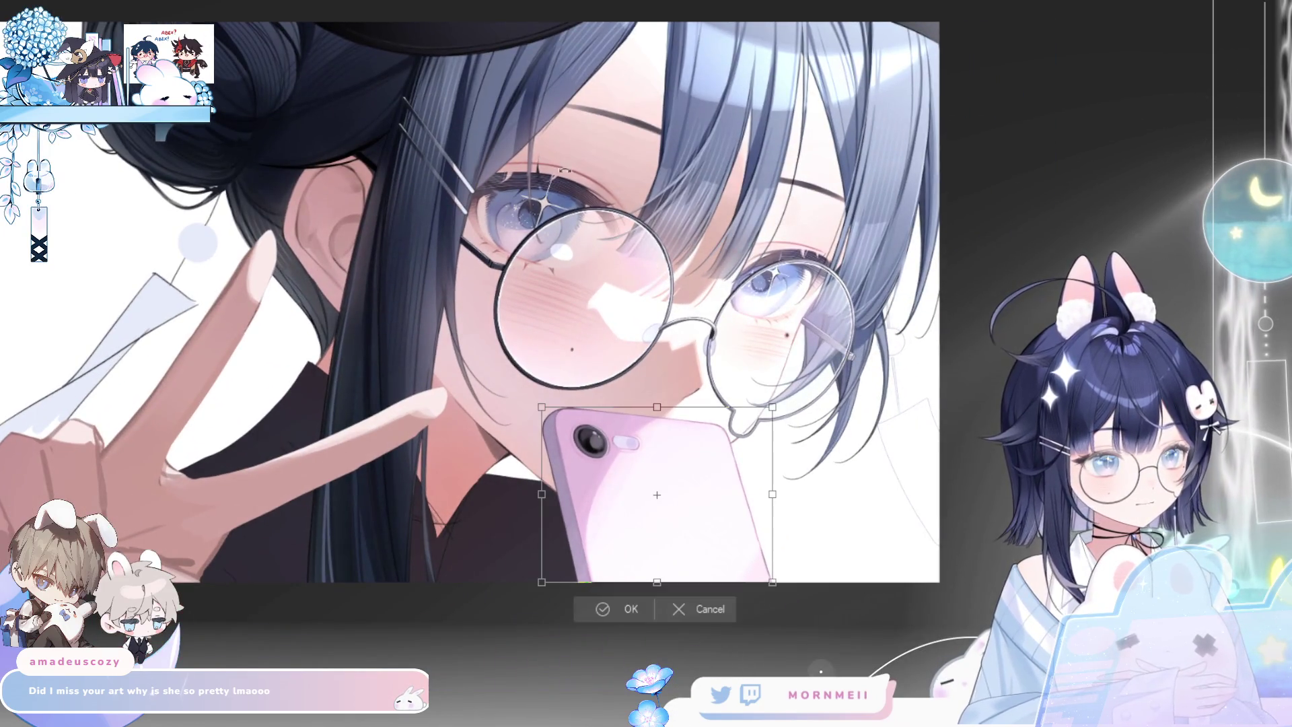
drag(772, 586, 764, 567)
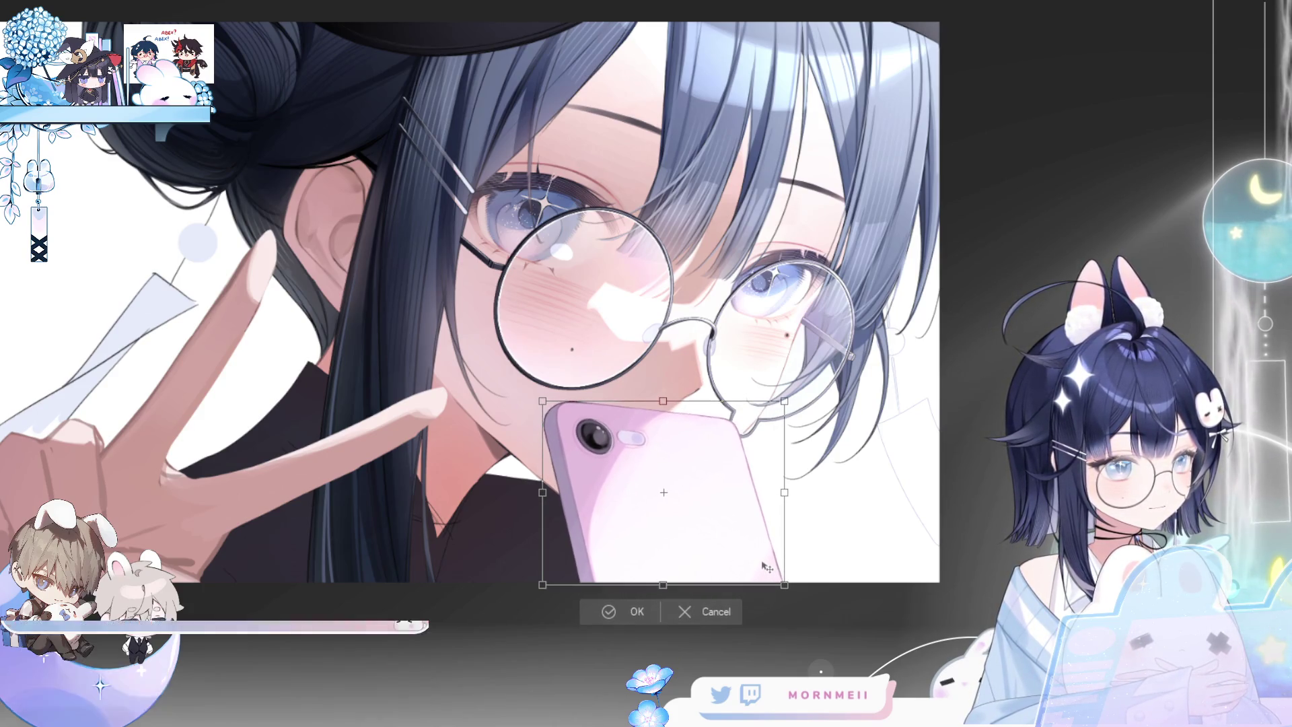
click(628, 612)
scroll(782, 496, down, 2)
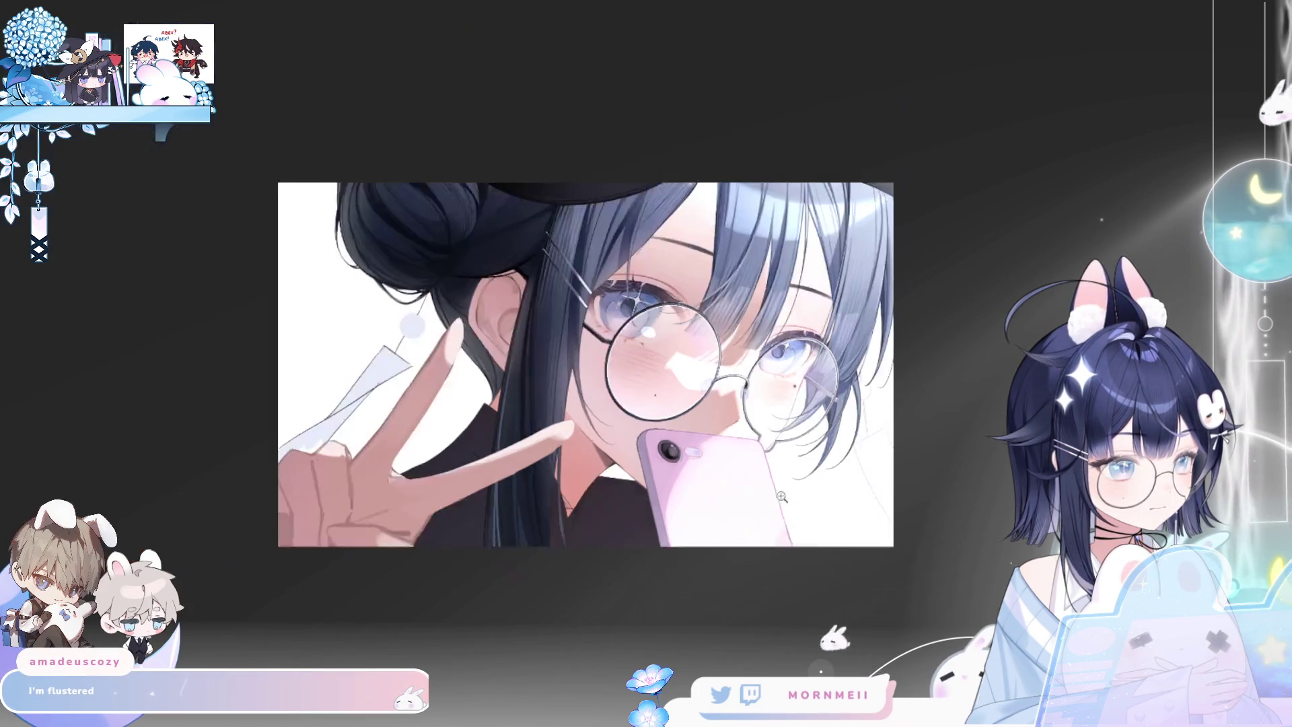
key(h)
key(h)
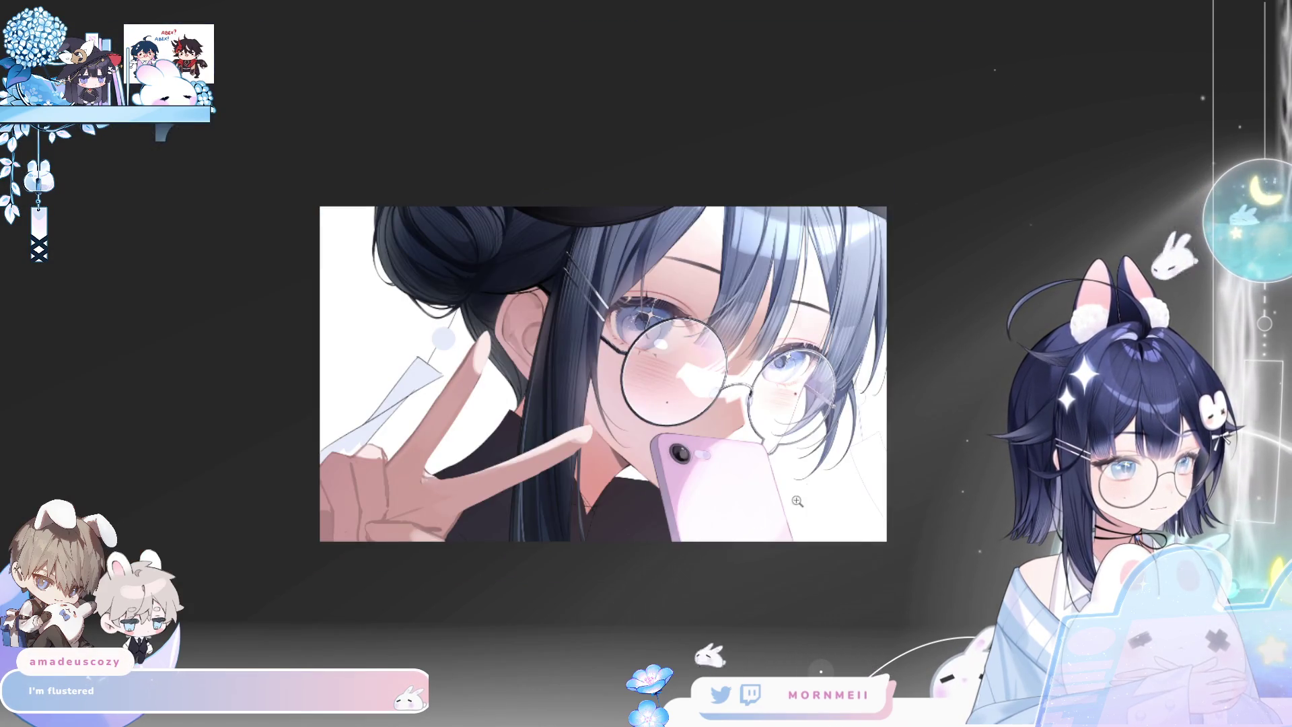
click(797, 501)
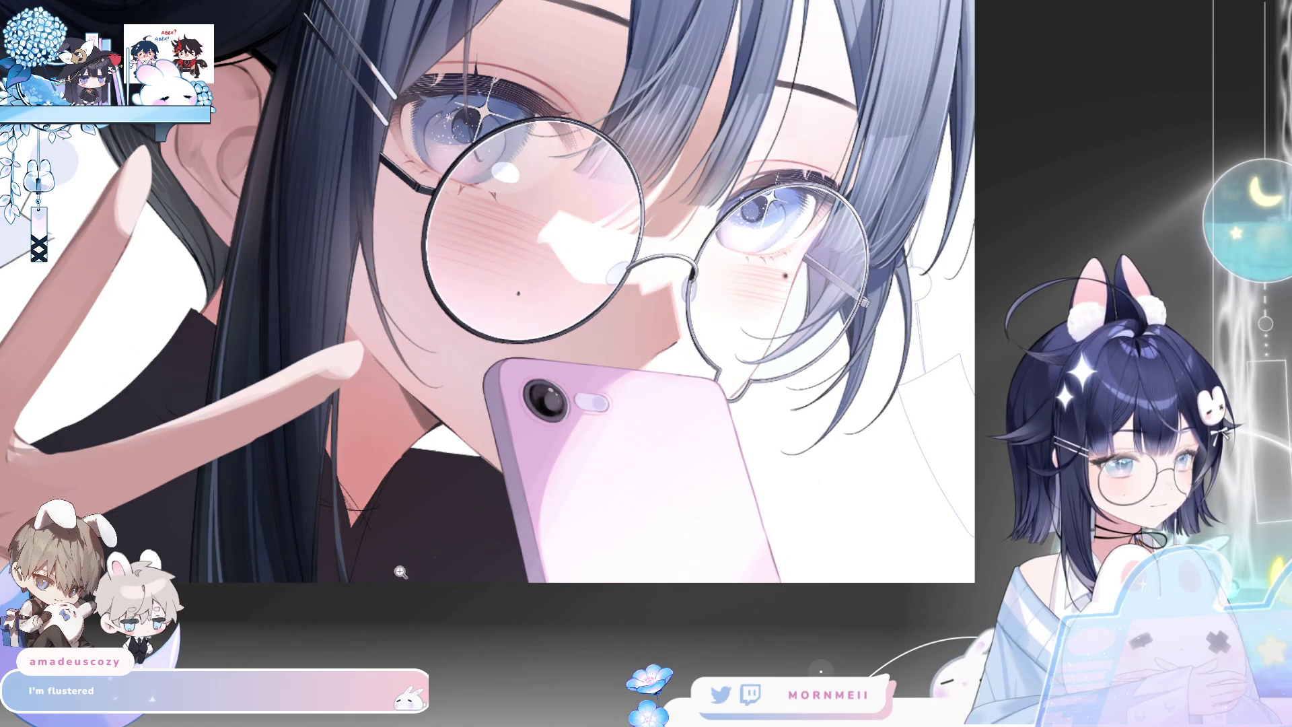
Replace an undone stroke with two pink curves along the phone's bottom edge
key(h)
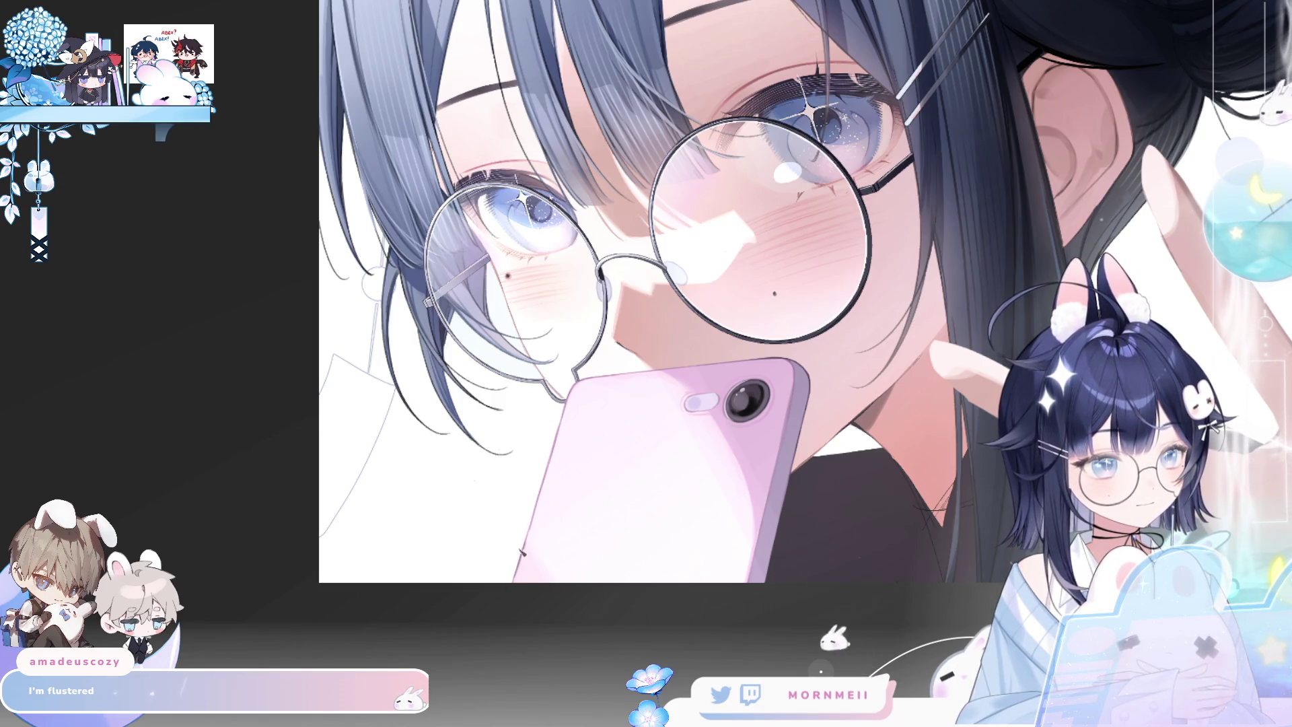
key(h)
key(h)
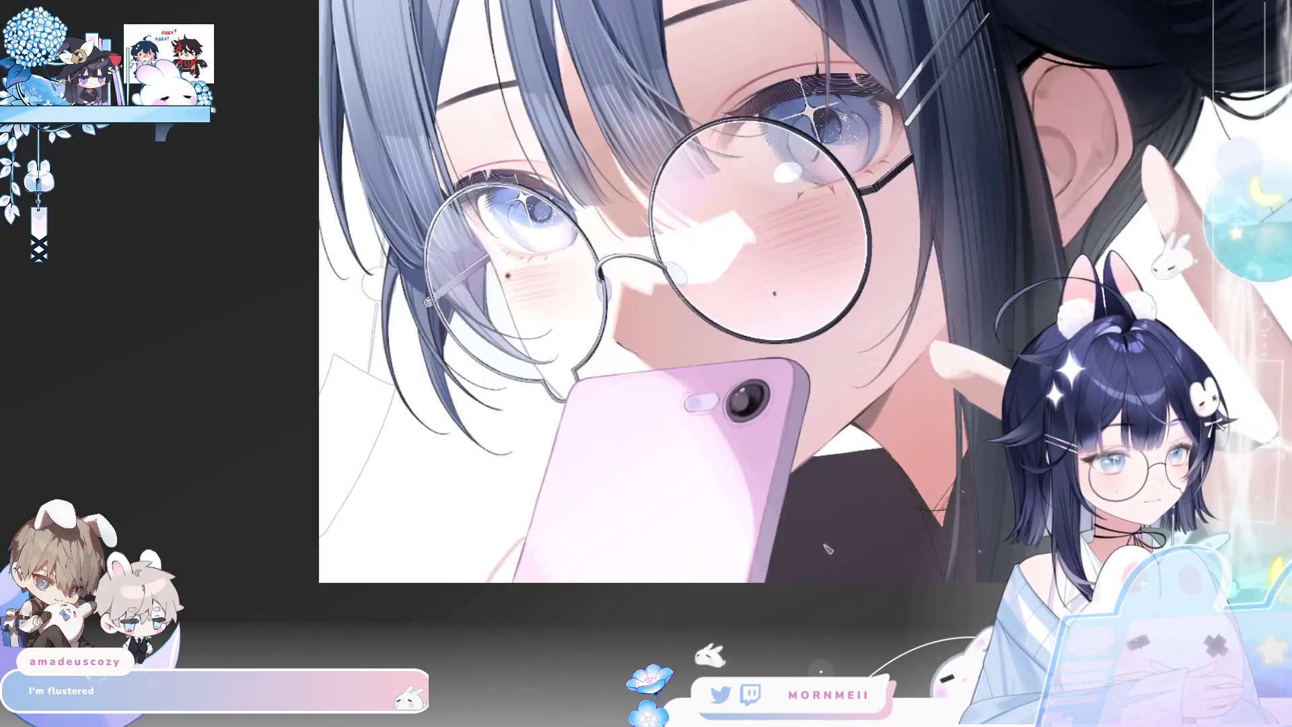
scroll(586, 464, down, 2)
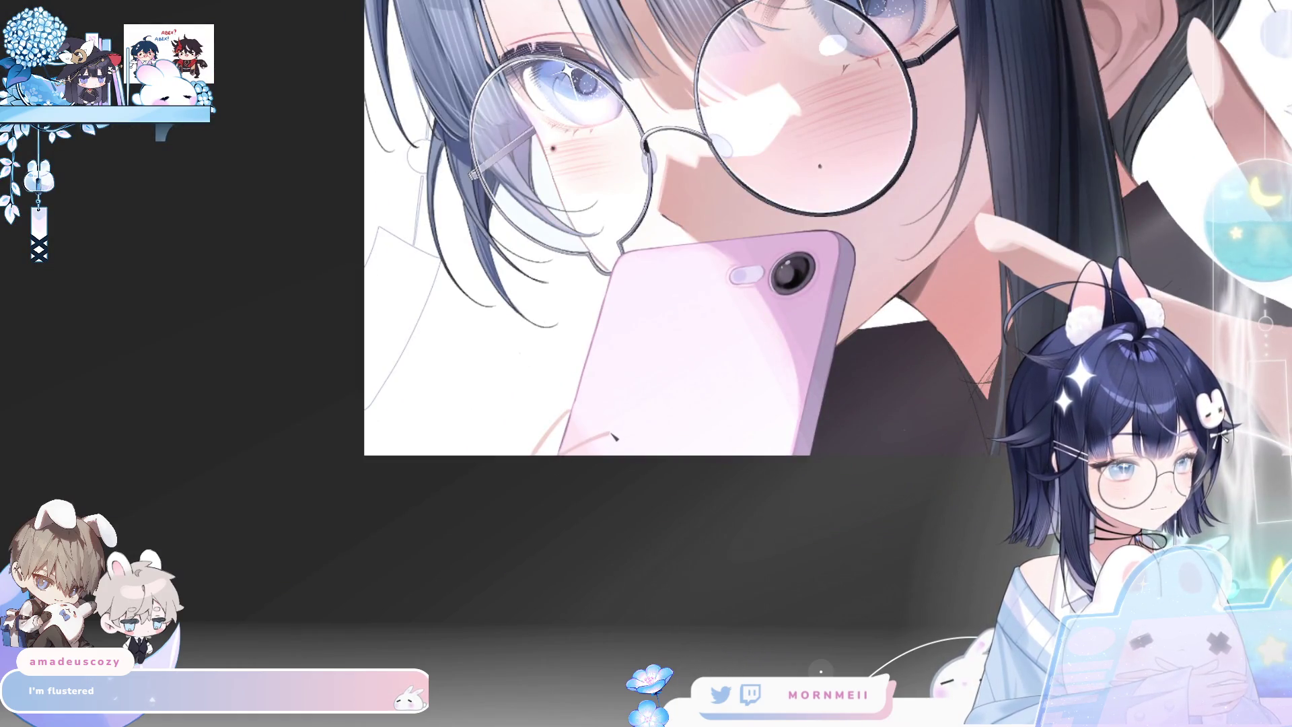
key(h)
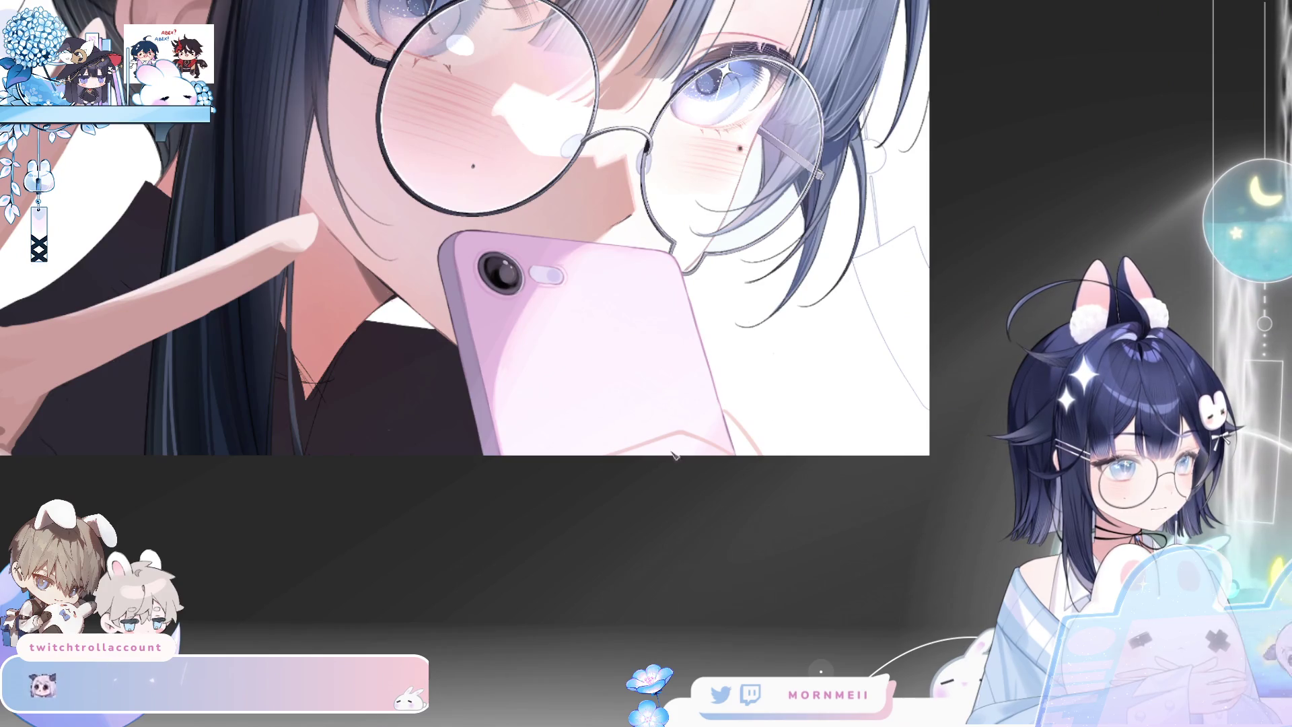
key(ctrl+z)
drag(723, 445, 591, 450)
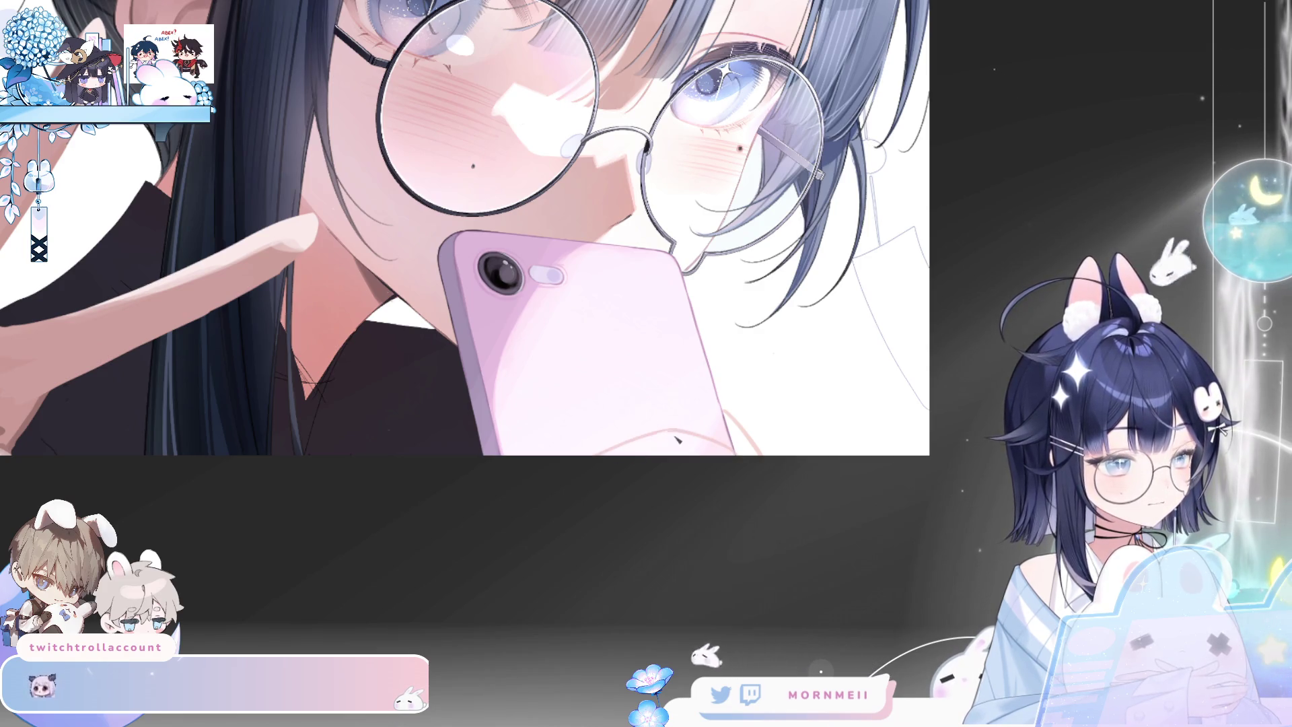
drag(739, 461, 606, 469)
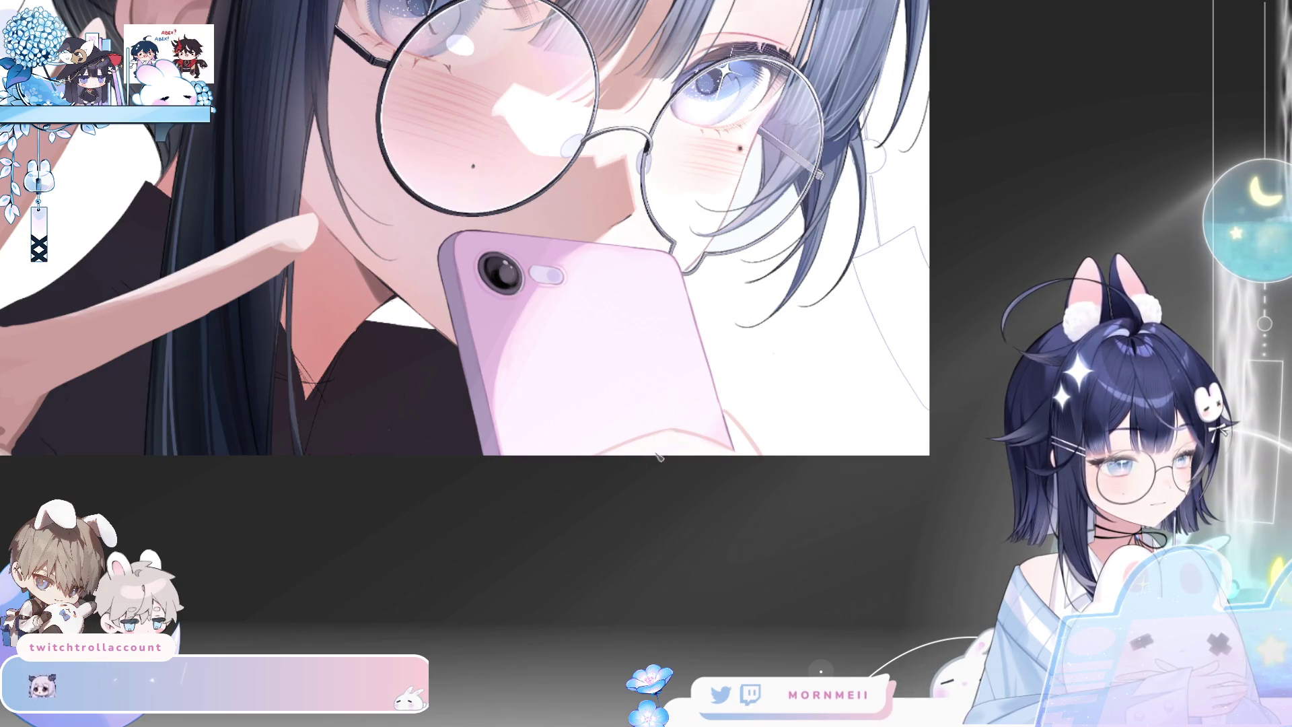
Check the new pink strokes mirrored, zooming between the whole picture and the phone
key(h)
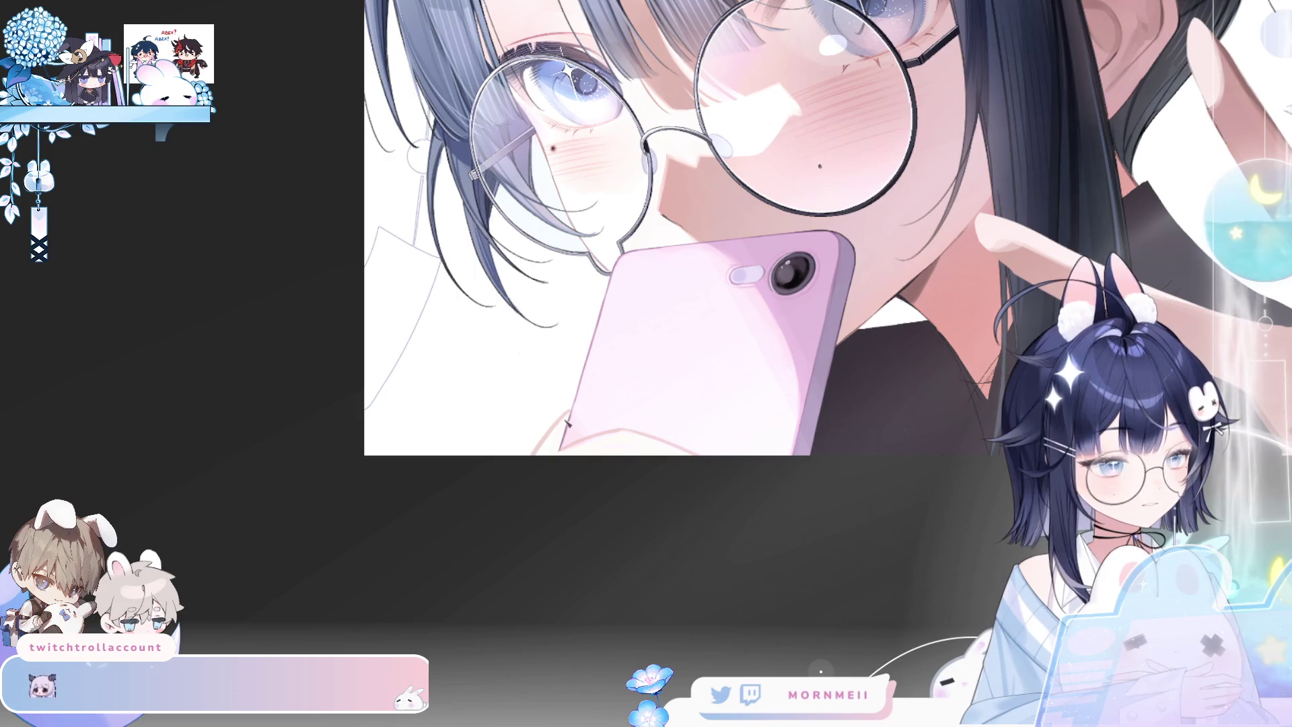
key(ctrl+0)
key(h)
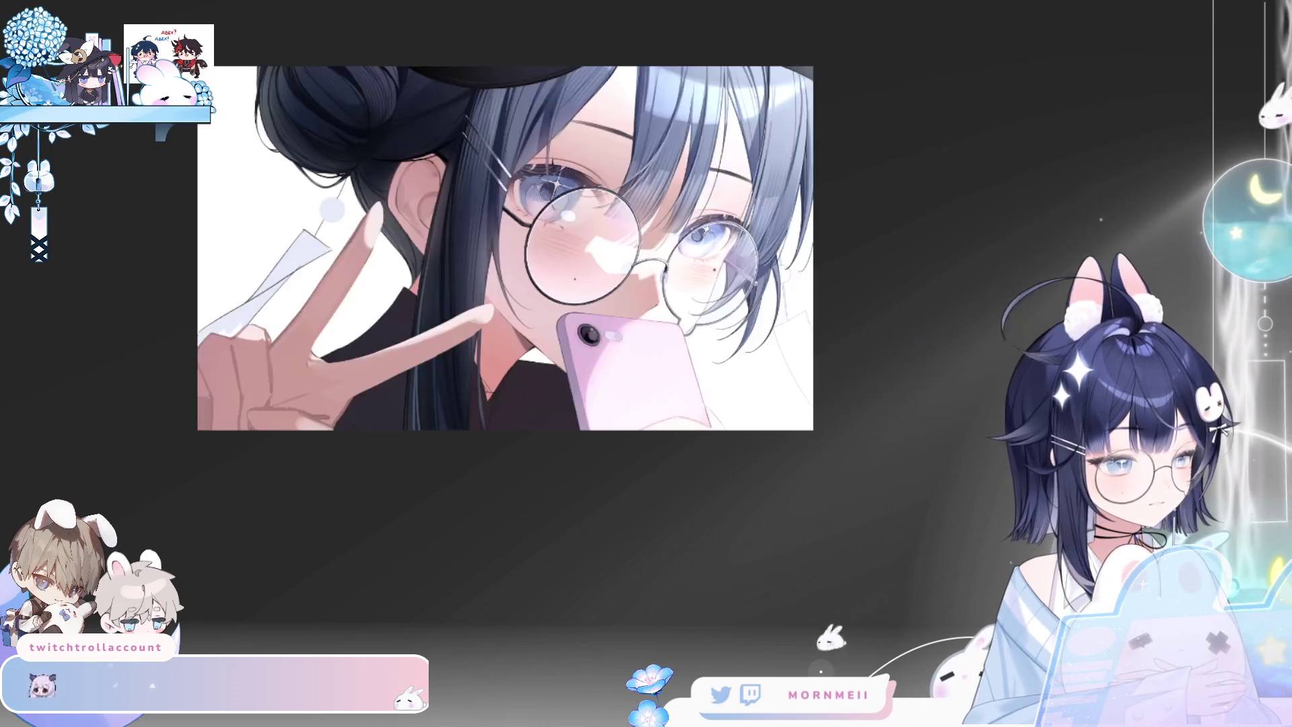
key(h)
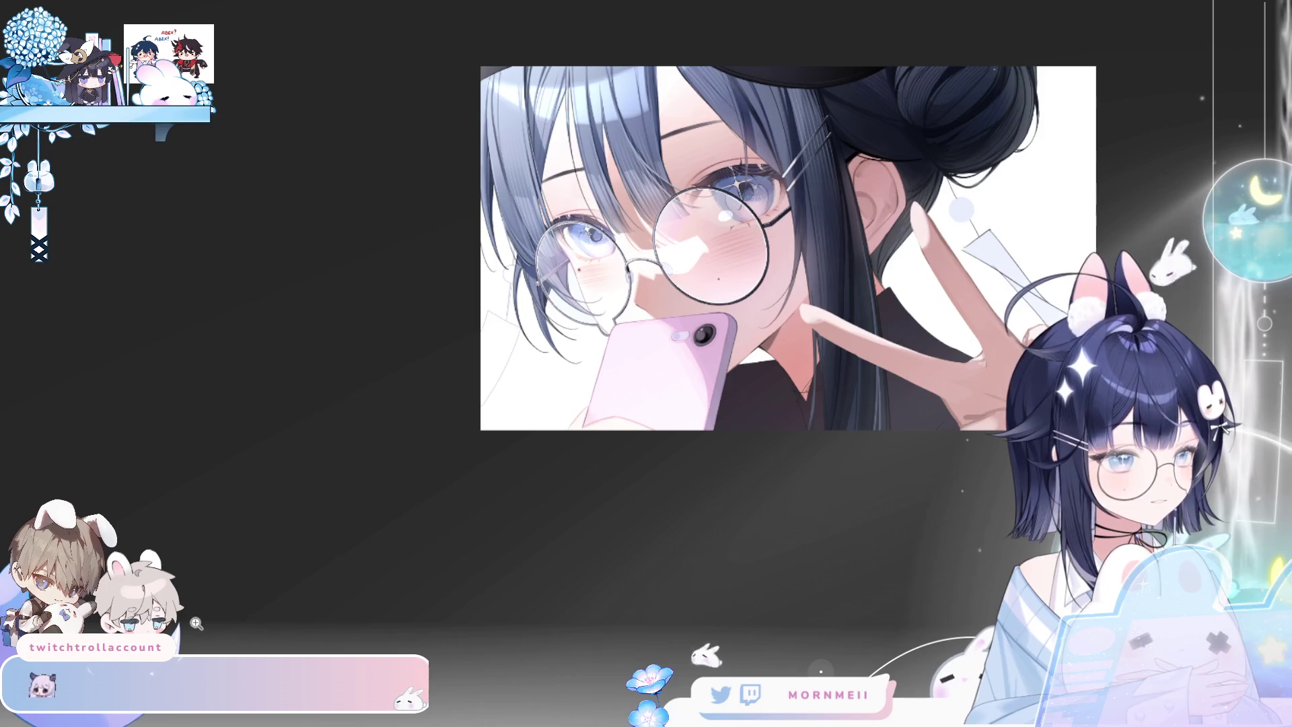
key(h)
click(722, 373)
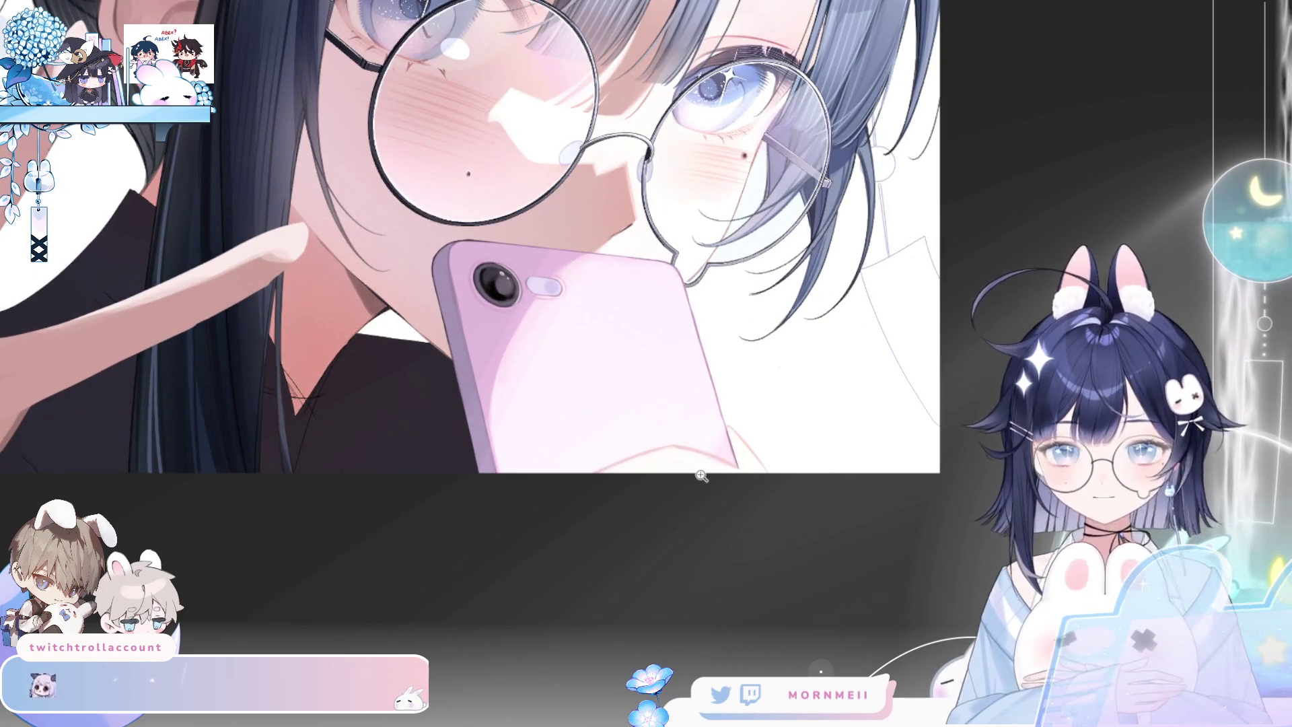
key(ctrl+0)
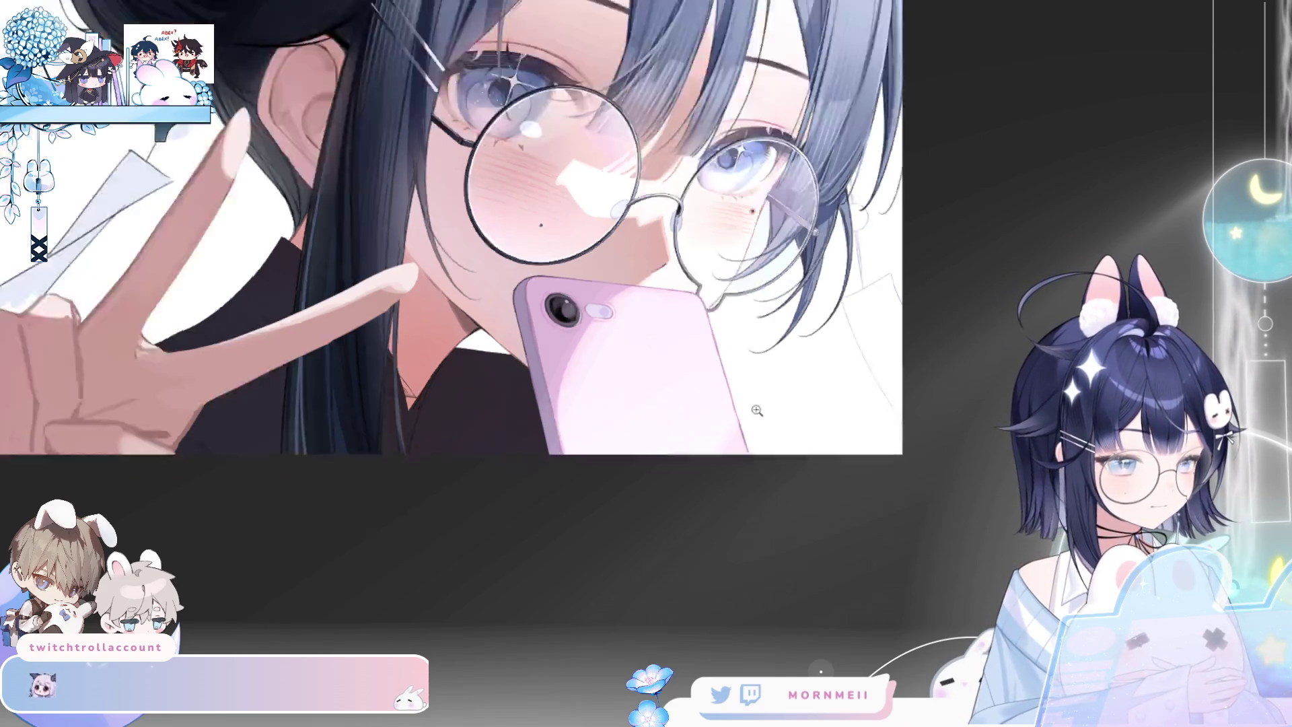
key(h)
click(635, 207)
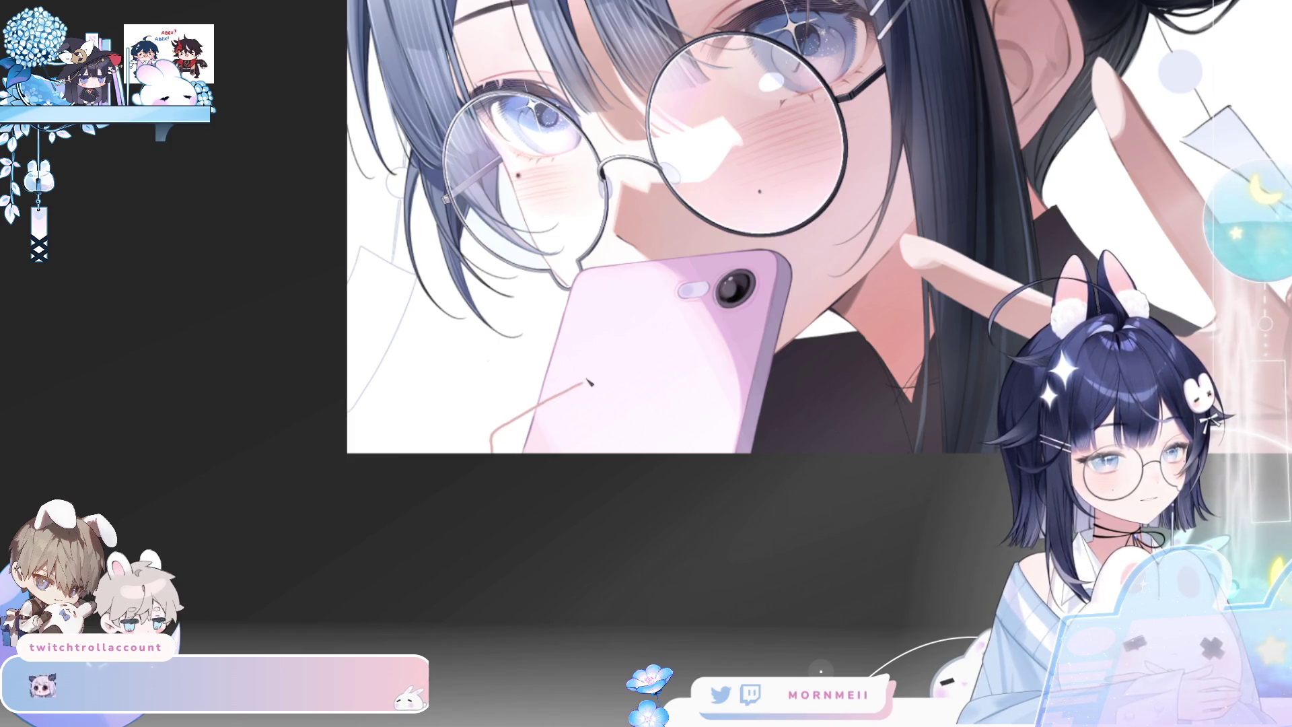
Undo a straight line and draw a pink stroke along the phone's bottom, extending it right
mouse_move(583, 383)
mouse_down()
mouse_move(721, 358)
mouse_move(566, 447)
mouse_up()
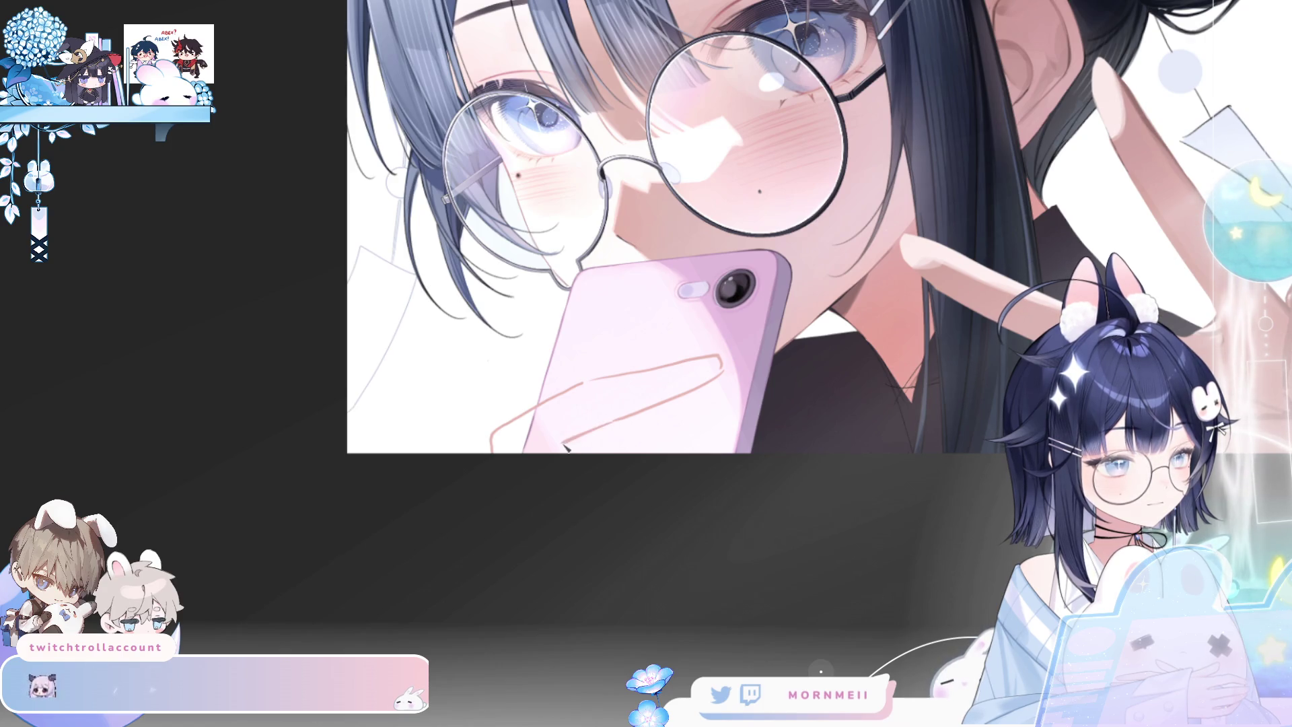
key(ctrl+z)
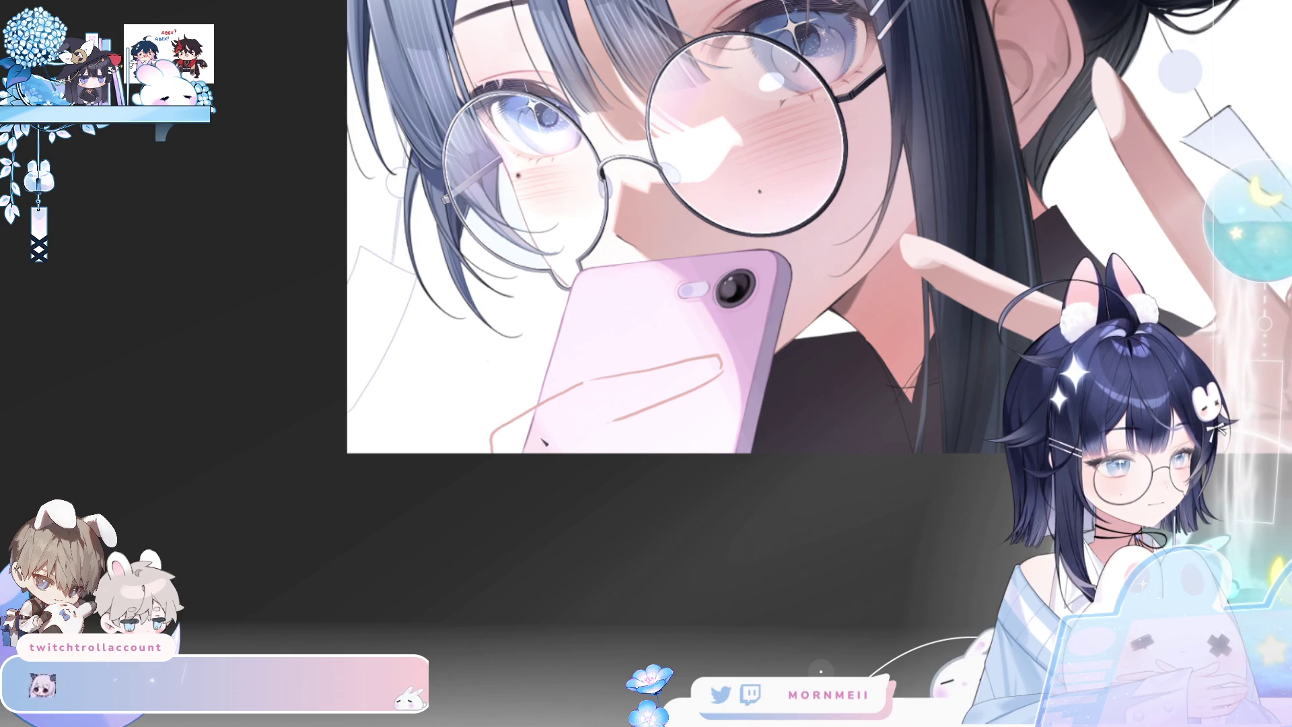
key(ctrl+0)
key(h)
key(h)
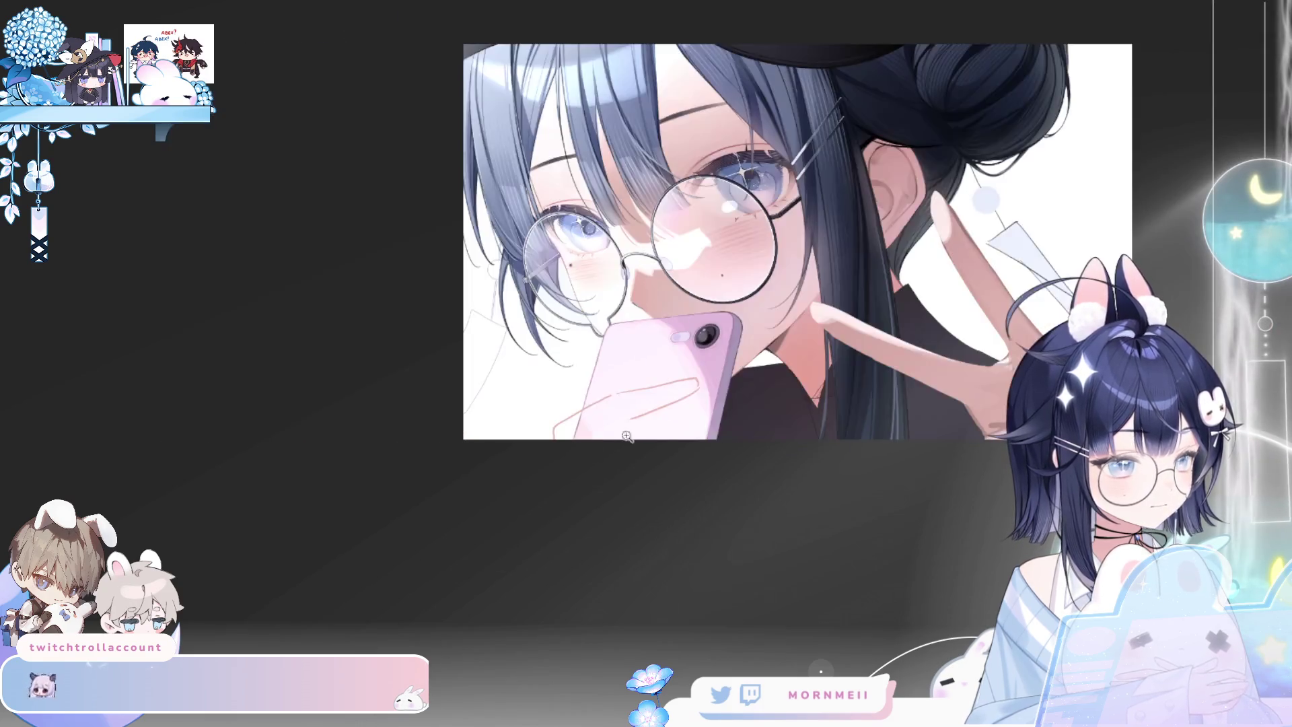
scroll(590, 435, up, 3)
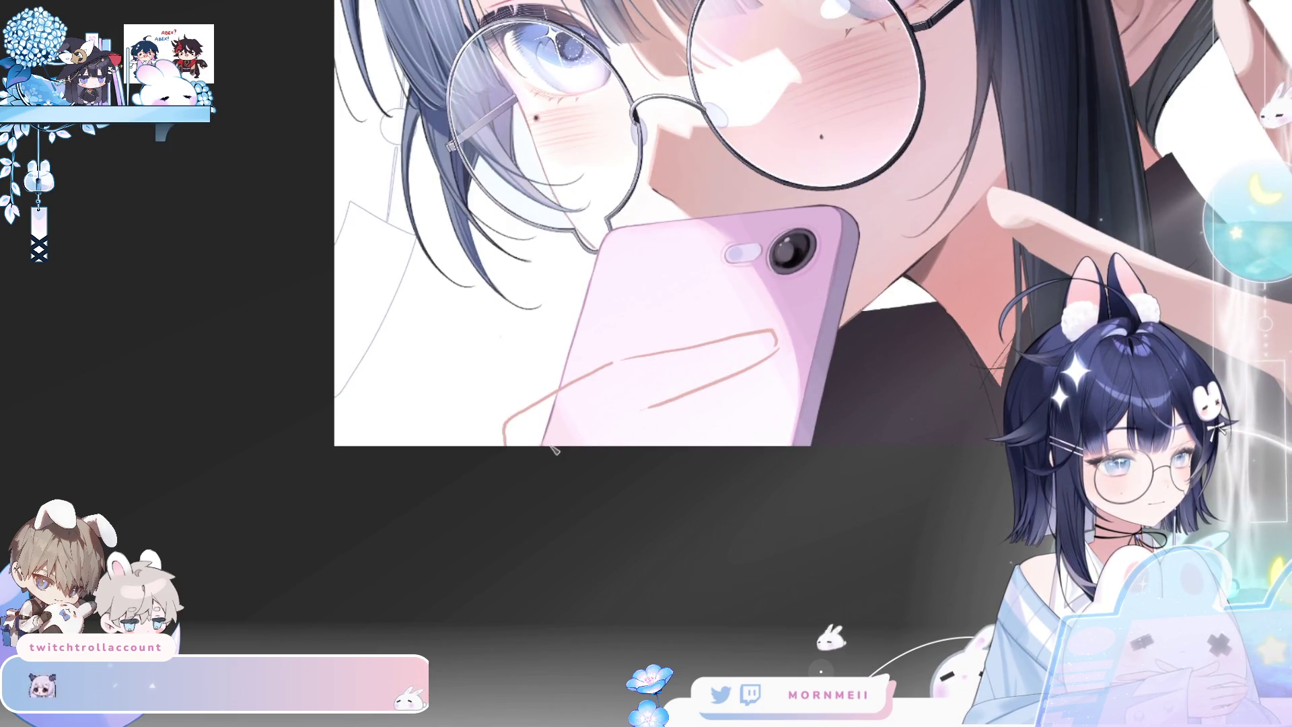
drag(706, 442, 708, 443)
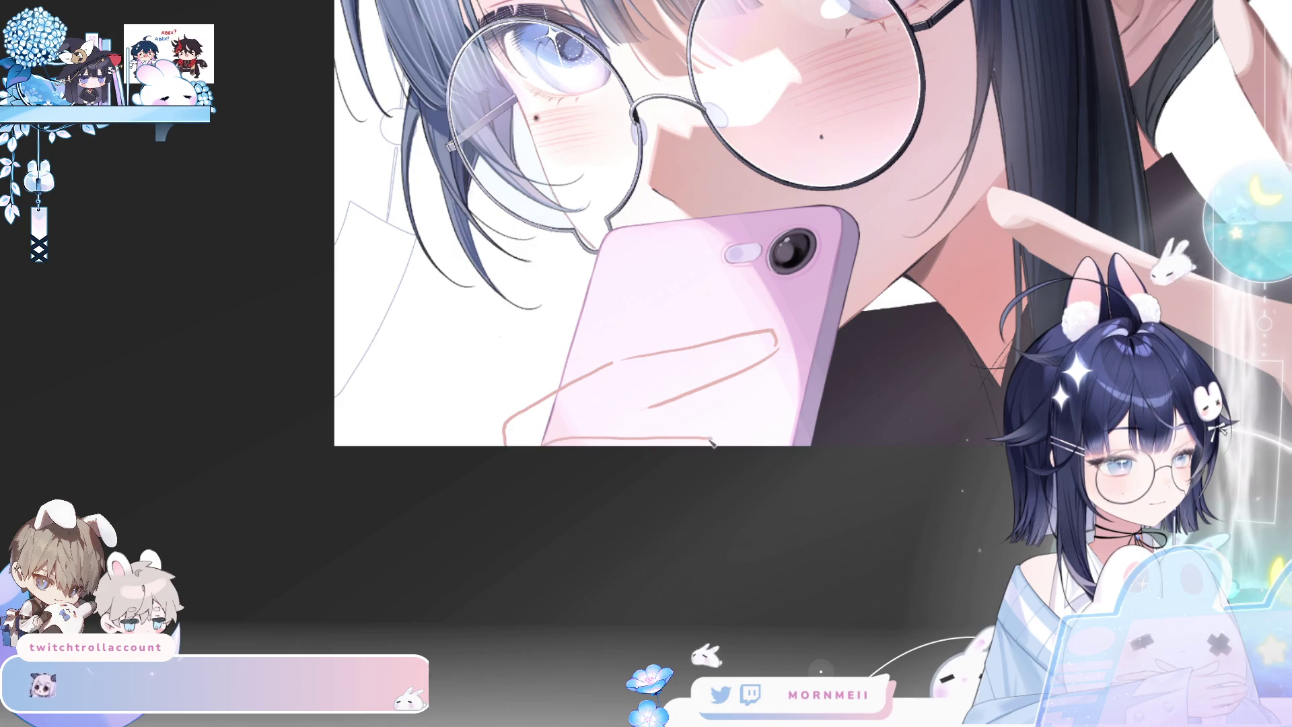
drag(712, 443, 765, 453)
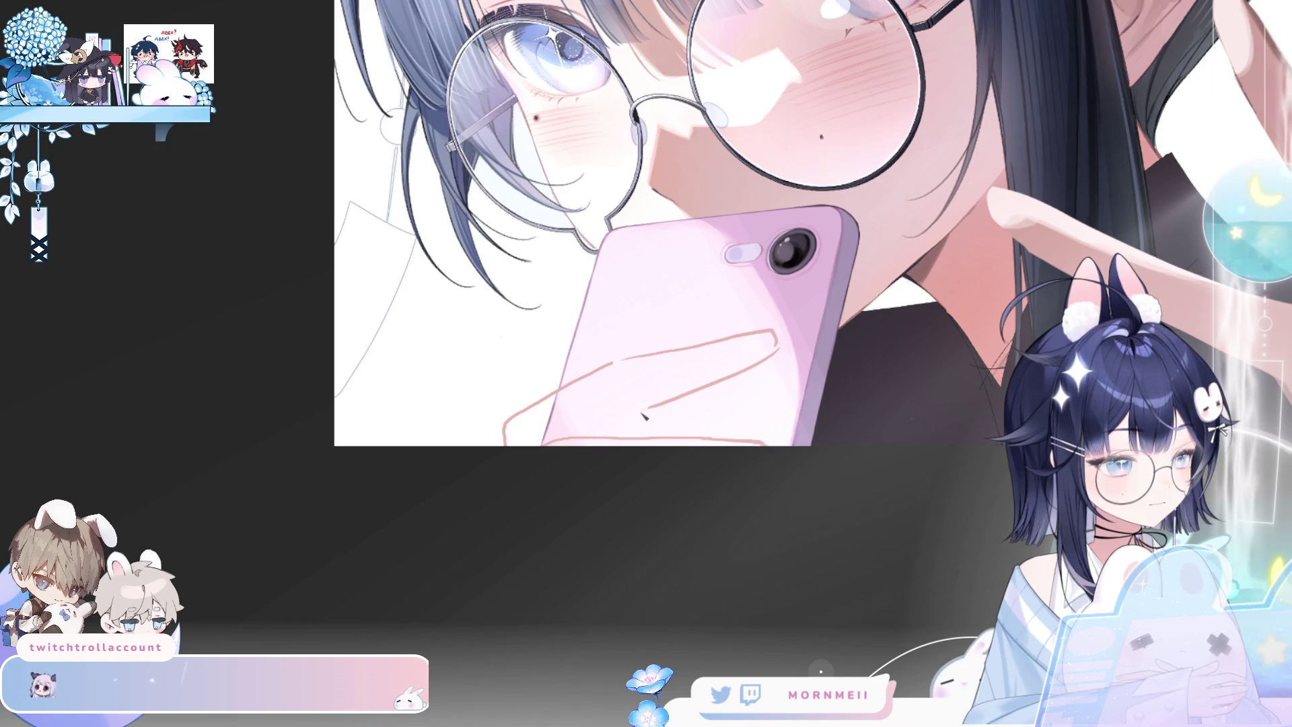
Undo the last two pink strokes, restore one, and review the sketch mirrored
drag(676, 409, 381, 619)
key(m)
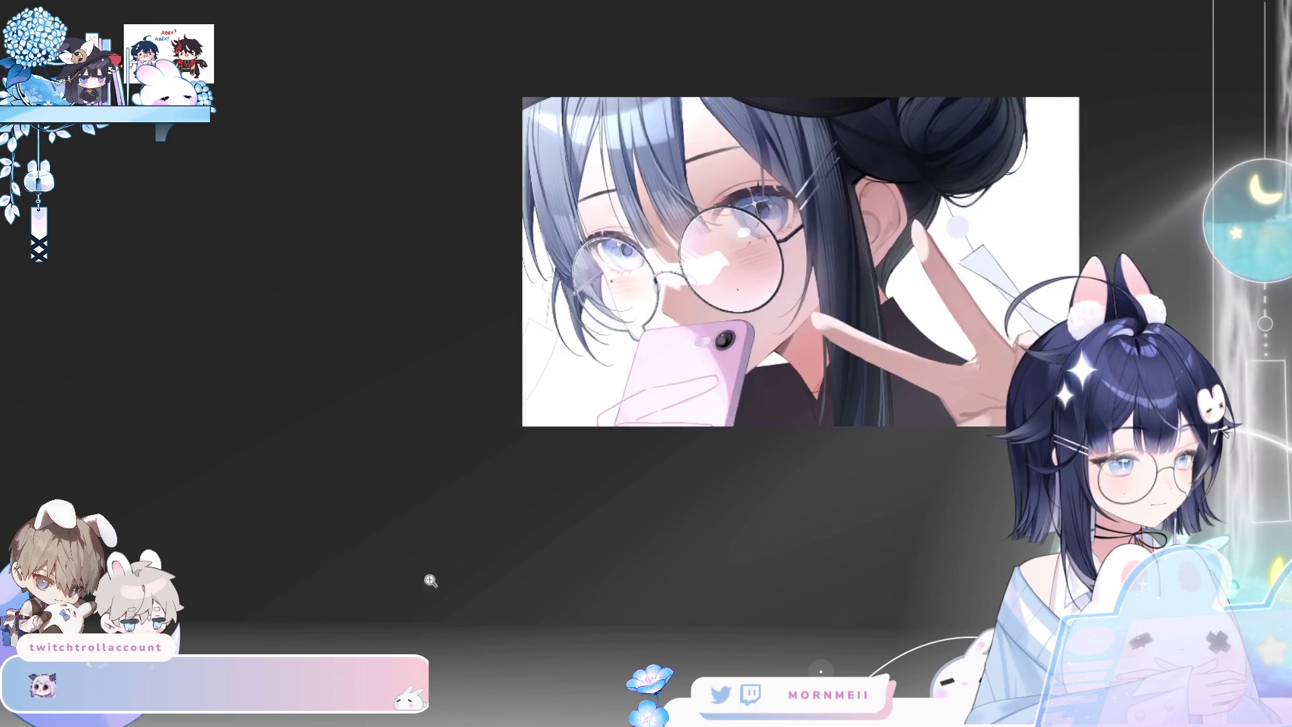
key(ctrl+plus)
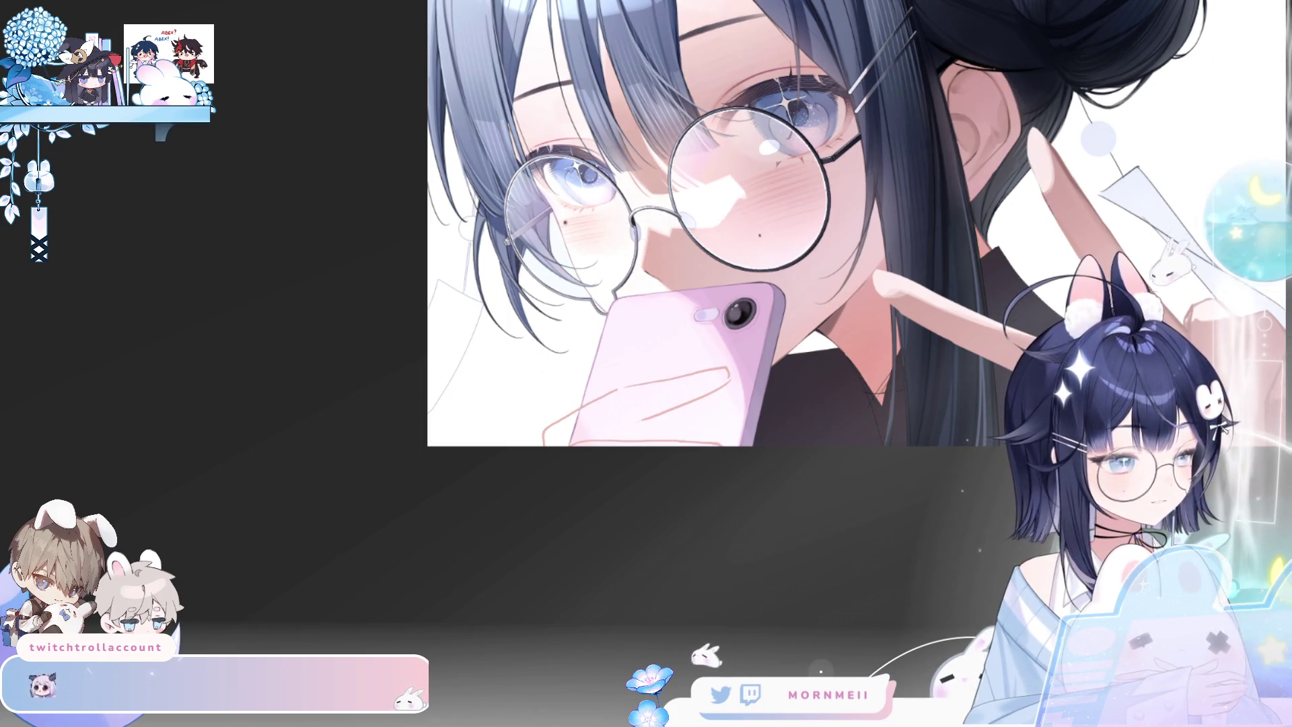
key(ctrl+z)
key(ctrl+z)
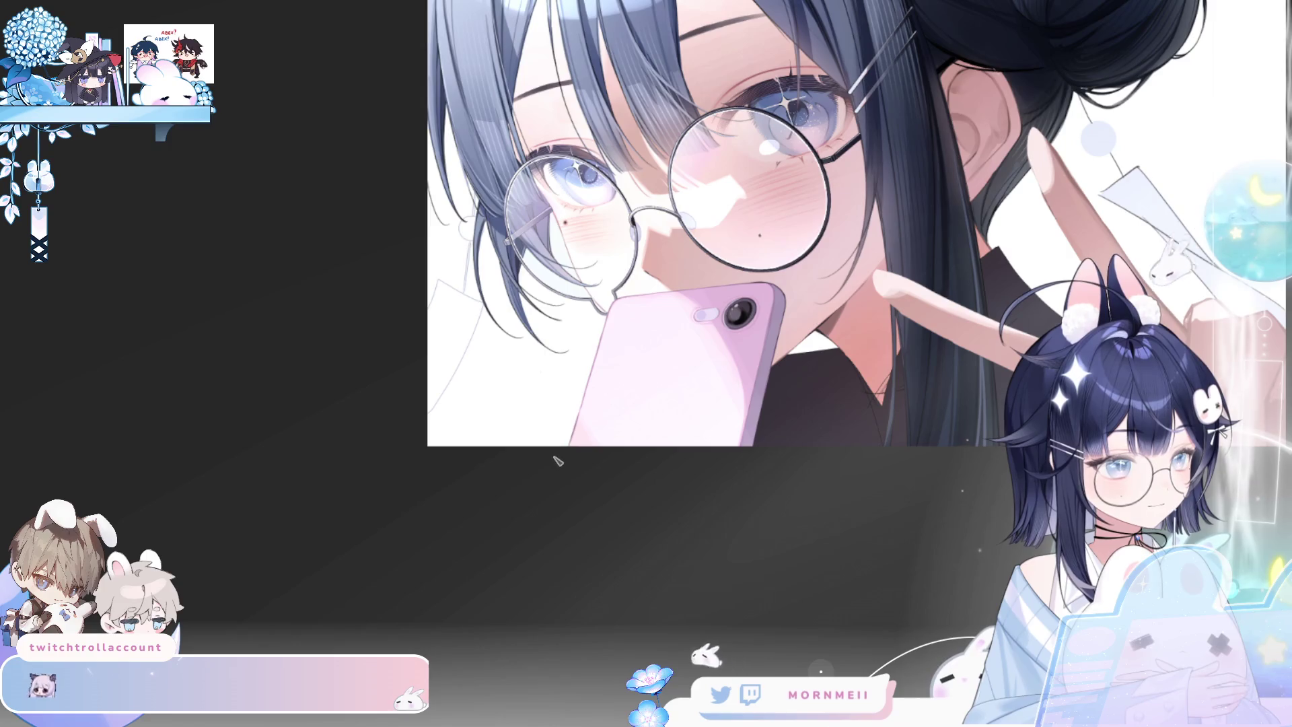
key(ctrl+y)
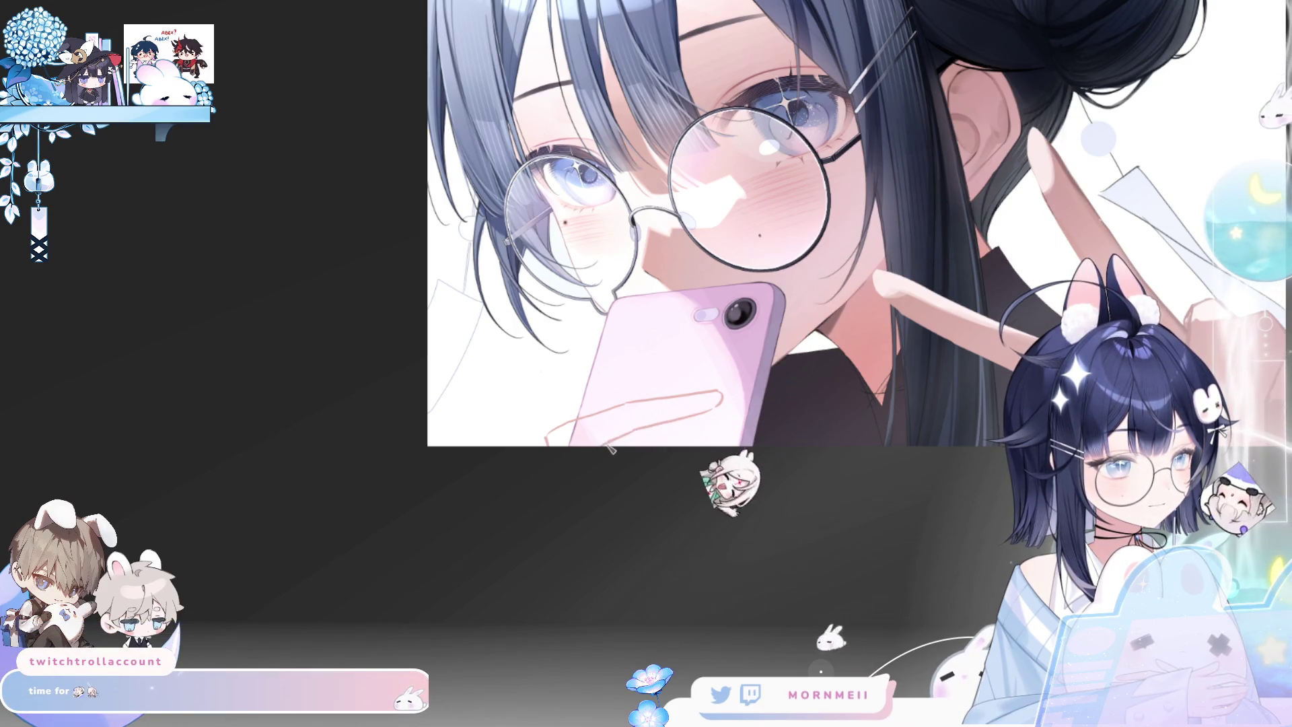
key(m)
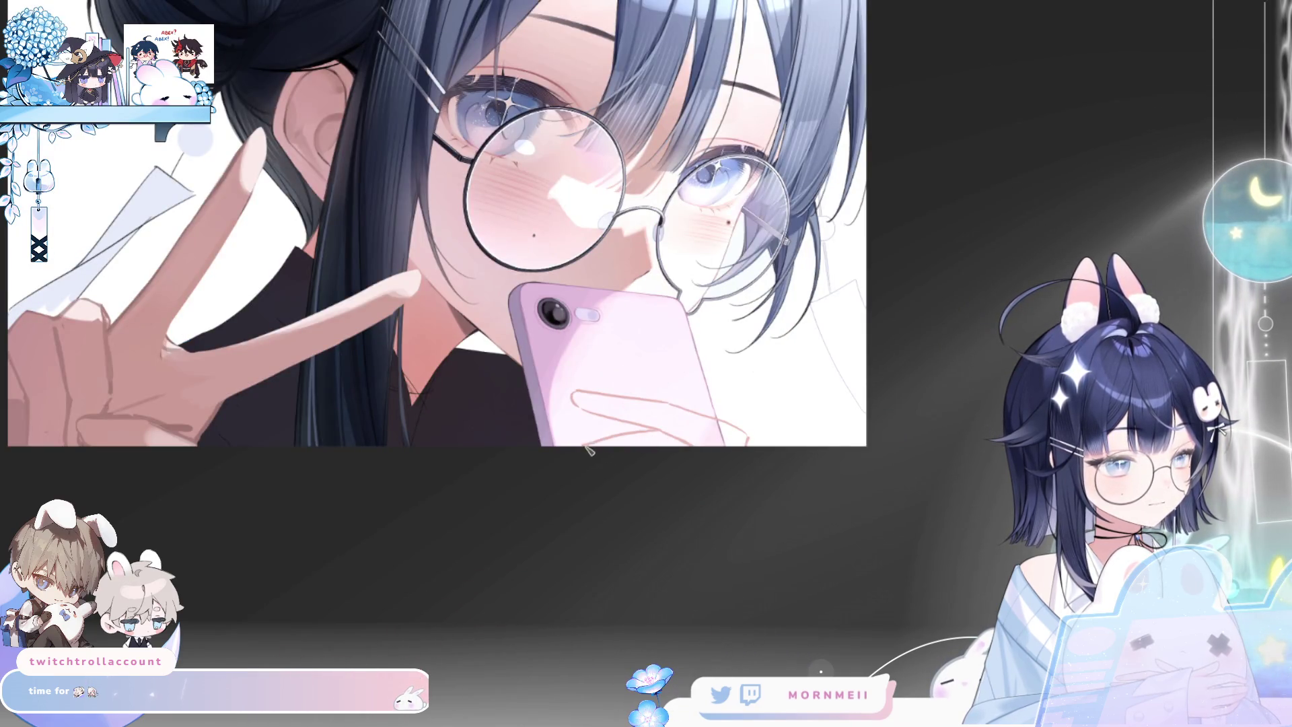
key(m)
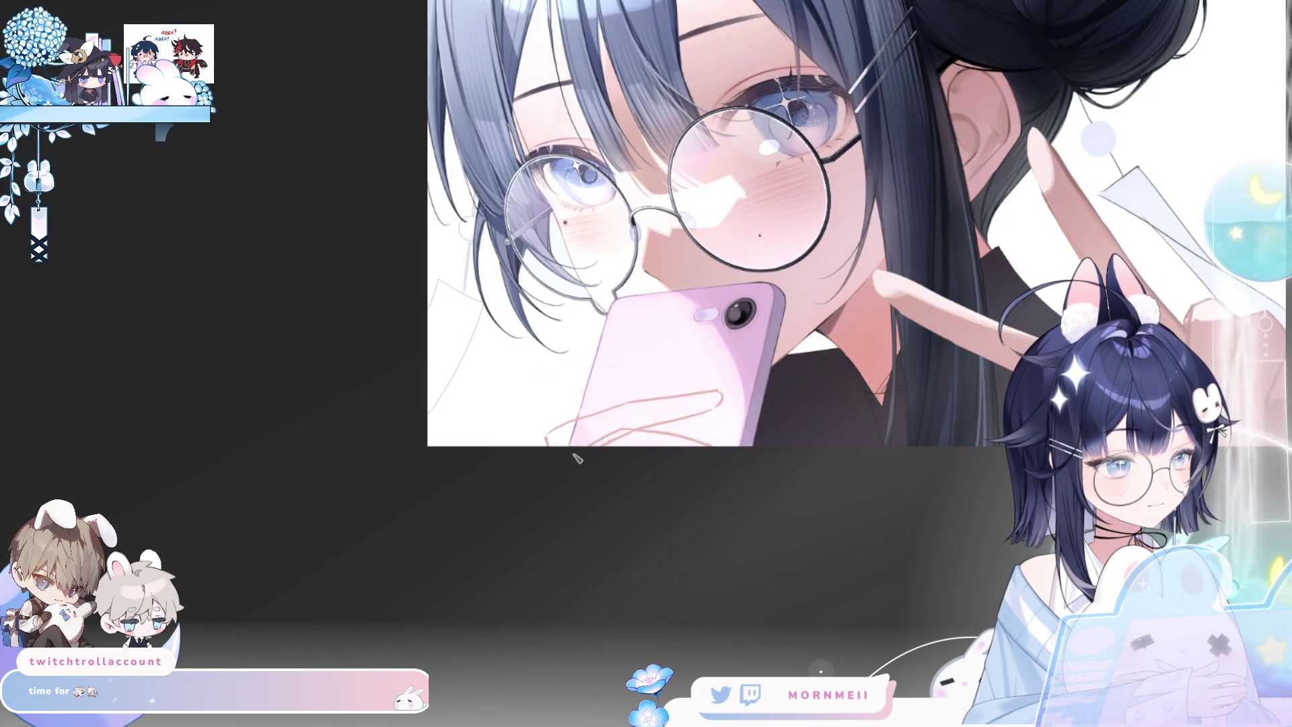
key(m)
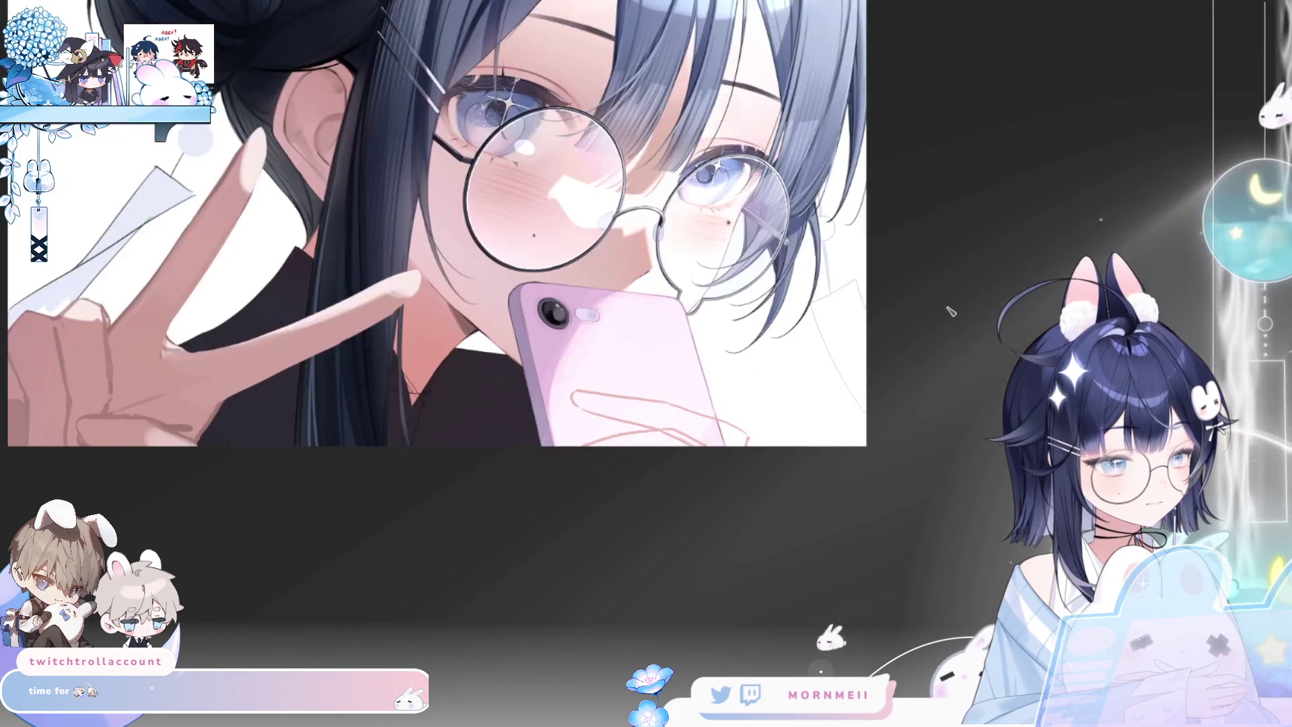
key(m)
scroll(557, 430, down, 3)
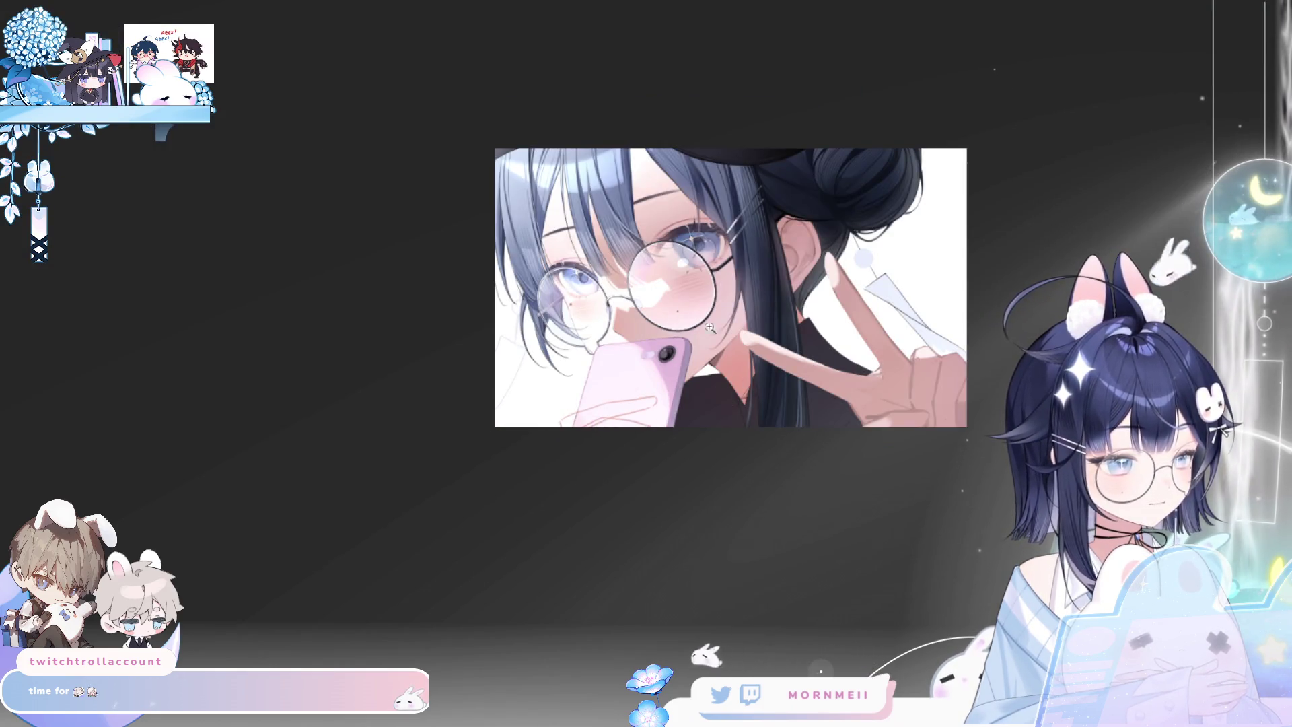
scroll(868, 388, up, 3)
Rotate the finger sketch near the phone counter-clockwise and check it mirrored
key(ctrl+t)
mouse_move(452, 475)
mouse_down()
mouse_move(459, 445)
mouse_move(394, 455)
mouse_up()
click(289, 506)
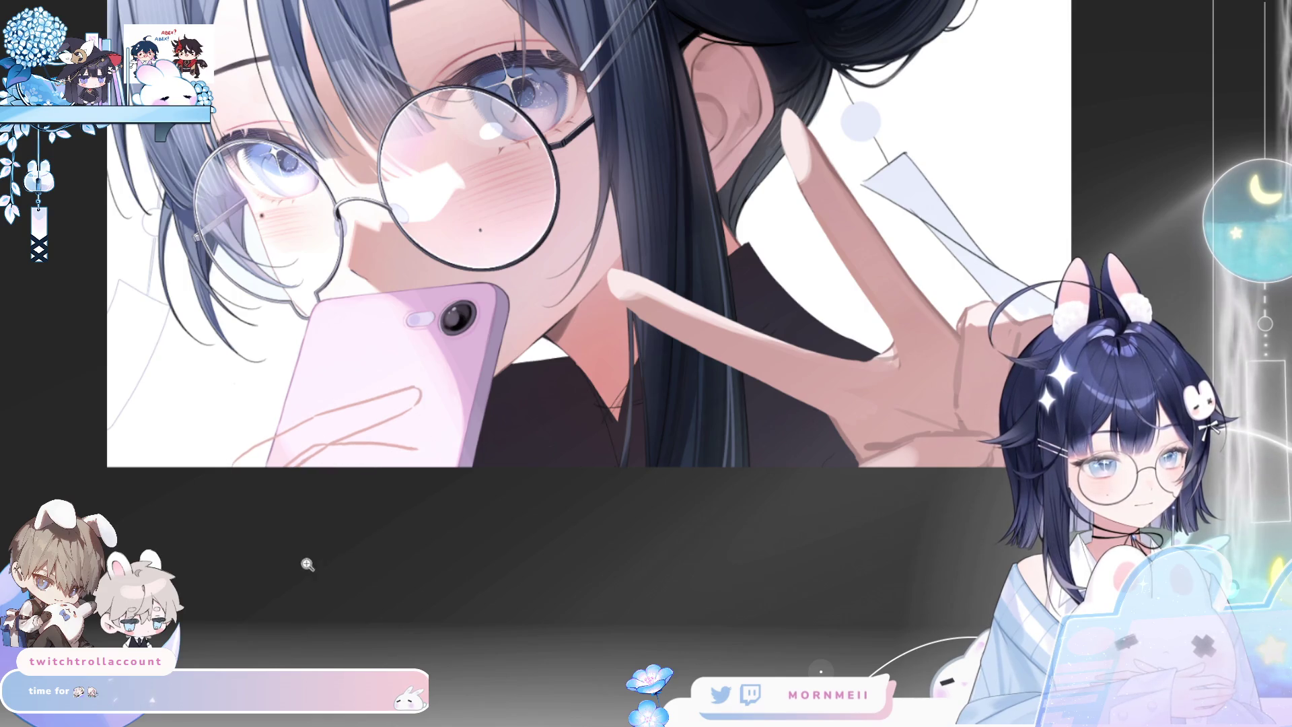
scroll(438, 448, up, 1)
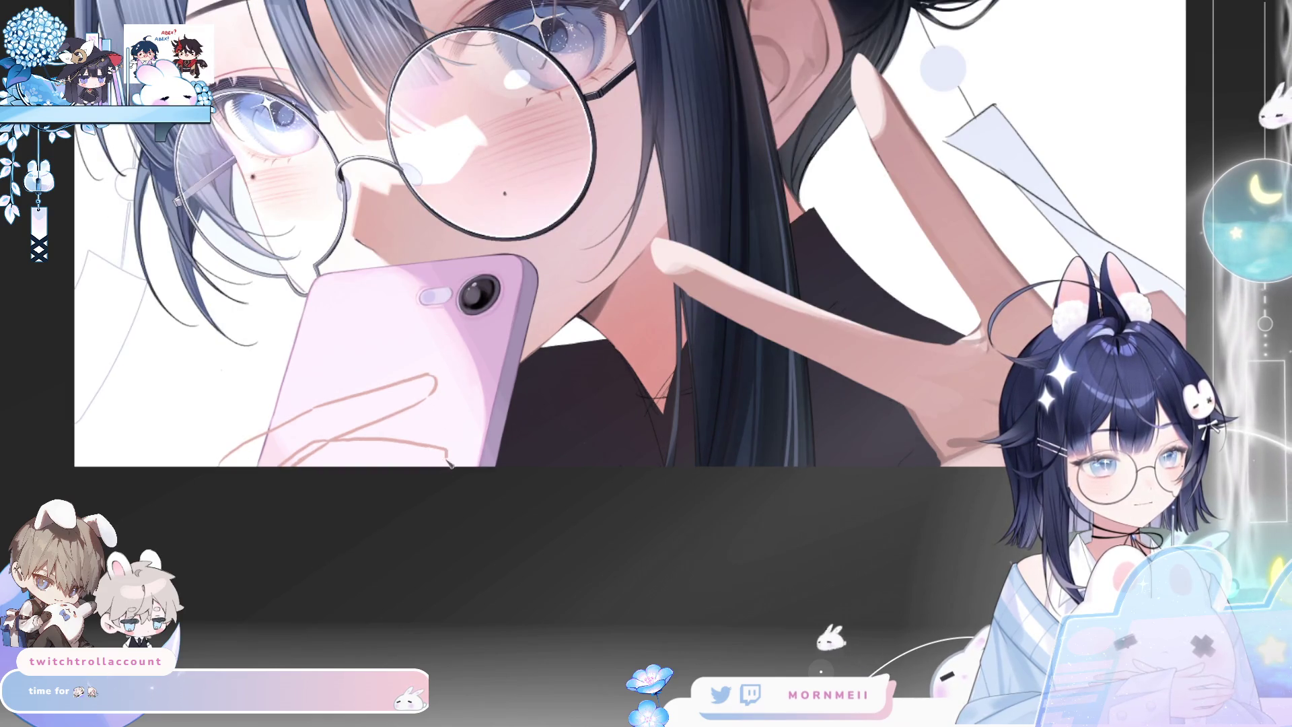
scroll(427, 450, down, 3)
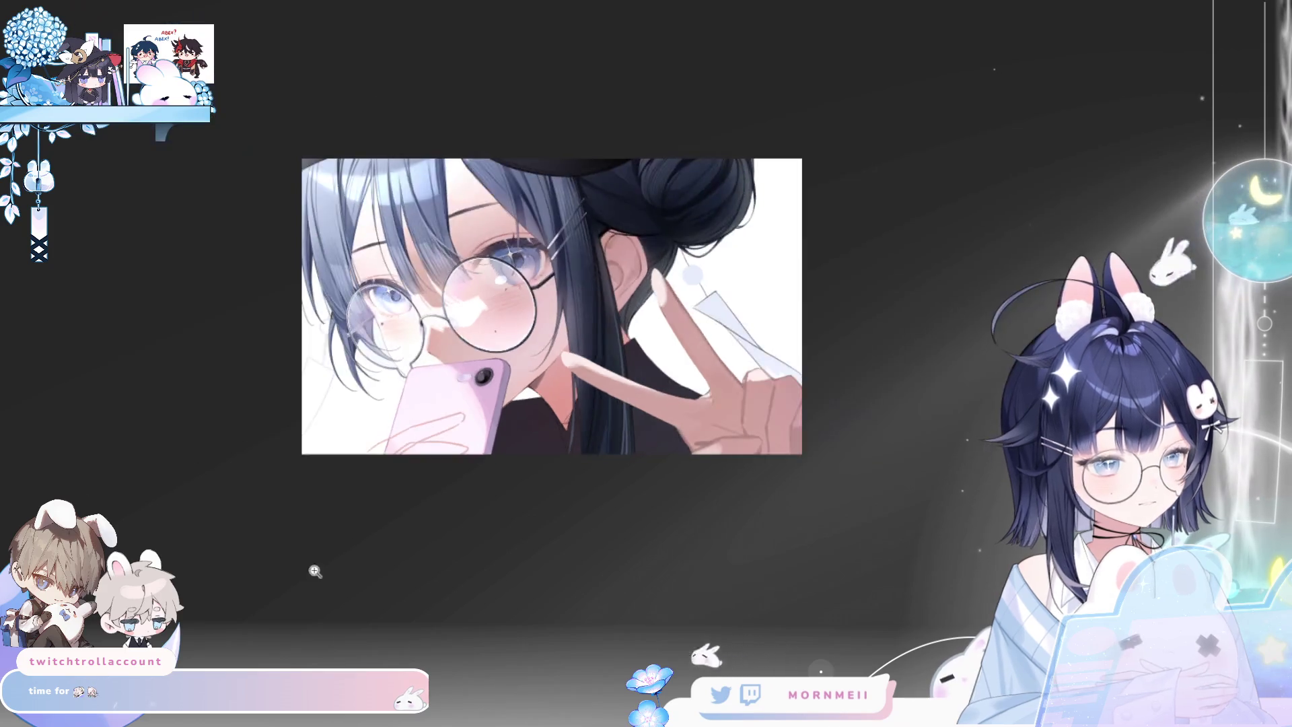
key(h)
key(h)
scroll(388, 484, up, 2)
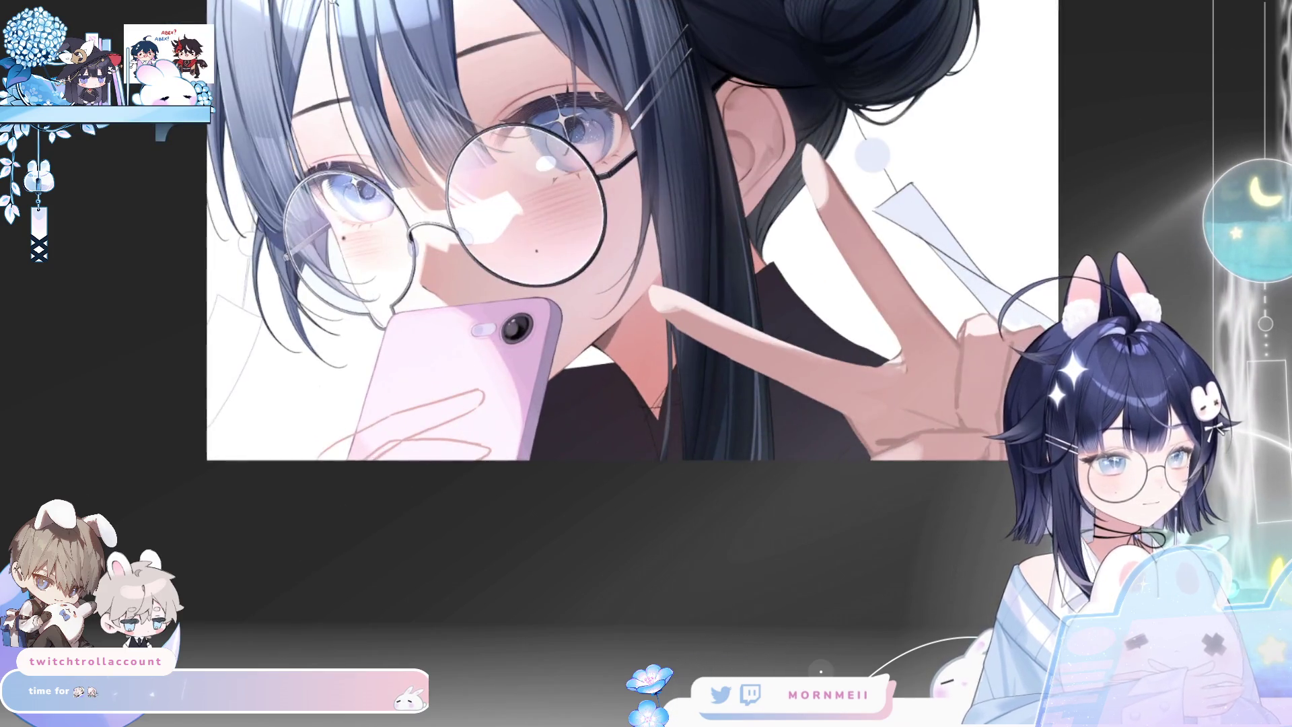
key(ctrl+t)
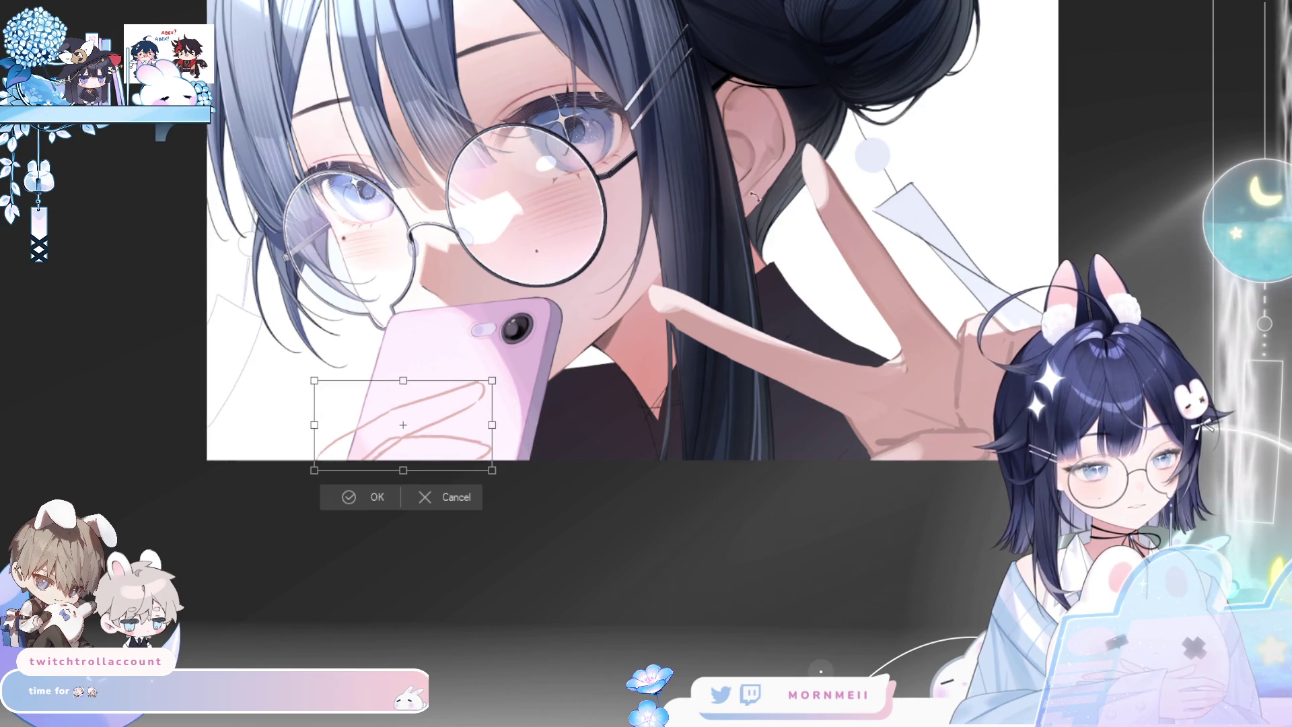
Narrow the finger sketch from both sides, discarding an accidental upward stretch, and apply the transform
key(h)
drag(972, 426, 967, 426)
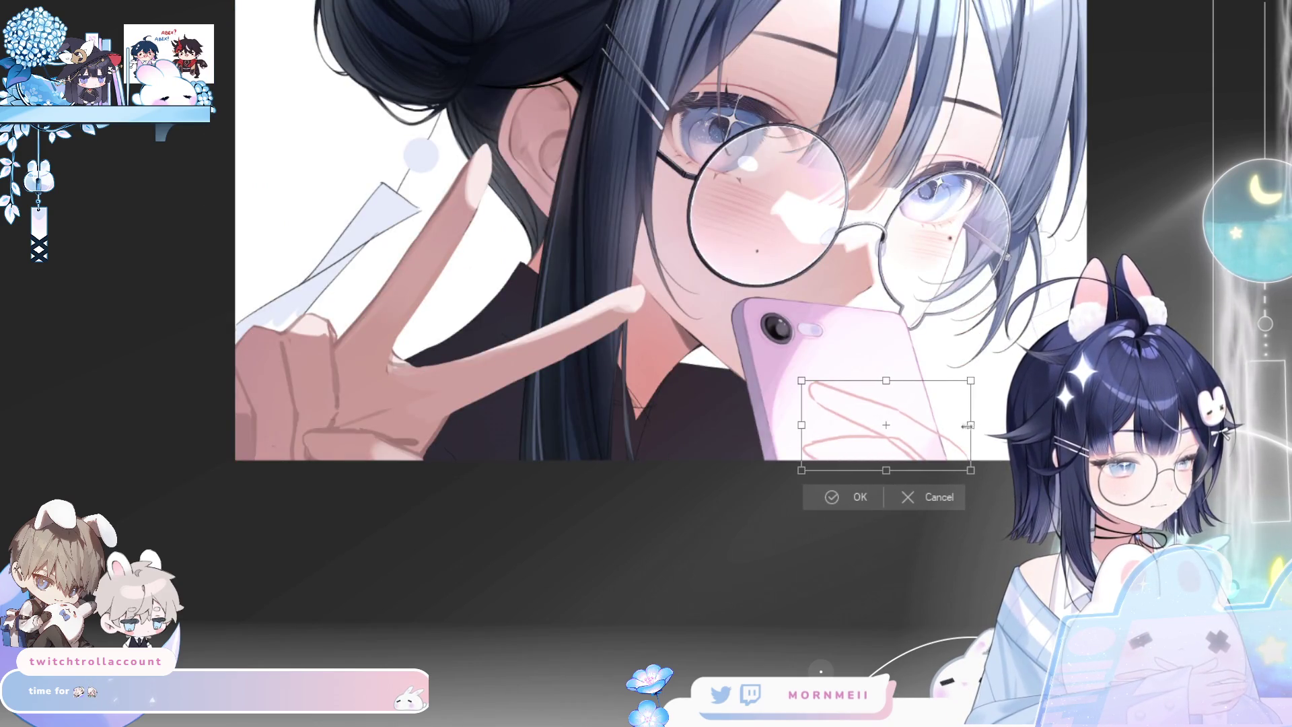
drag(804, 422, 817, 423)
drag(894, 381, 898, 373)
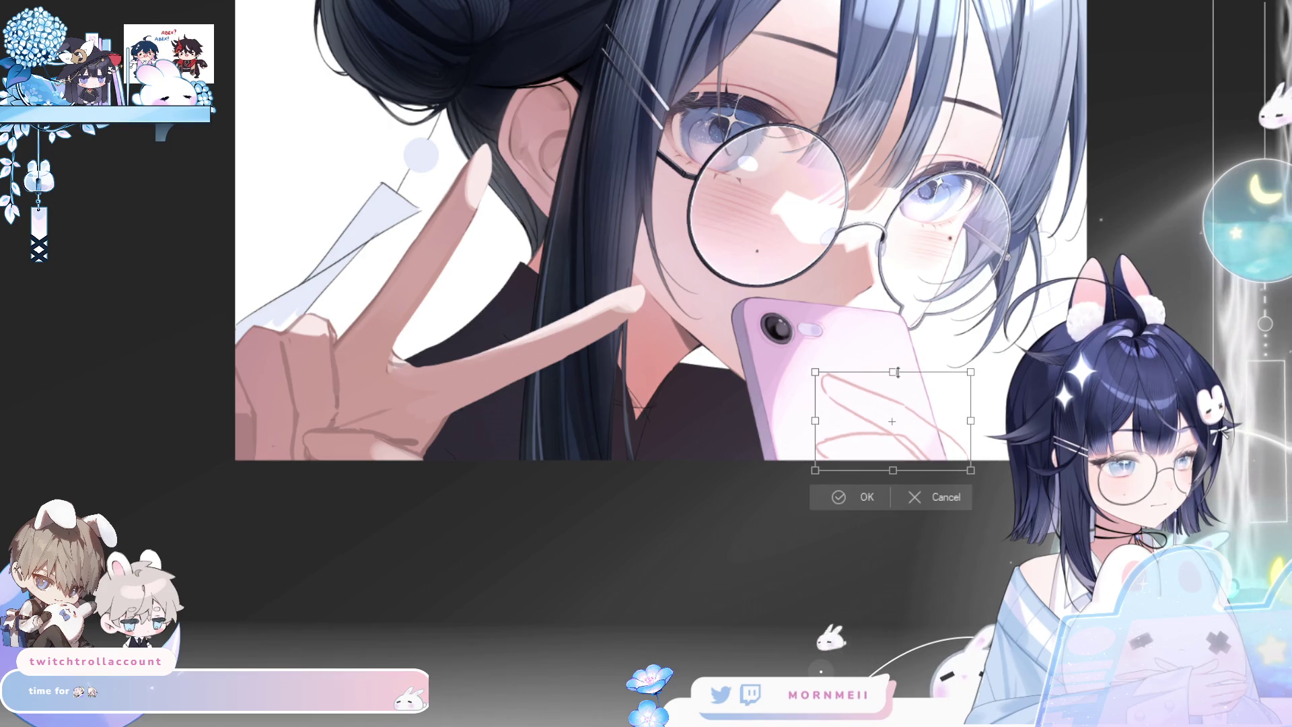
key(ctrl+z)
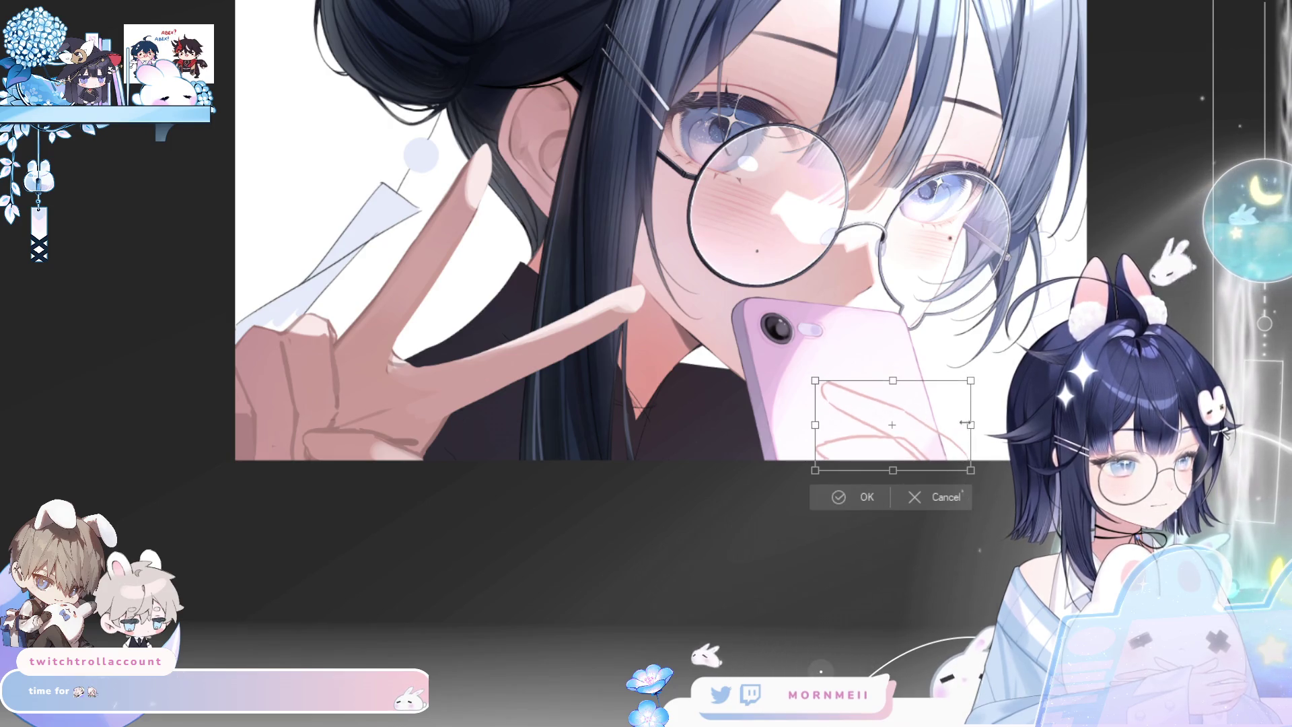
drag(970, 425, 973, 426)
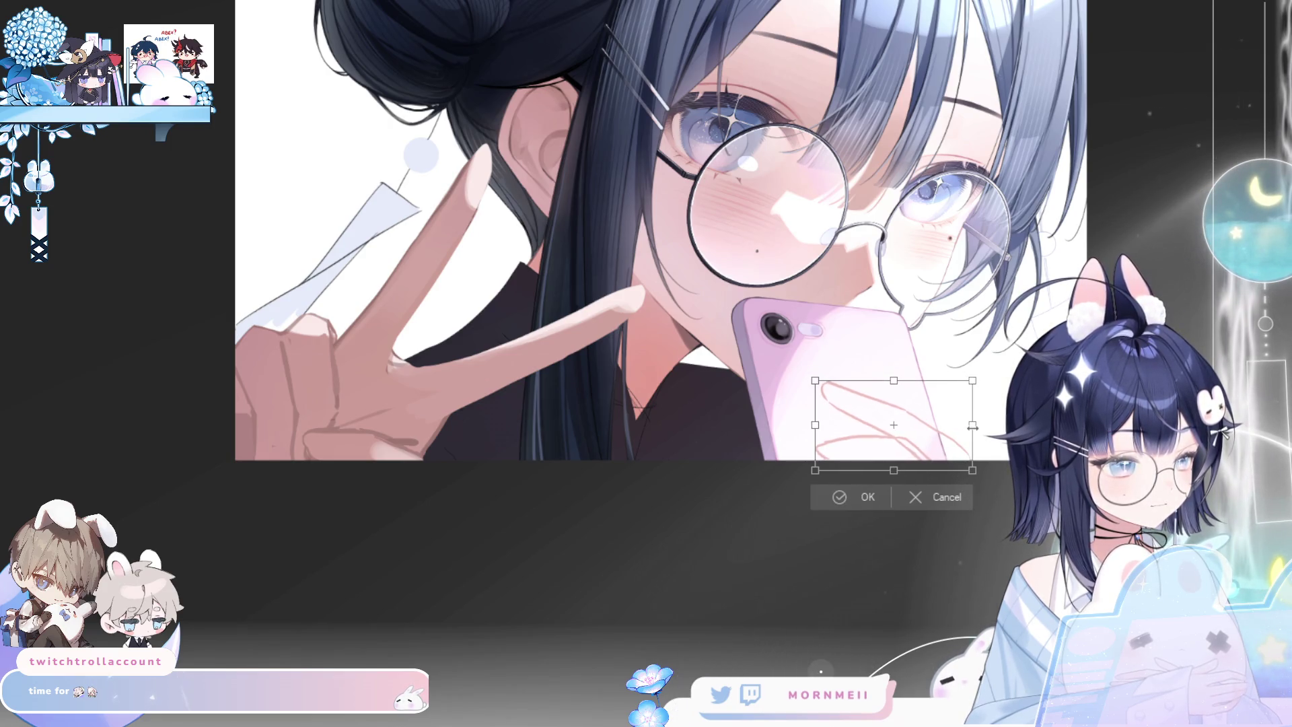
click(865, 499)
key(h)
Bring the phone into view and show the clean finger in place of the sketch
click(480, 524)
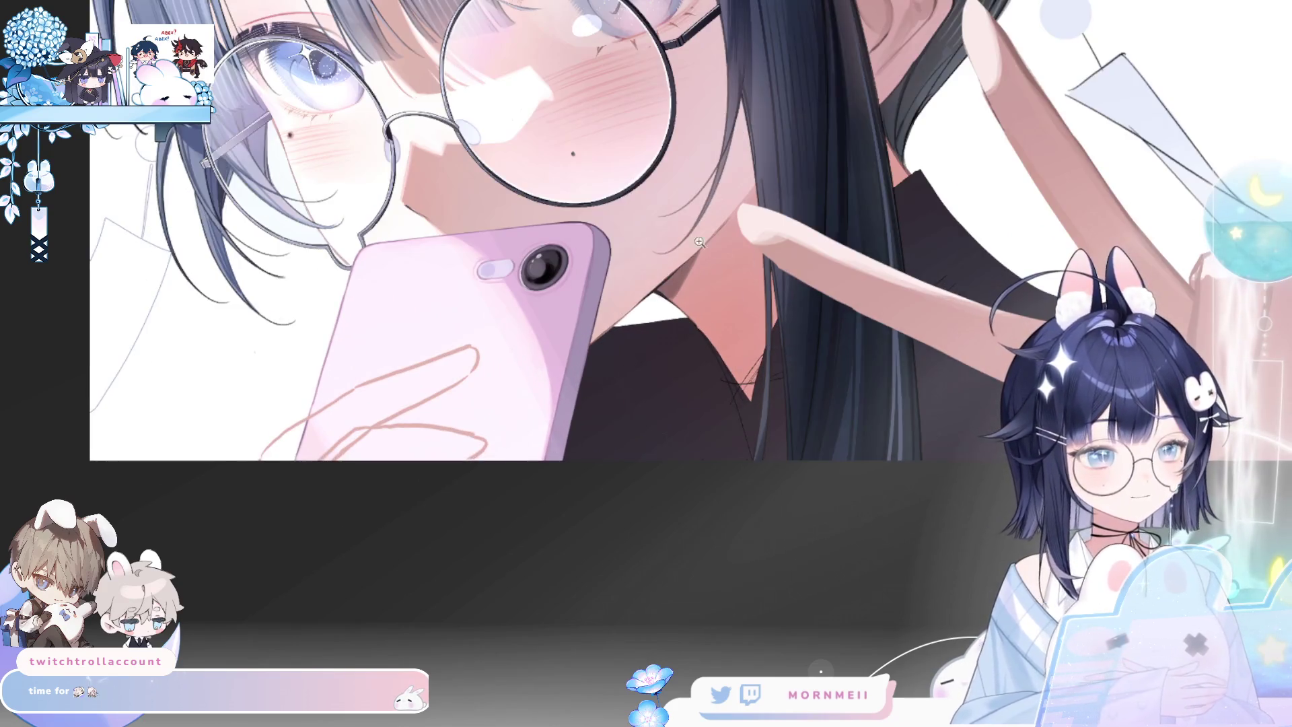
drag(363, 295, 426, 275)
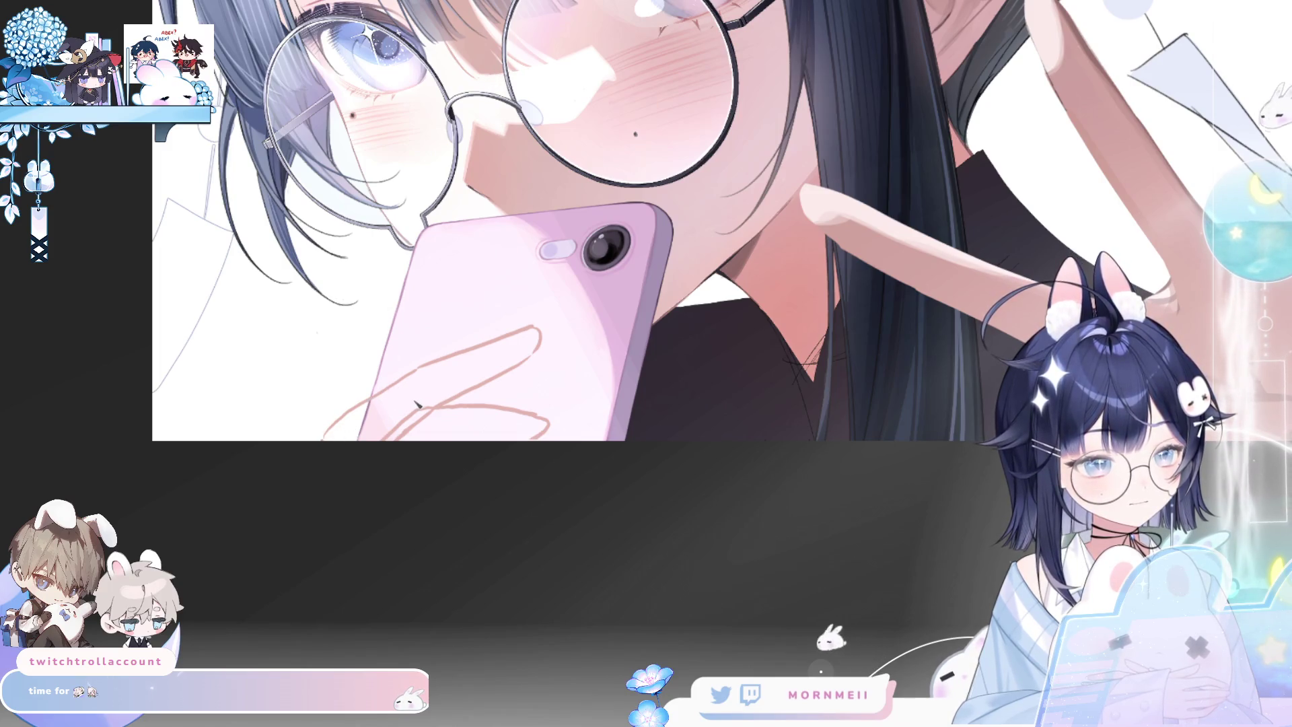
key(ctrl+z)
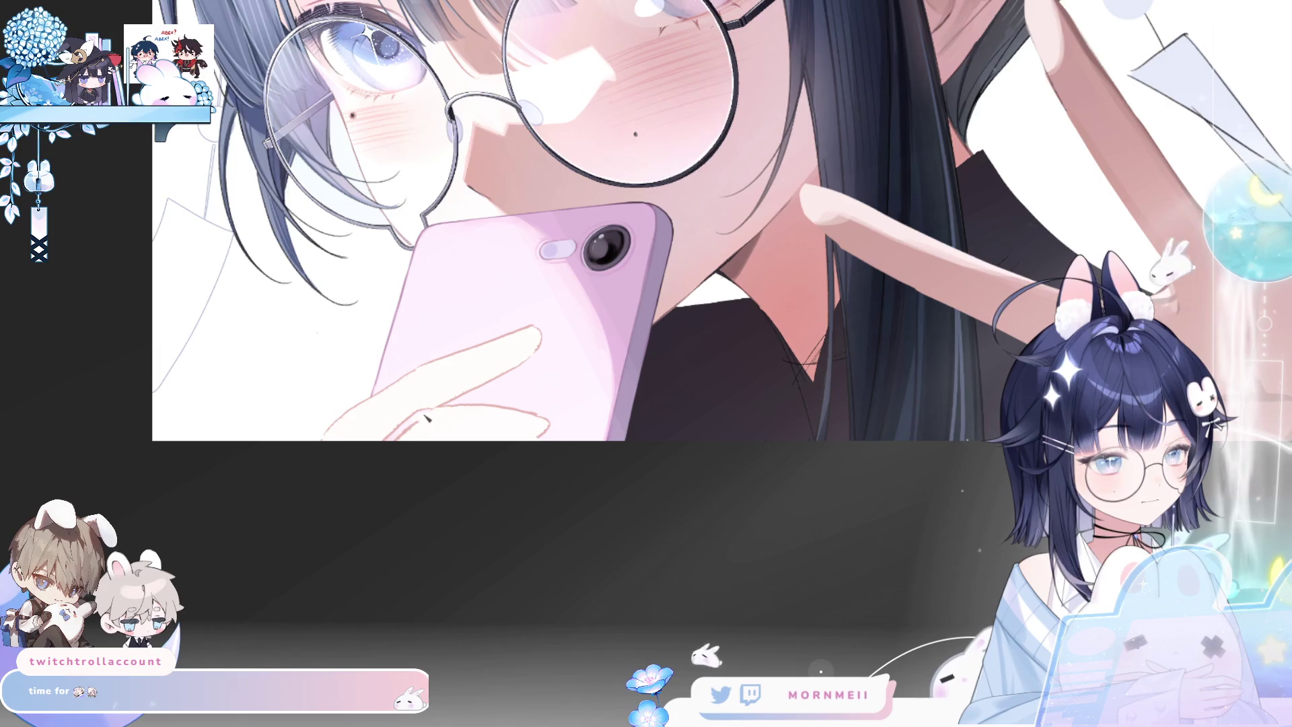
key(ctrl+0)
key(h)
key(h)
key(h)
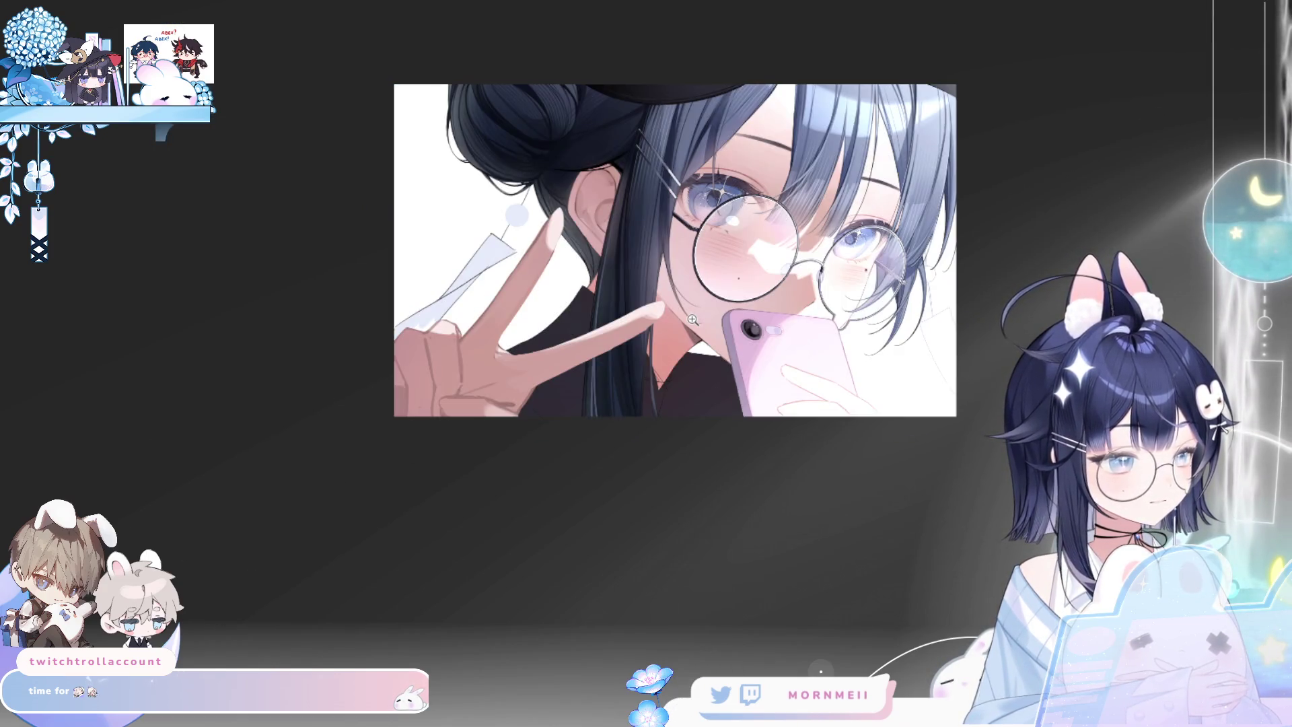
key(h)
Review the finger on the phone up close and mirrored against the whole artwork
click(545, 394)
click(530, 364)
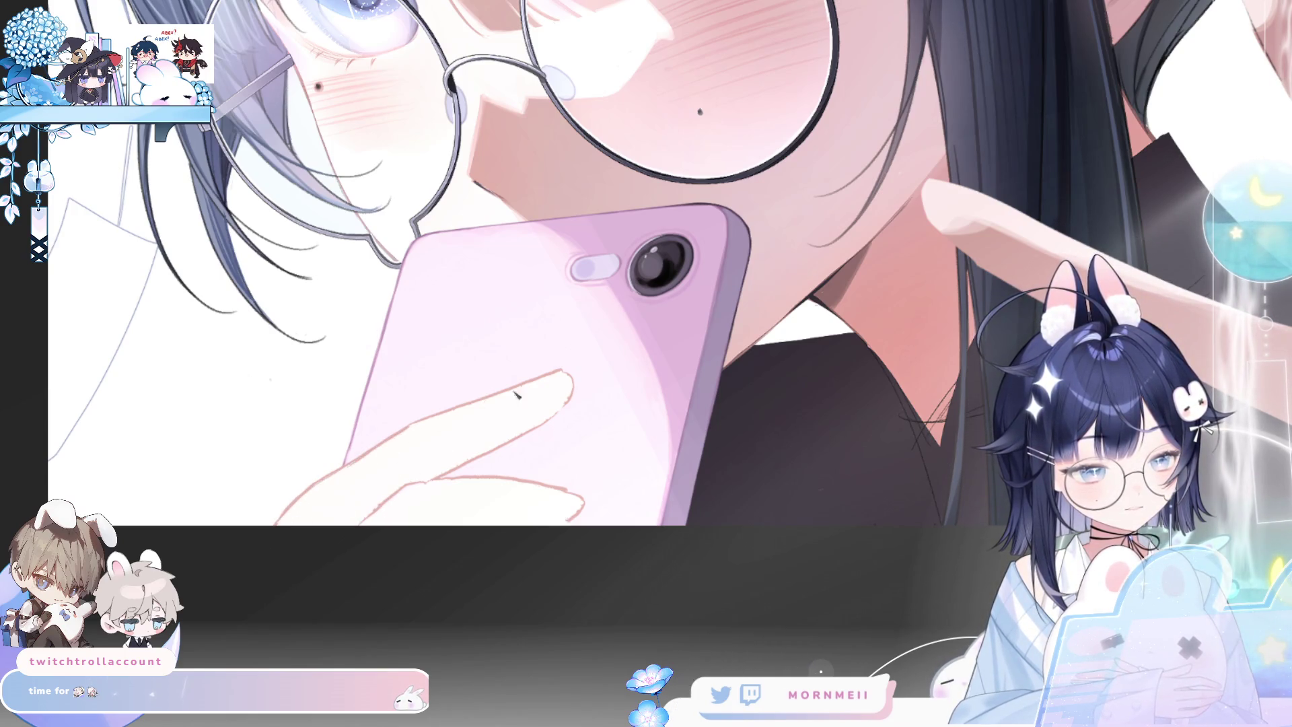
key(ctrl+0)
key(h)
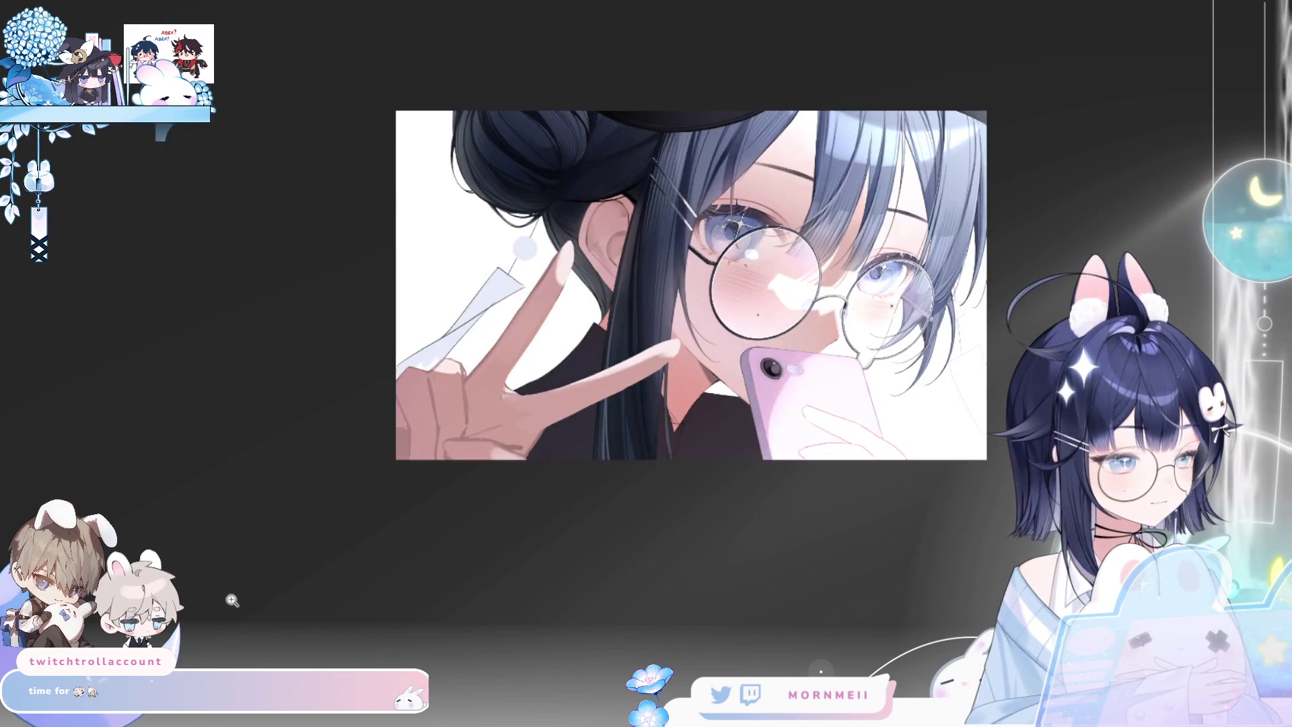
key(h)
scroll(511, 415, down, 2)
key(h)
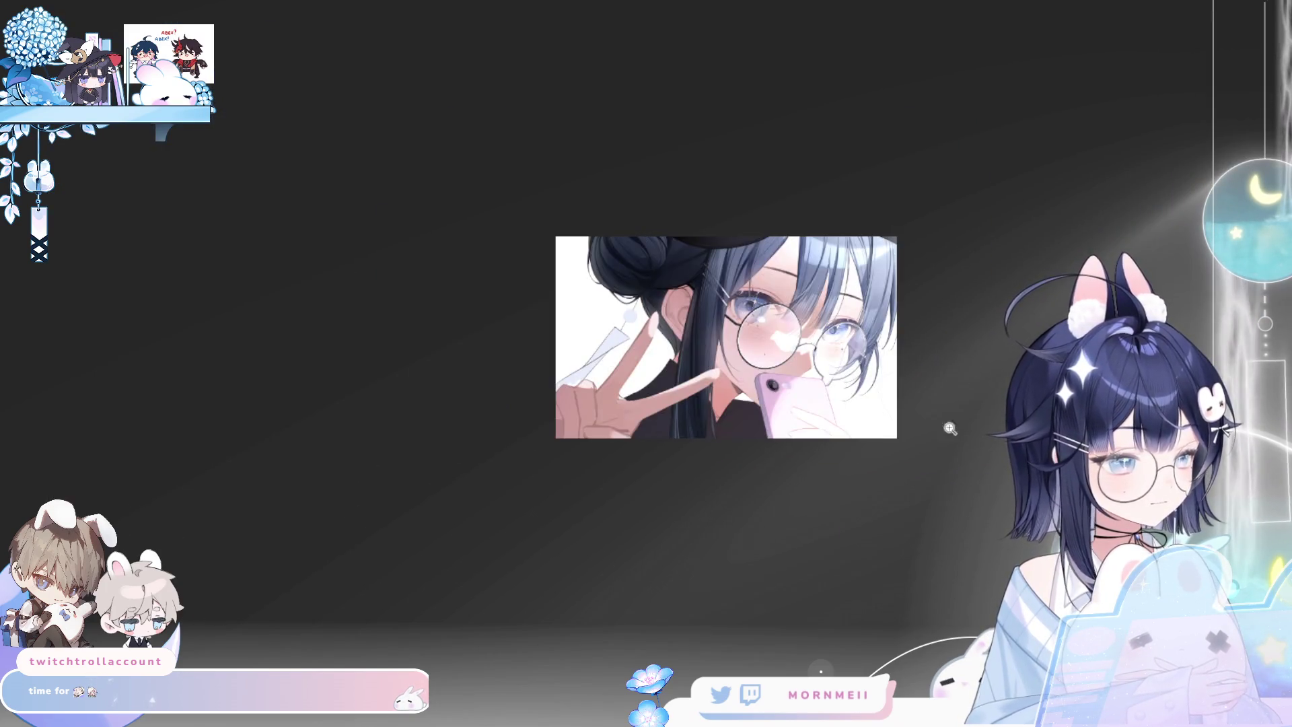
scroll(946, 427, up, 3)
scroll(726, 429, up, 1)
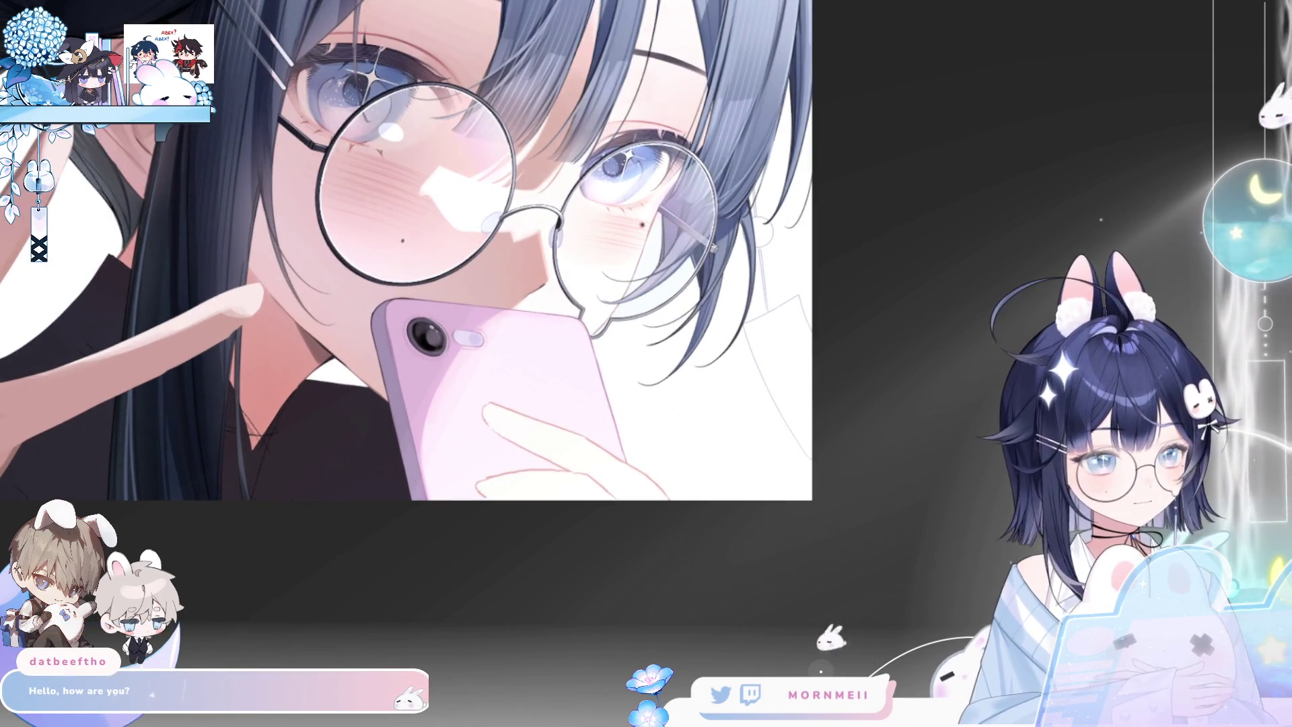
Scale the finger on the phone up slightly and move it left, then fit the artwork
key(ctrl+t)
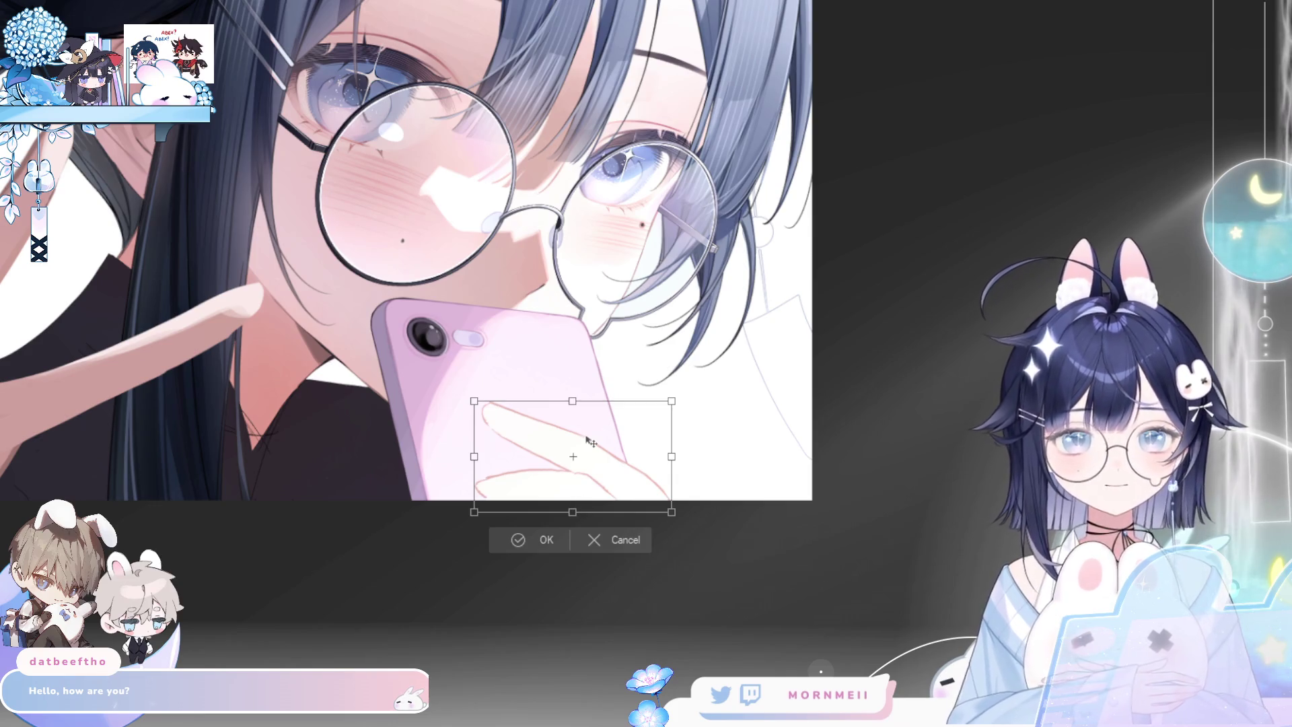
drag(573, 512, 573, 522)
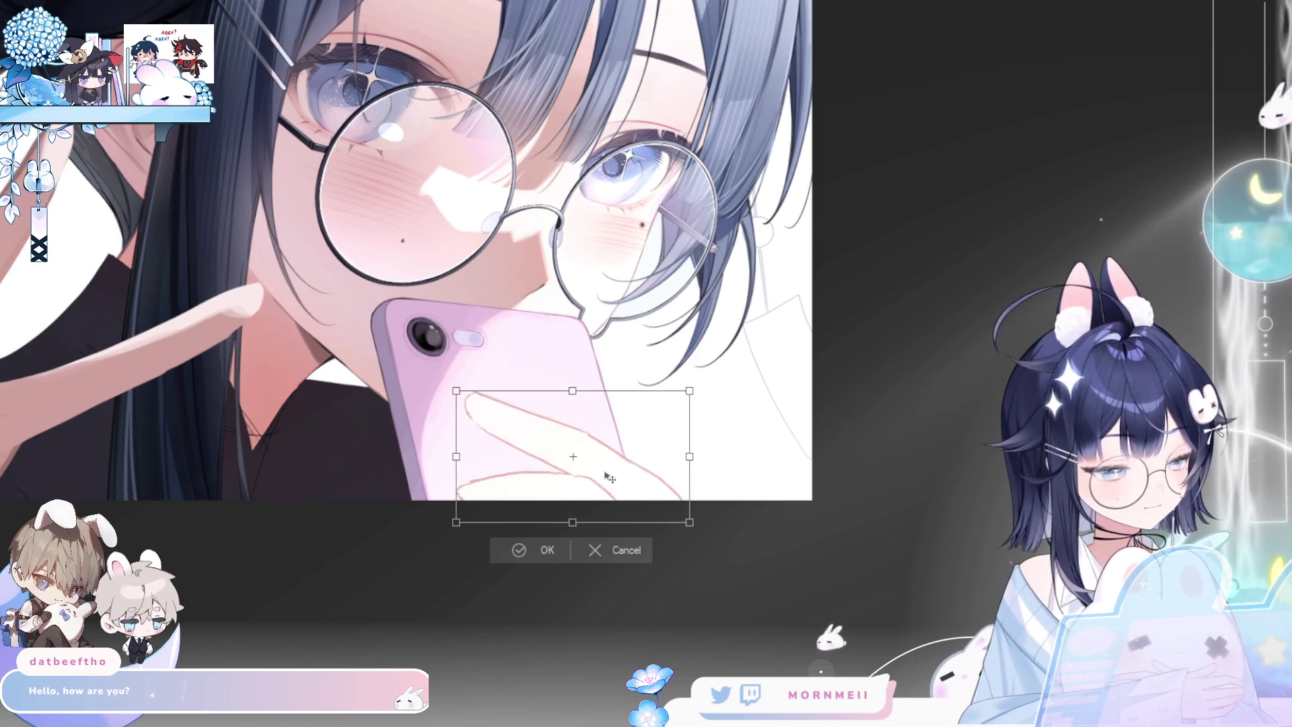
key(h)
key(h)
mouse_move(691, 521)
mouse_down()
mouse_move(627, 512)
mouse_move(576, 524)
mouse_up()
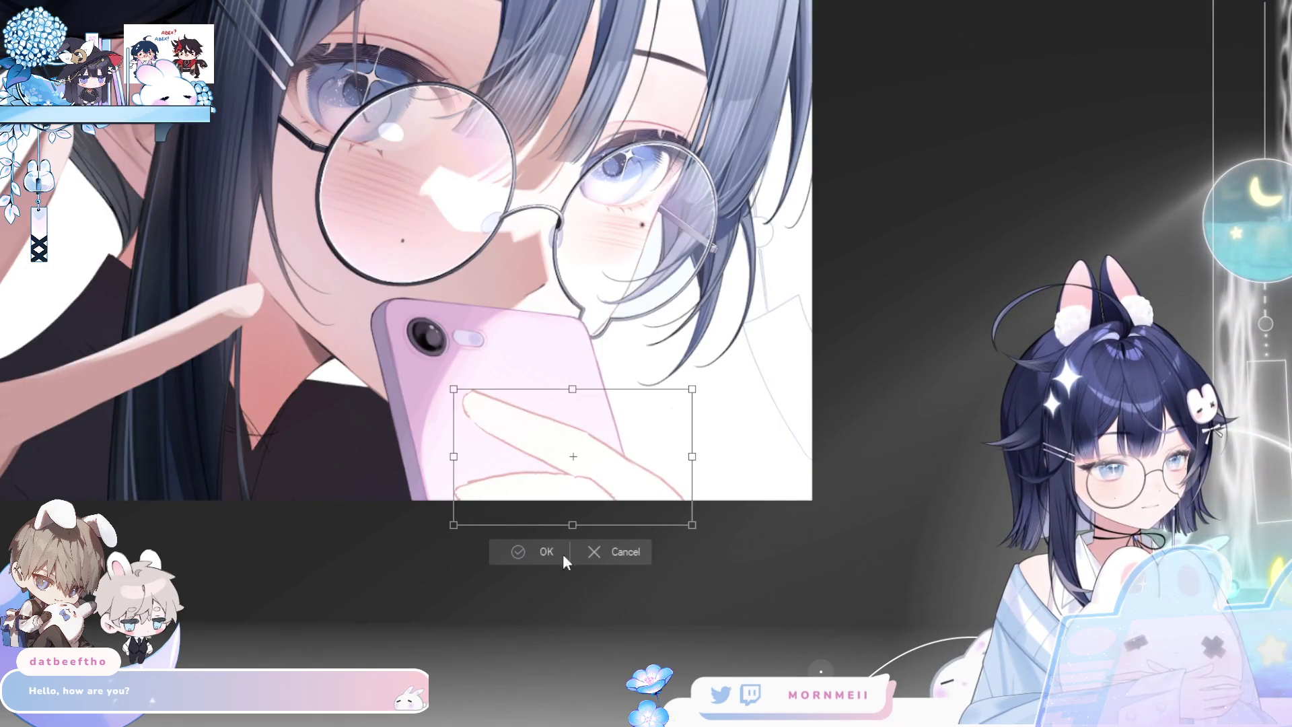
click(530, 552)
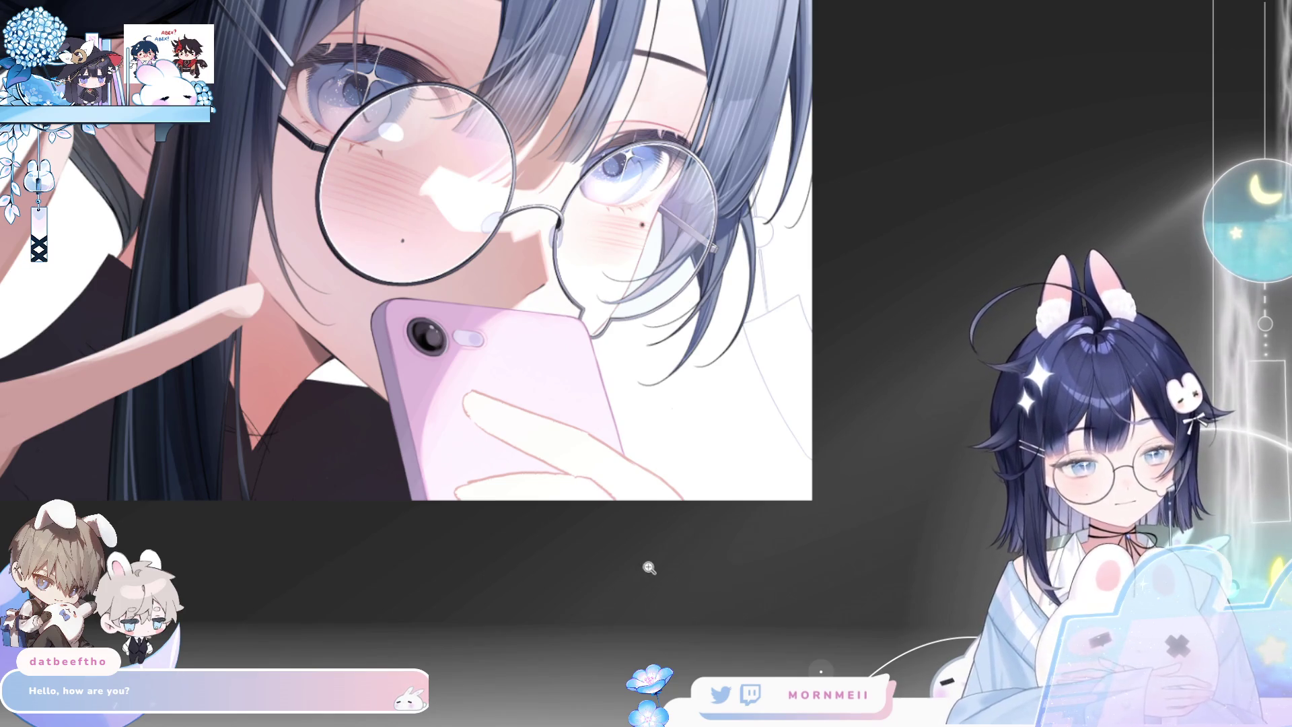
key(ctrl+0)
Check the drawing mirrored and bring the face and phone into view
key(h)
key(h)
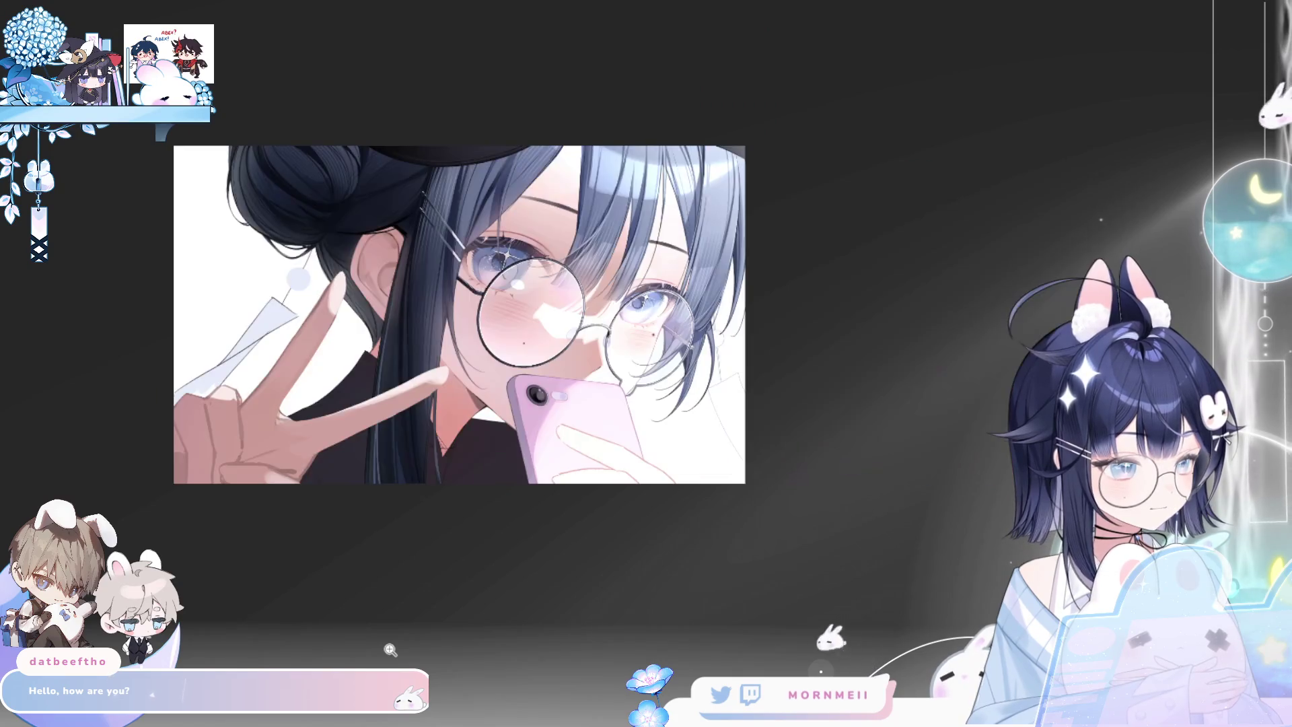
key(h)
key(h)
key(ctrl+plus)
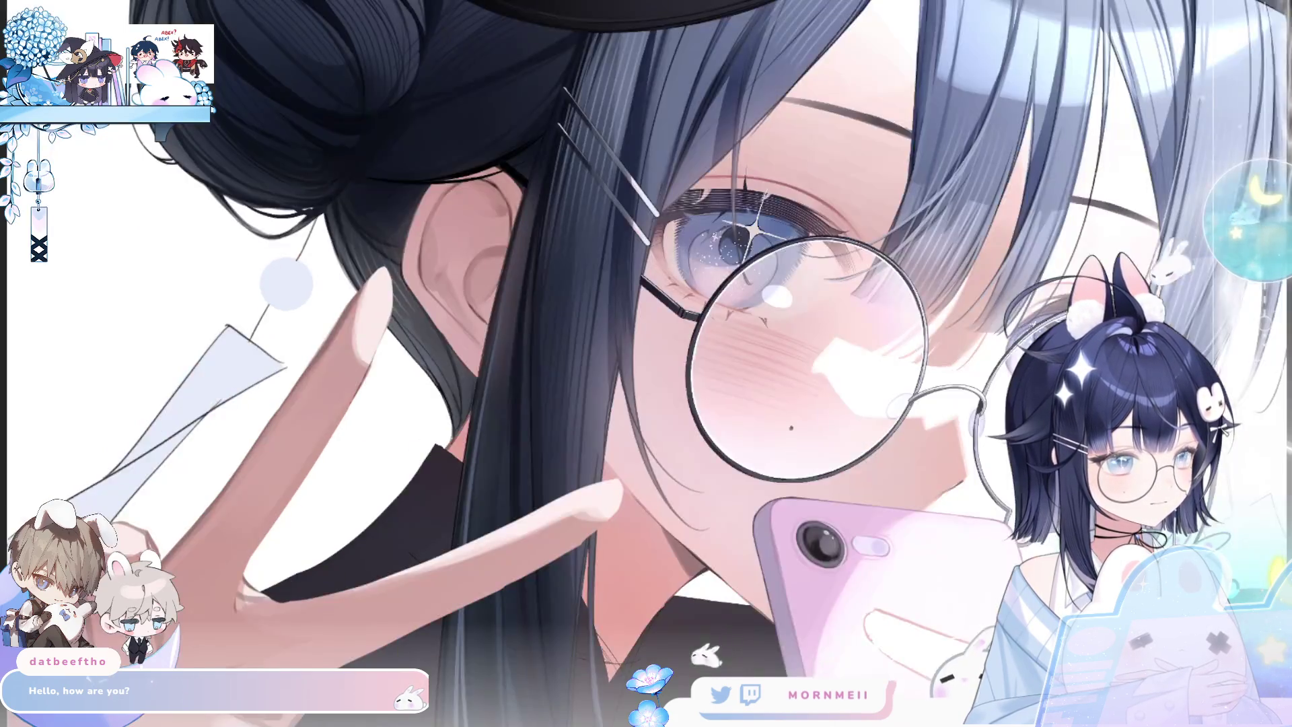
drag(1077, 530, 885, 420)
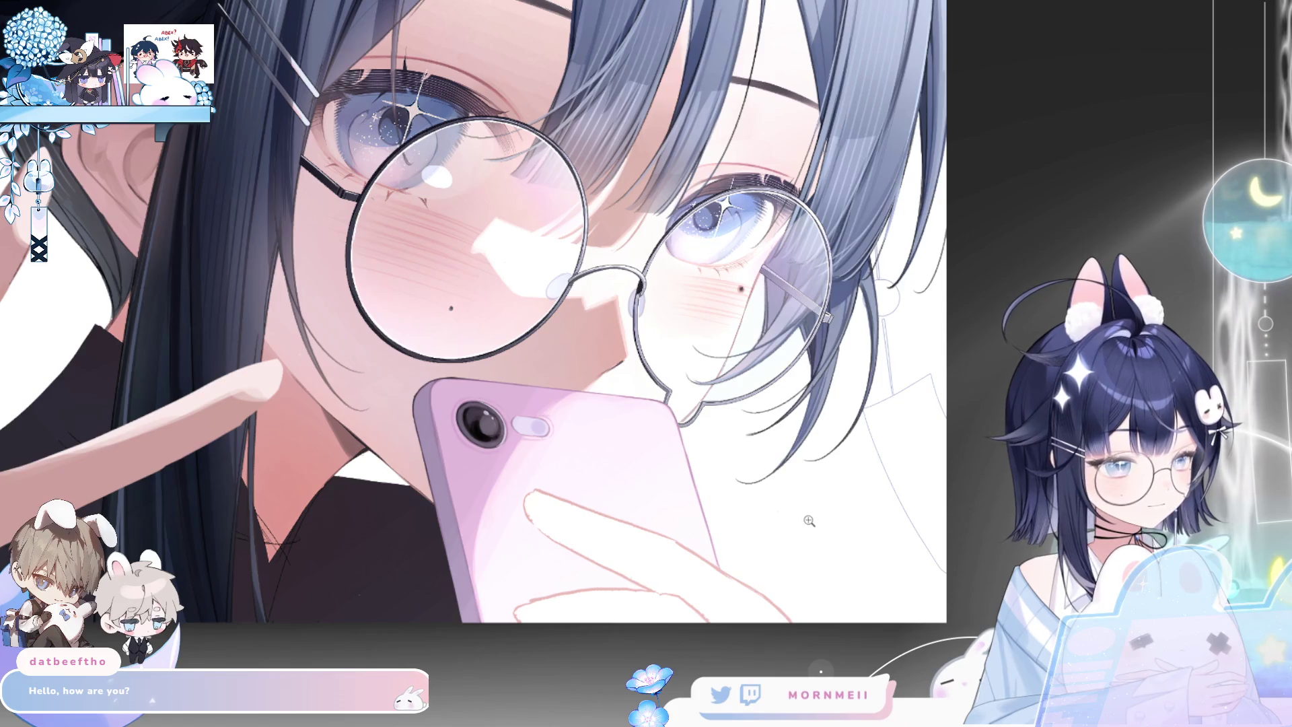
scroll(723, 526, down, 2)
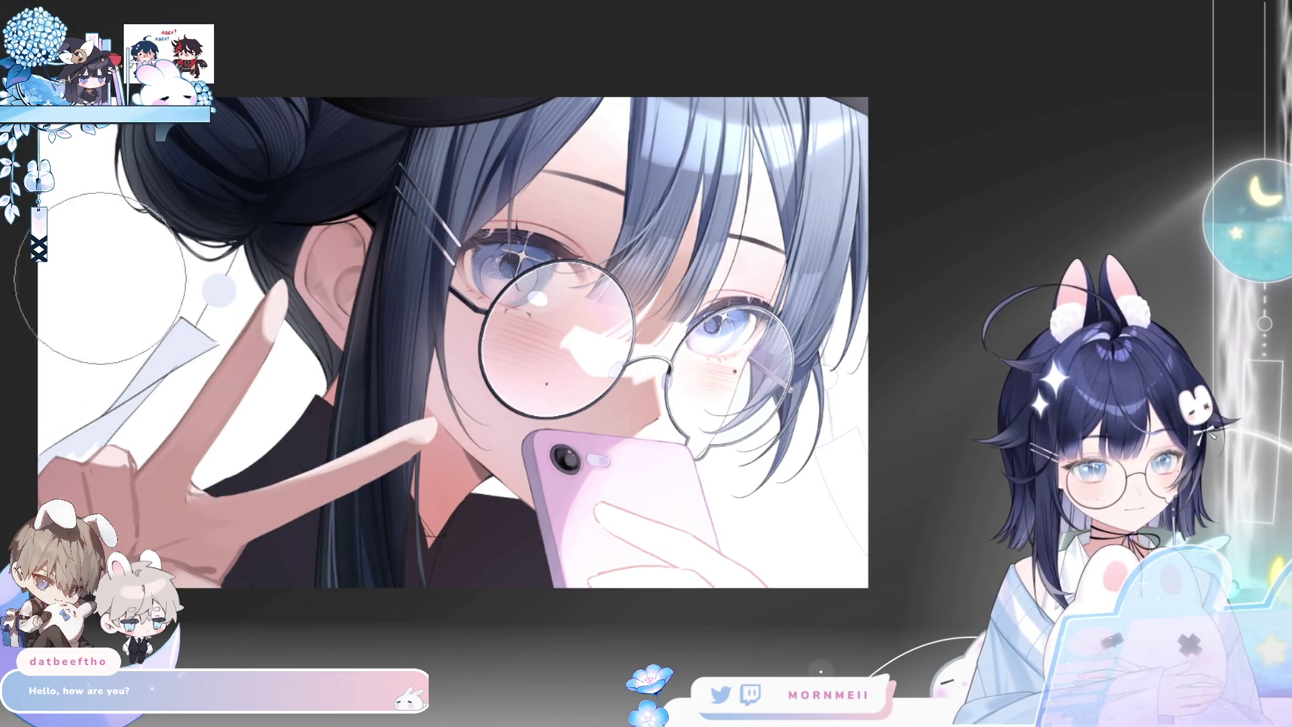
key(m)
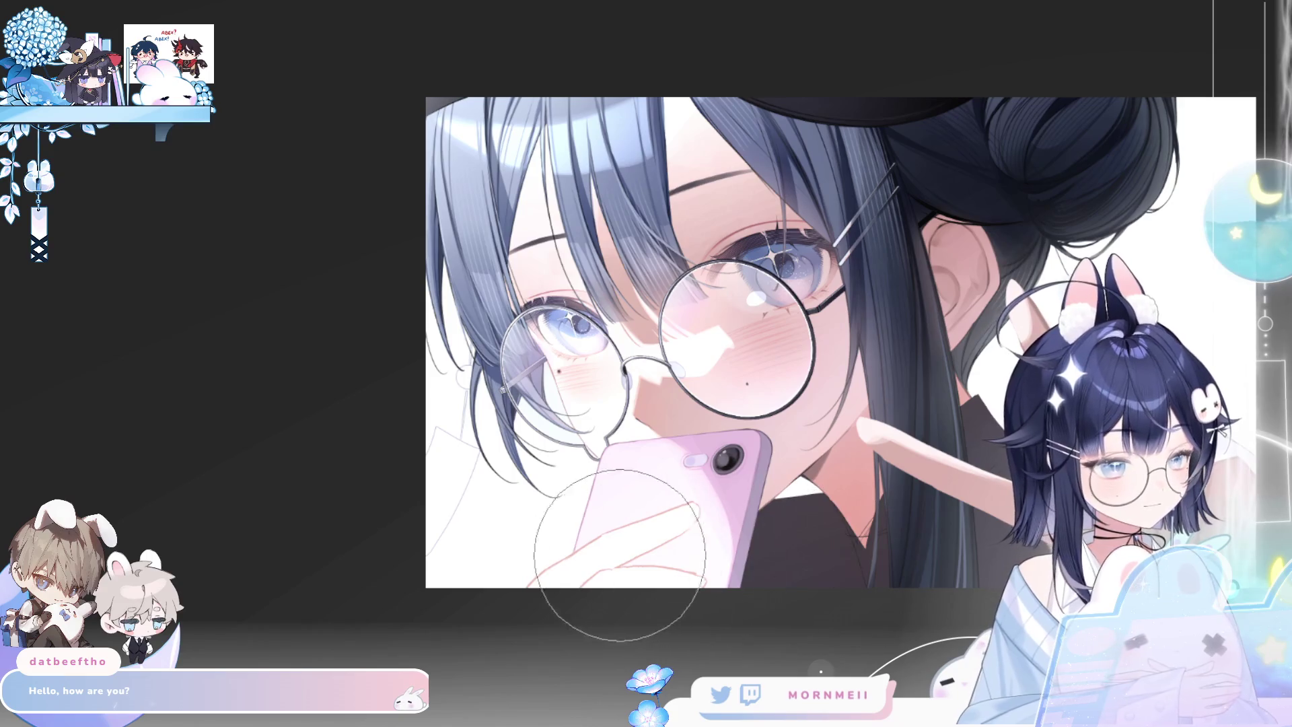
key(m)
key(m)
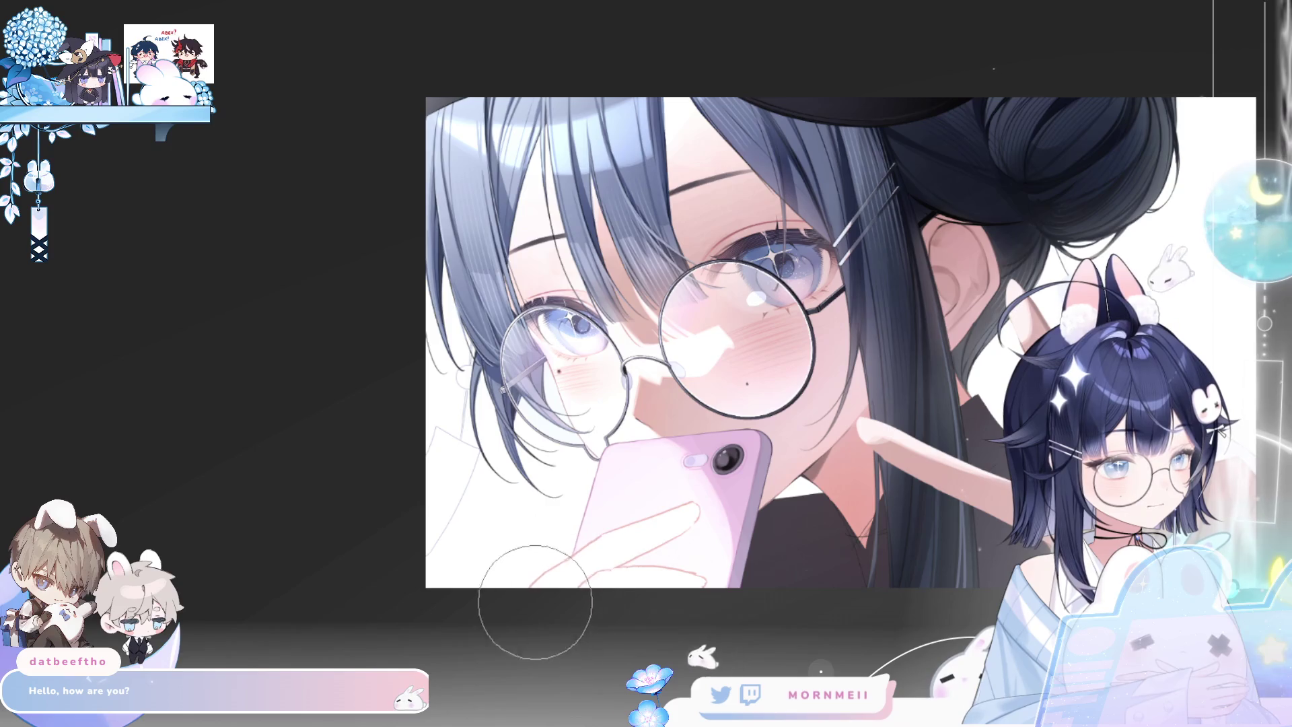
Shrink the brush with [ and zoom in on the lower left of the artwork
key(bracketleft)
key(bracketleft)
key(bracketleft)
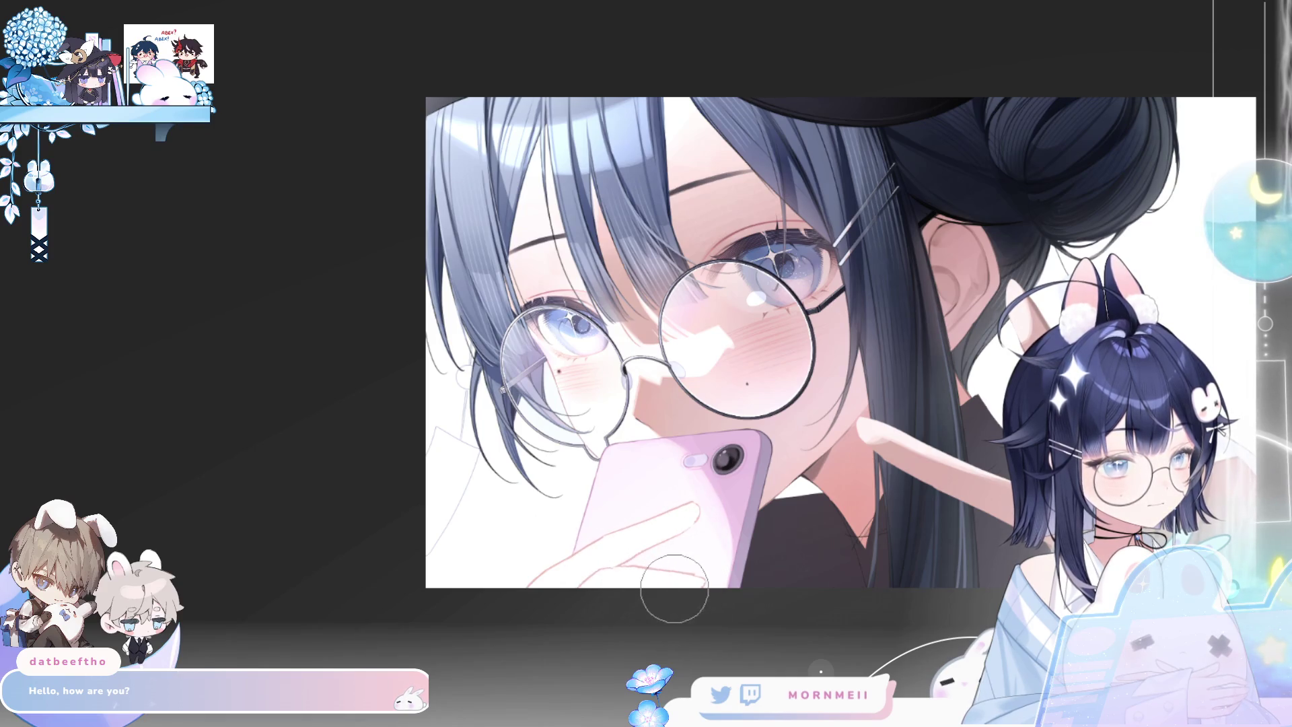
key(h)
key(h)
click(621, 588)
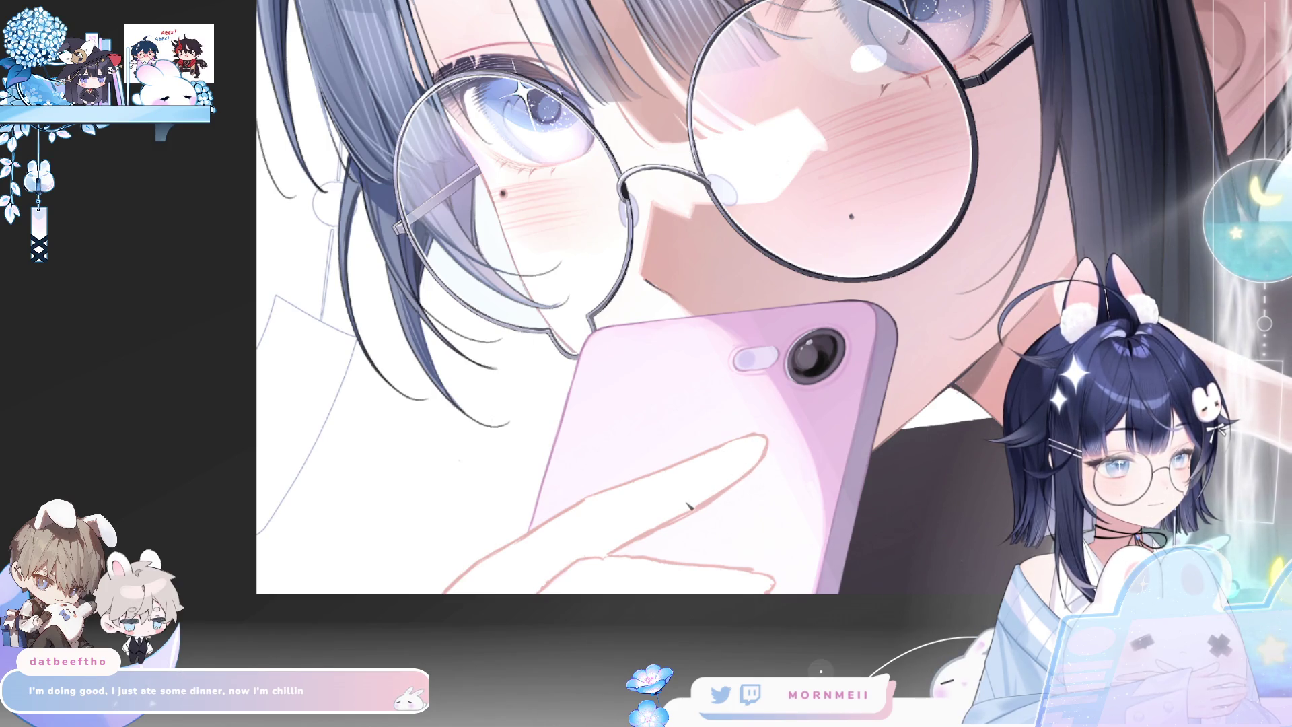
scroll(705, 511, down, 5)
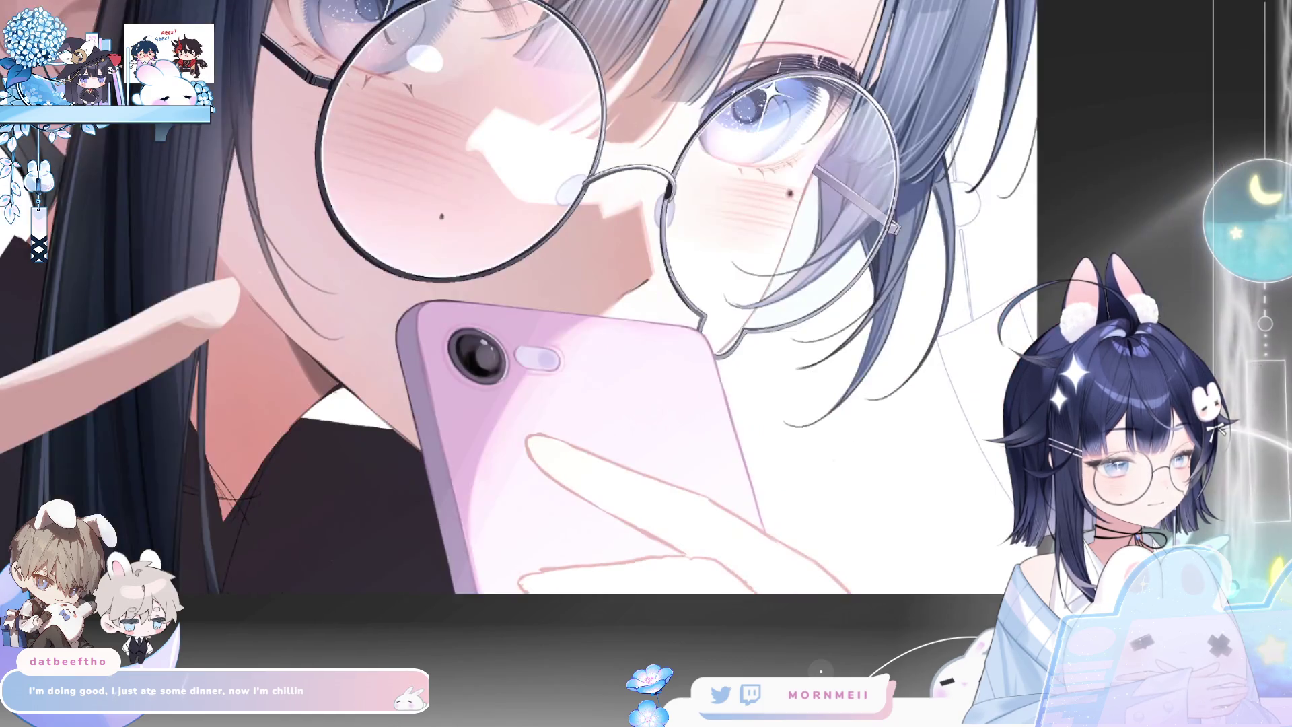
key(h)
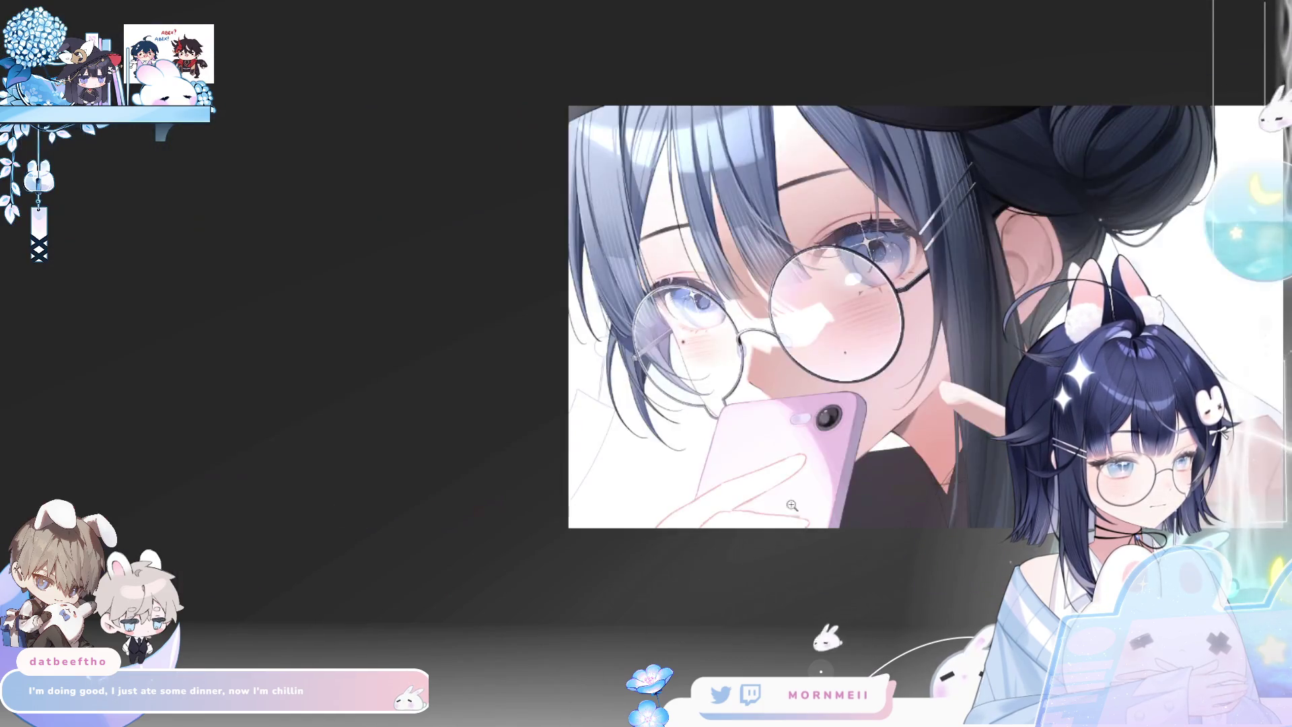
scroll(723, 504, up, 5)
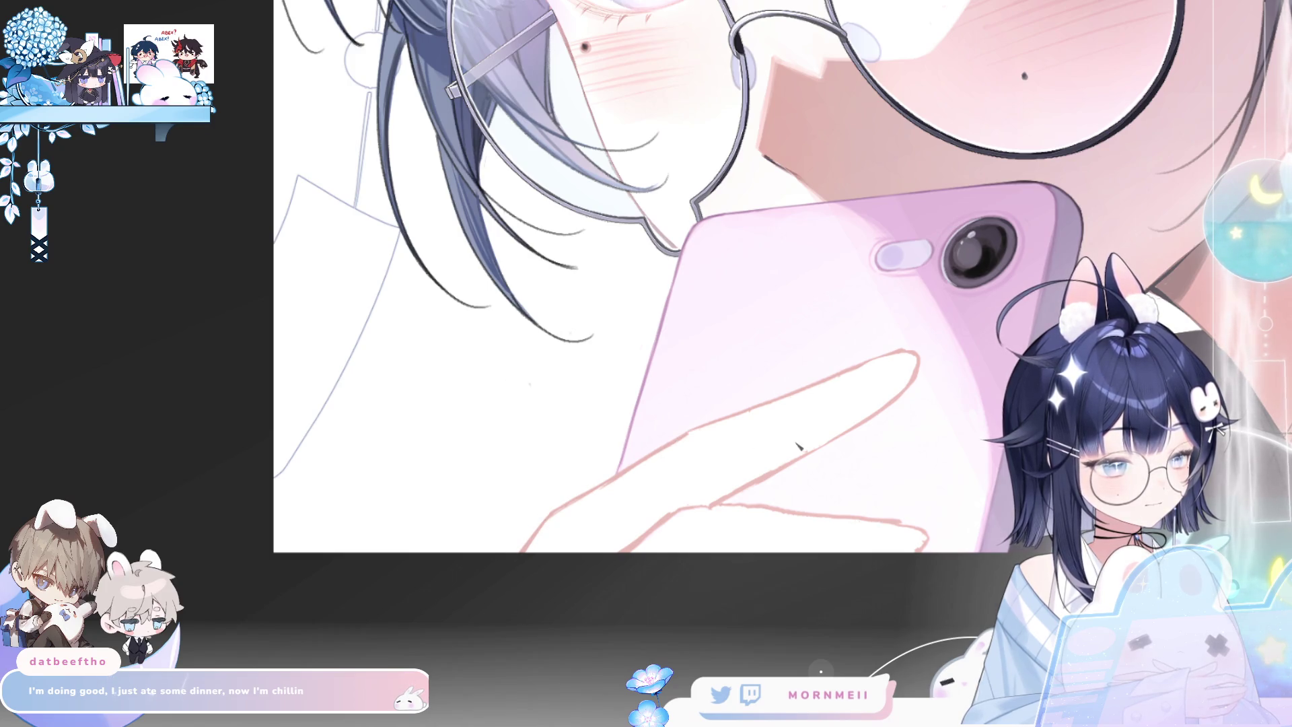
scroll(798, 446, down, 2)
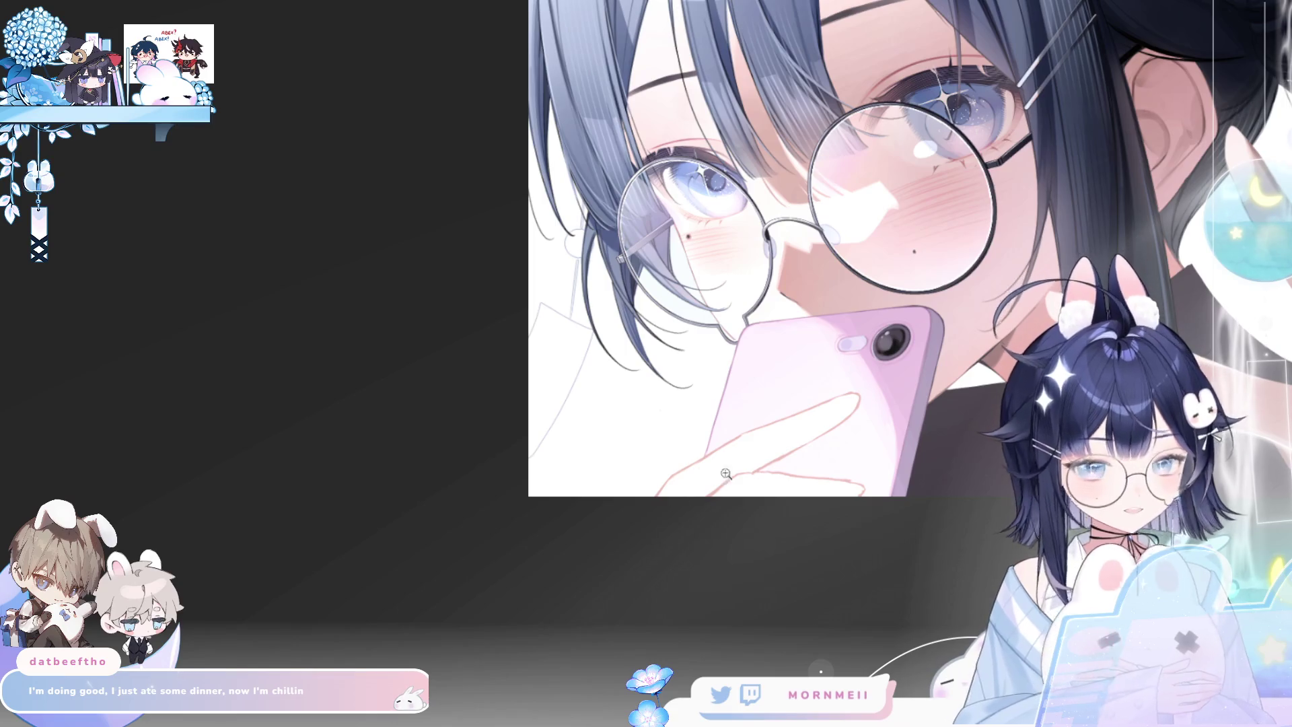
scroll(924, 320, up, 4)
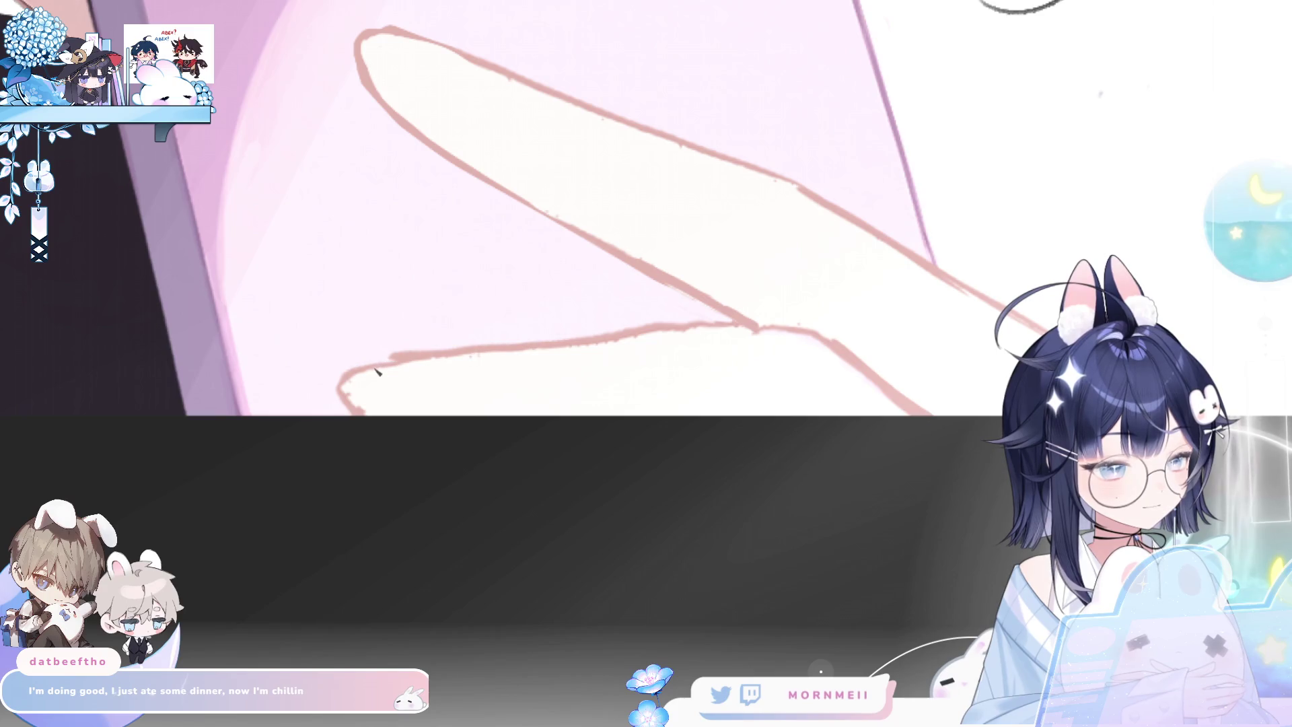
Redraw the lower finger's outline and left edge, undoing and redoing strokes until clean
drag(376, 370, 784, 337)
key(ctrl+z)
mouse_move(404, 366)
mouse_down()
mouse_move(591, 337)
mouse_move(792, 338)
mouse_up()
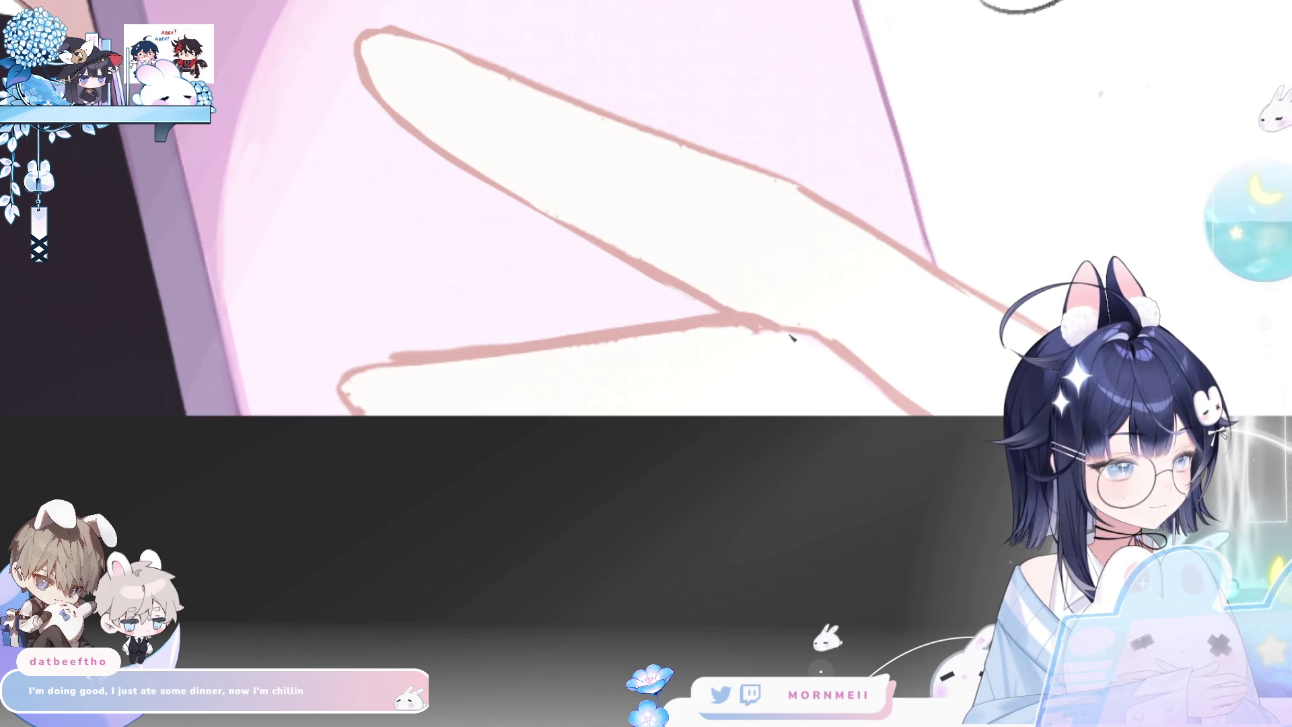
key(h)
key(ctrl+z)
drag(534, 327, 354, 436)
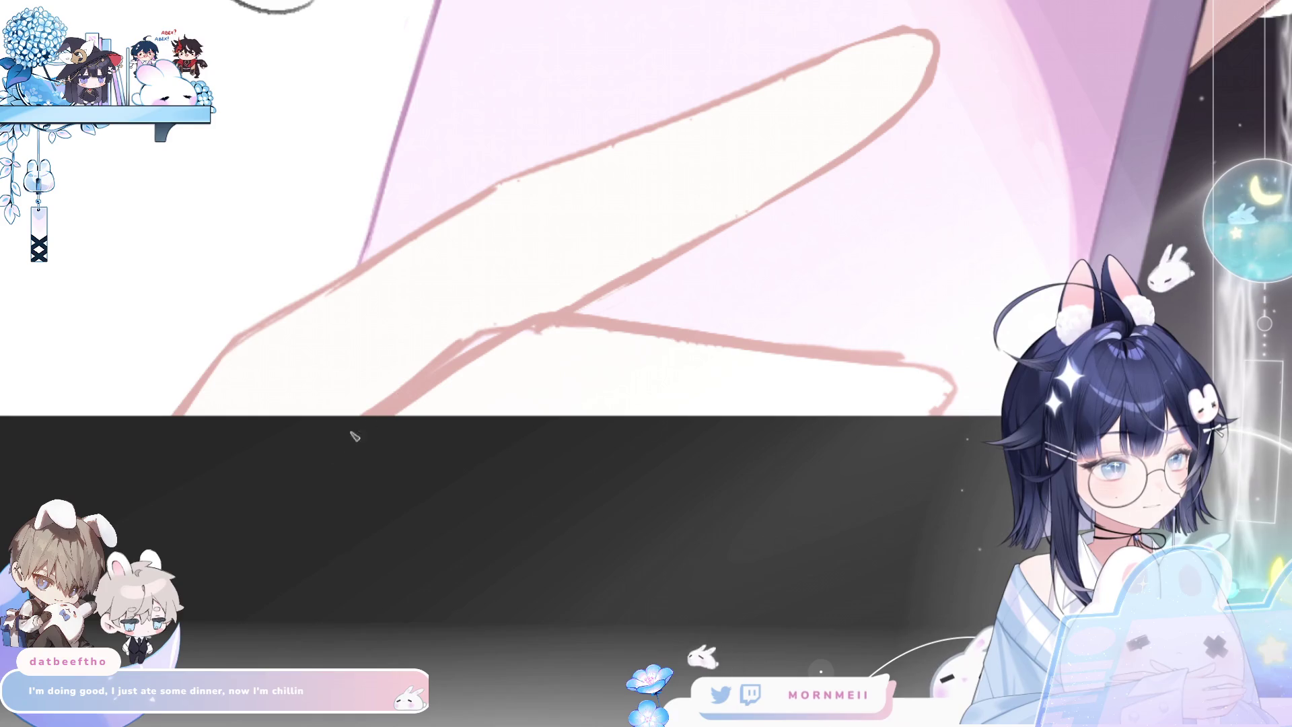
key(ctrl+z)
key(ctrl+z)
key(ctrl+z)
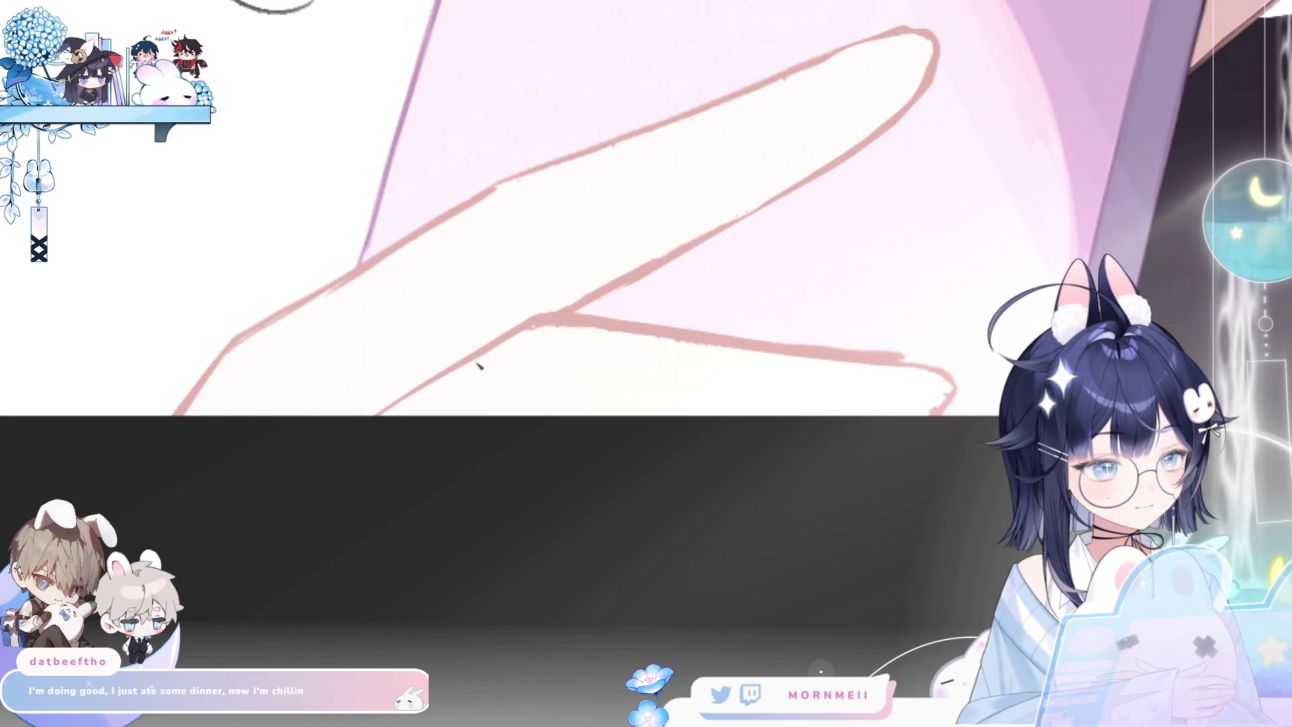
key(ctrl+z)
key(ctrl+y)
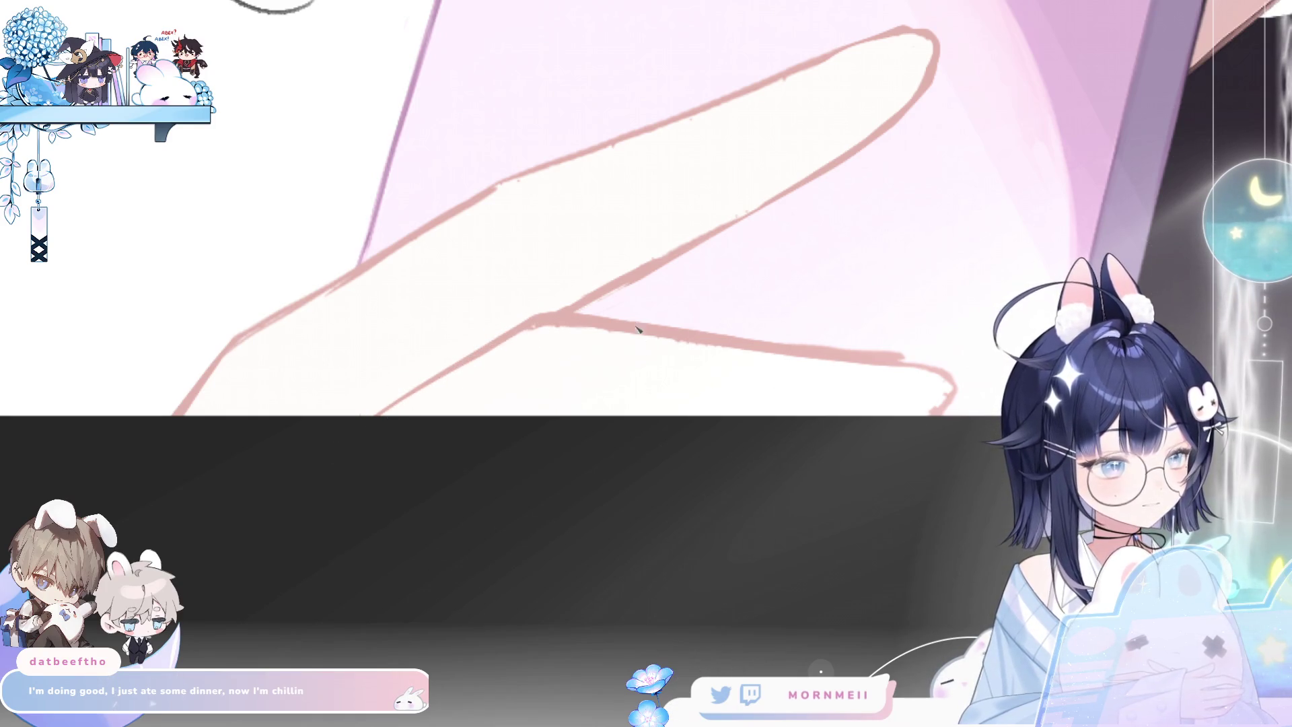
Thin and lighten the thick top edge of the lower finger
drag(583, 320, 907, 340)
drag(623, 327, 925, 362)
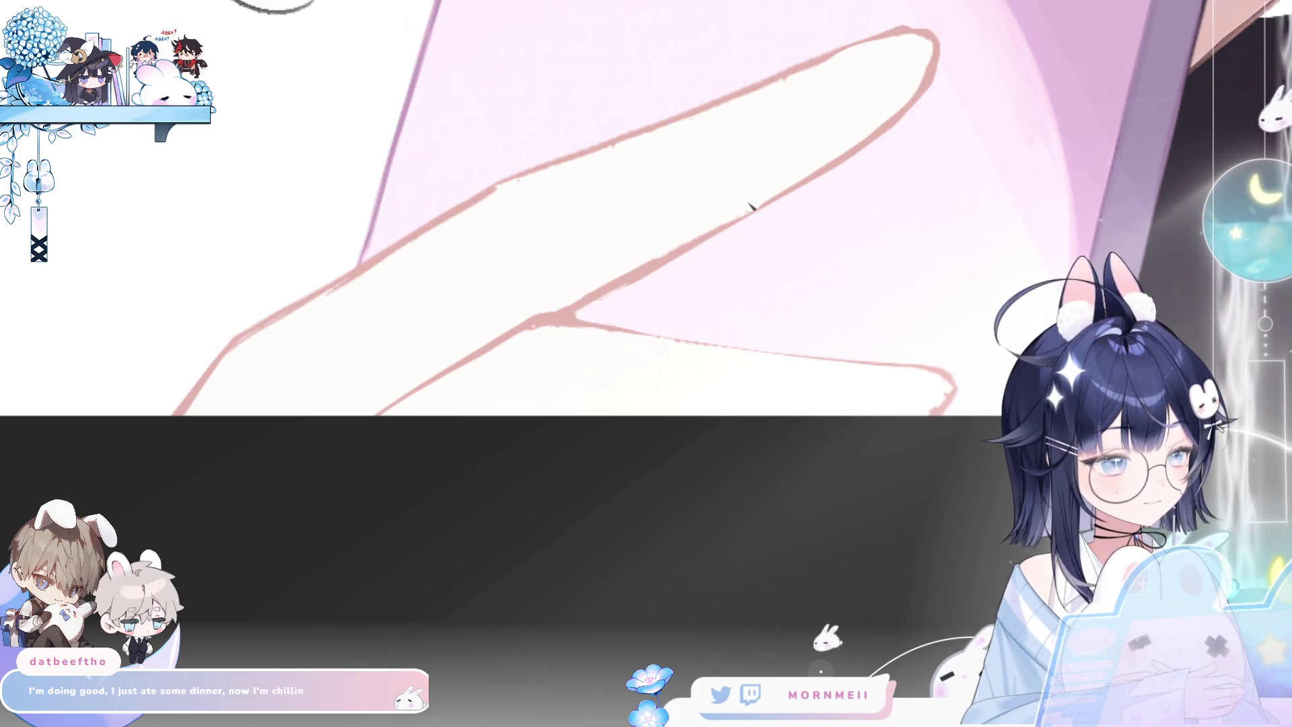
scroll(582, 316, down, 5)
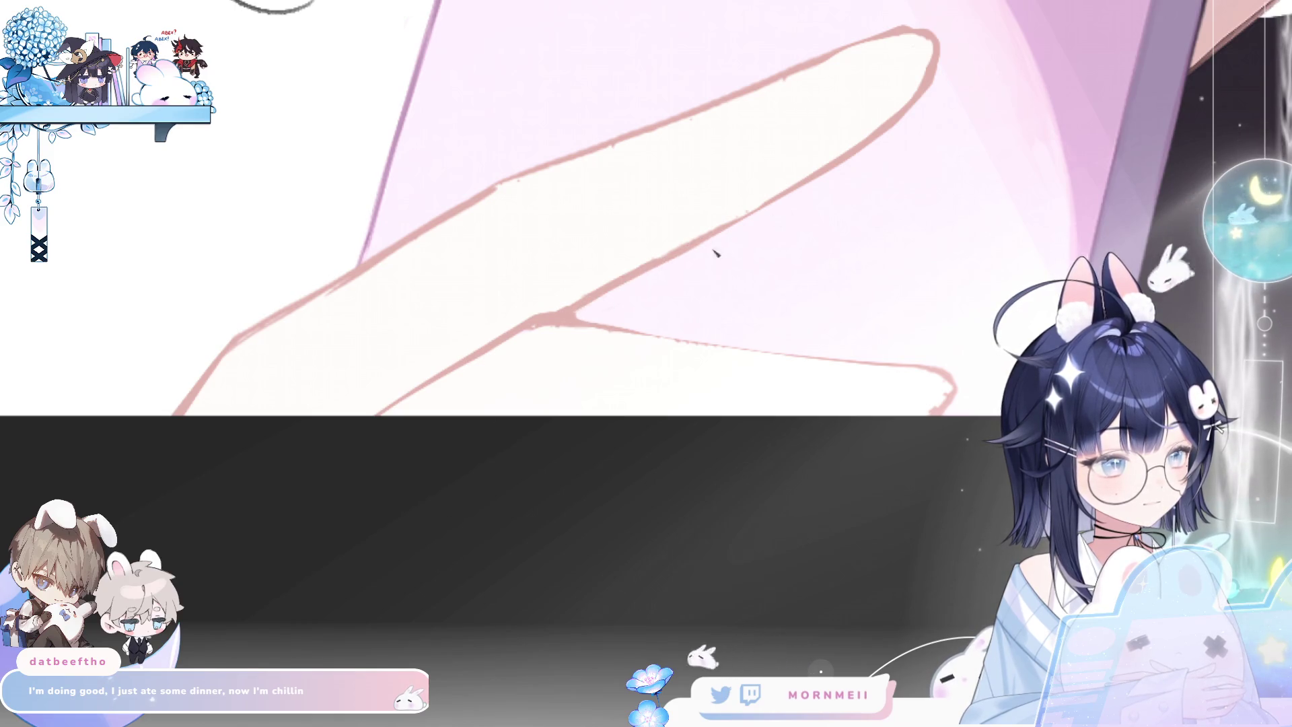
scroll(646, 364, up, 3)
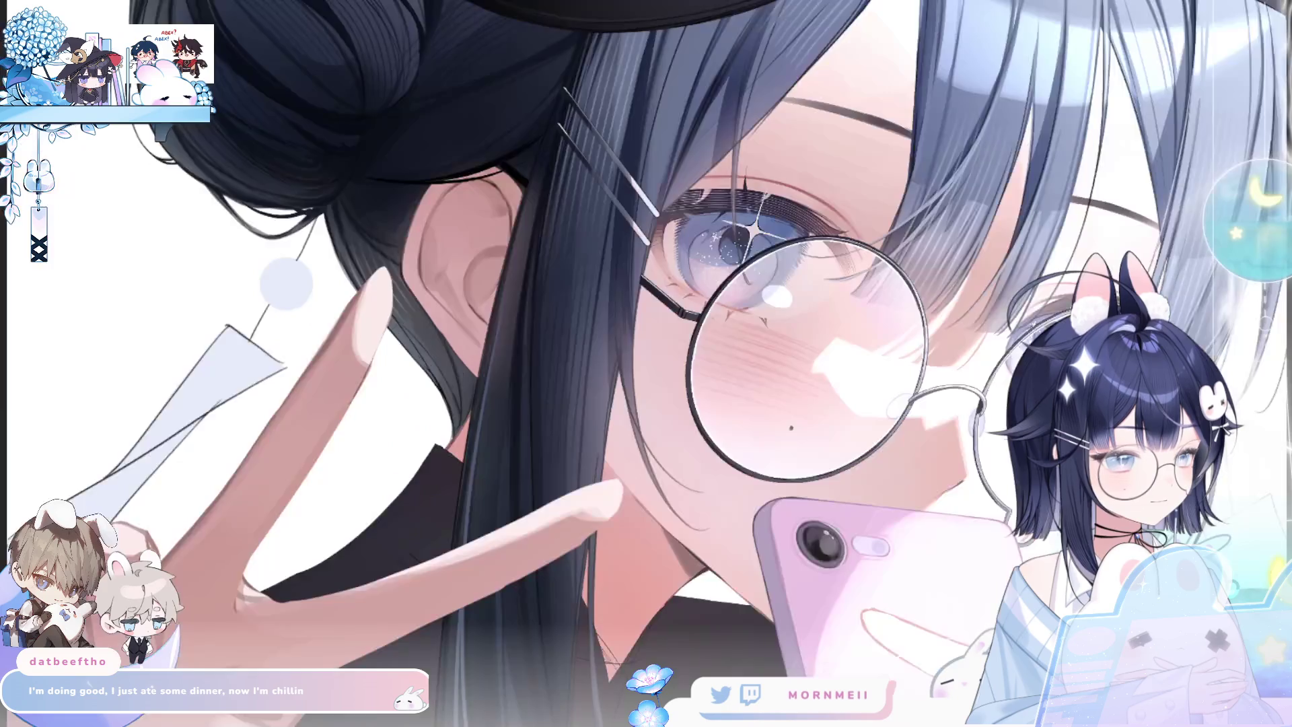
key(m)
key(m)
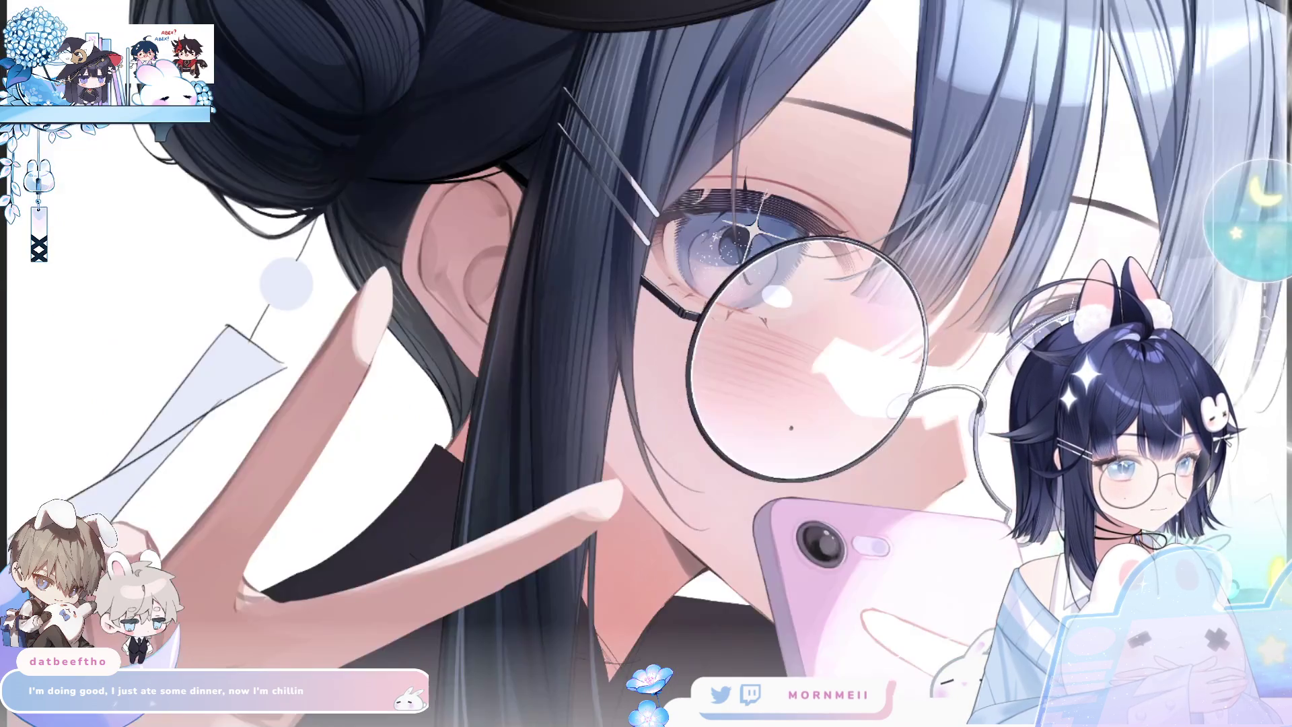
scroll(969, 565, down, 3)
scroll(795, 406, down, 2)
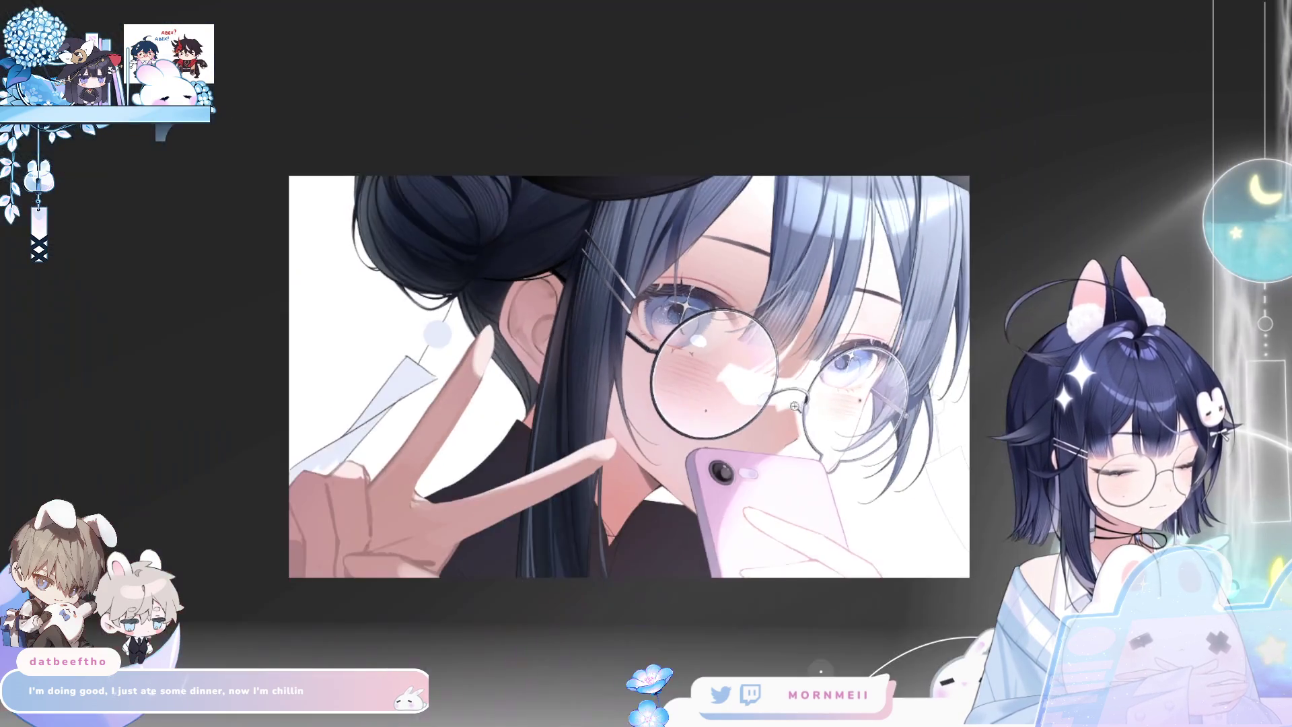
key(m)
key(m)
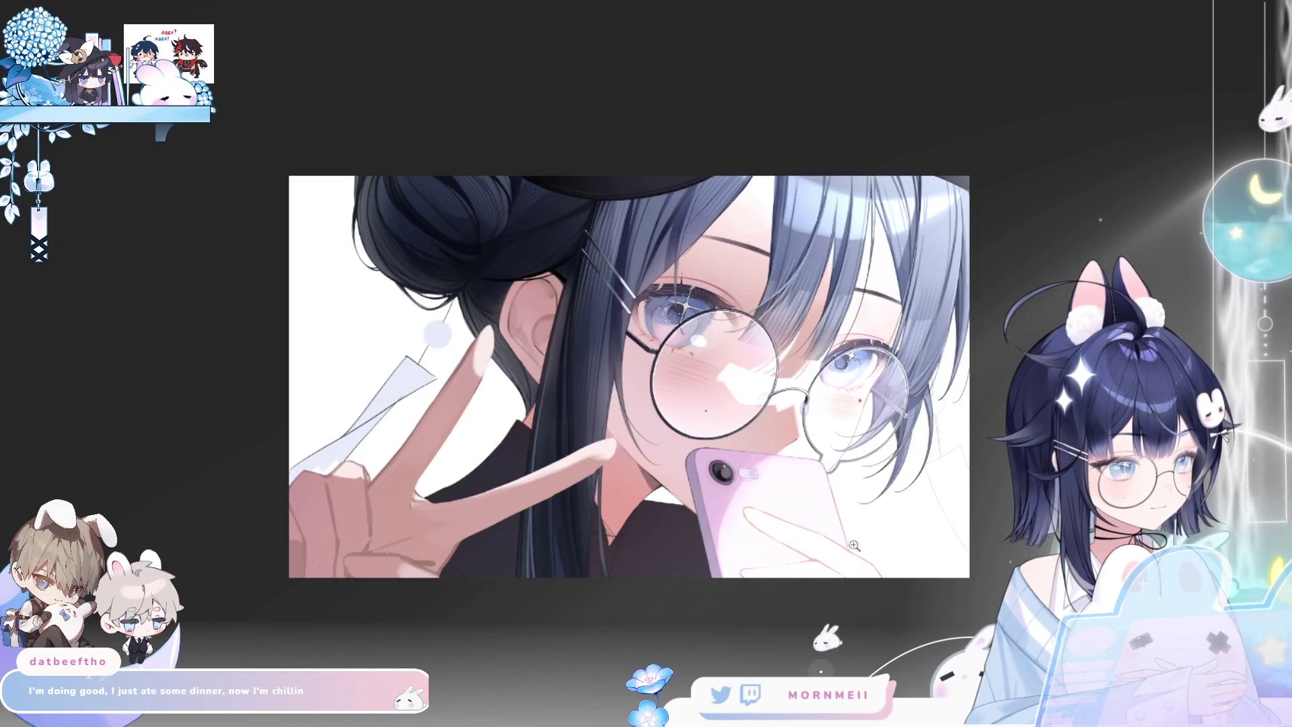
scroll(848, 560, up, 3)
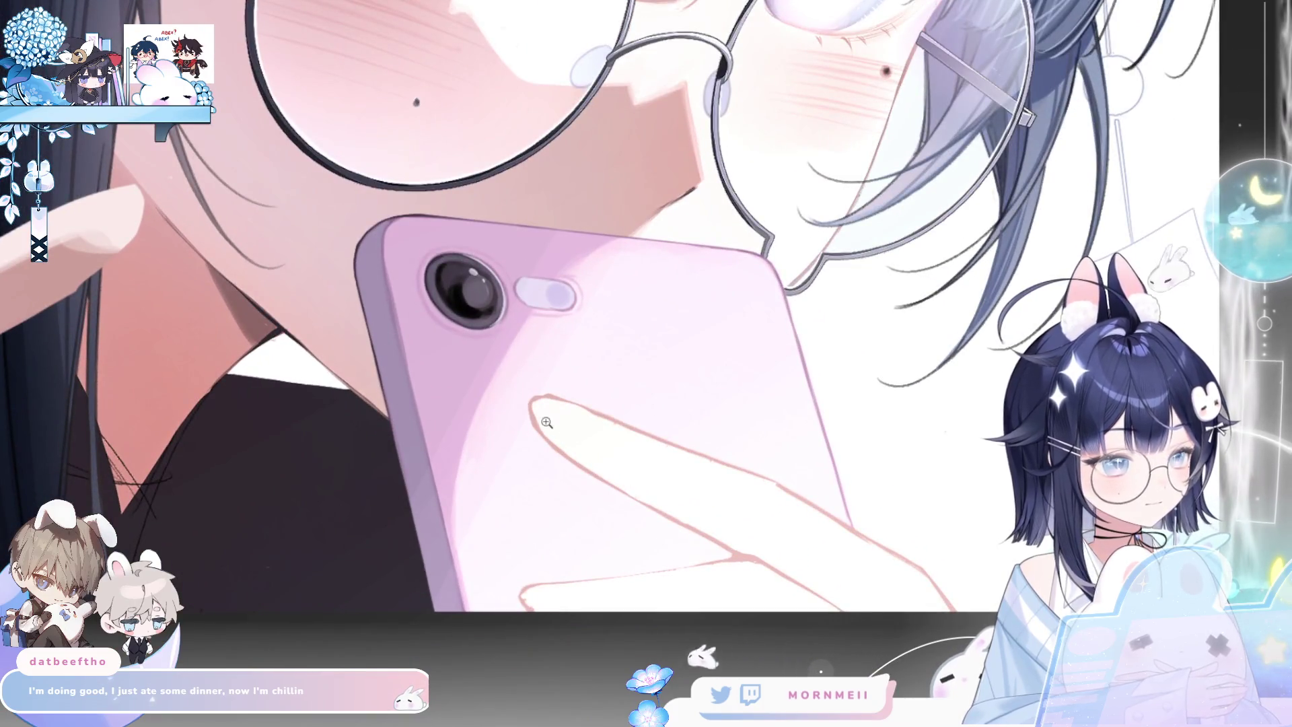
scroll(570, 361, up, 1)
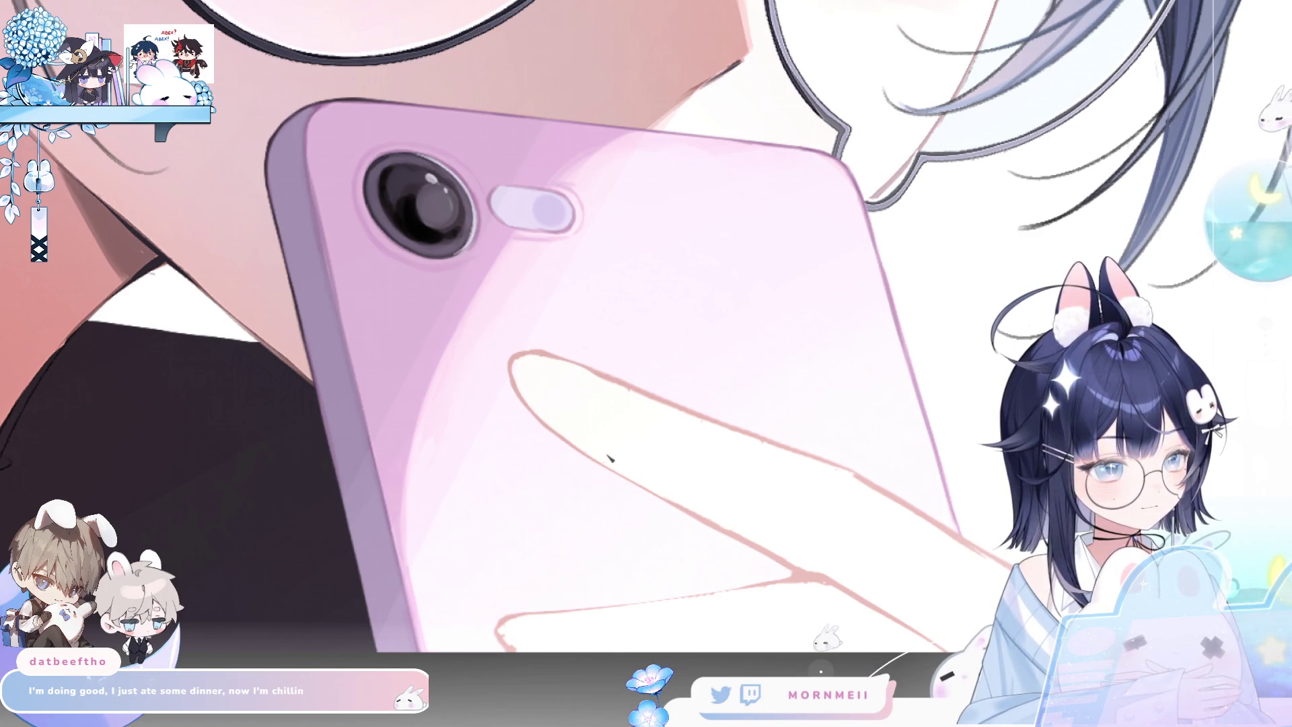
key(h)
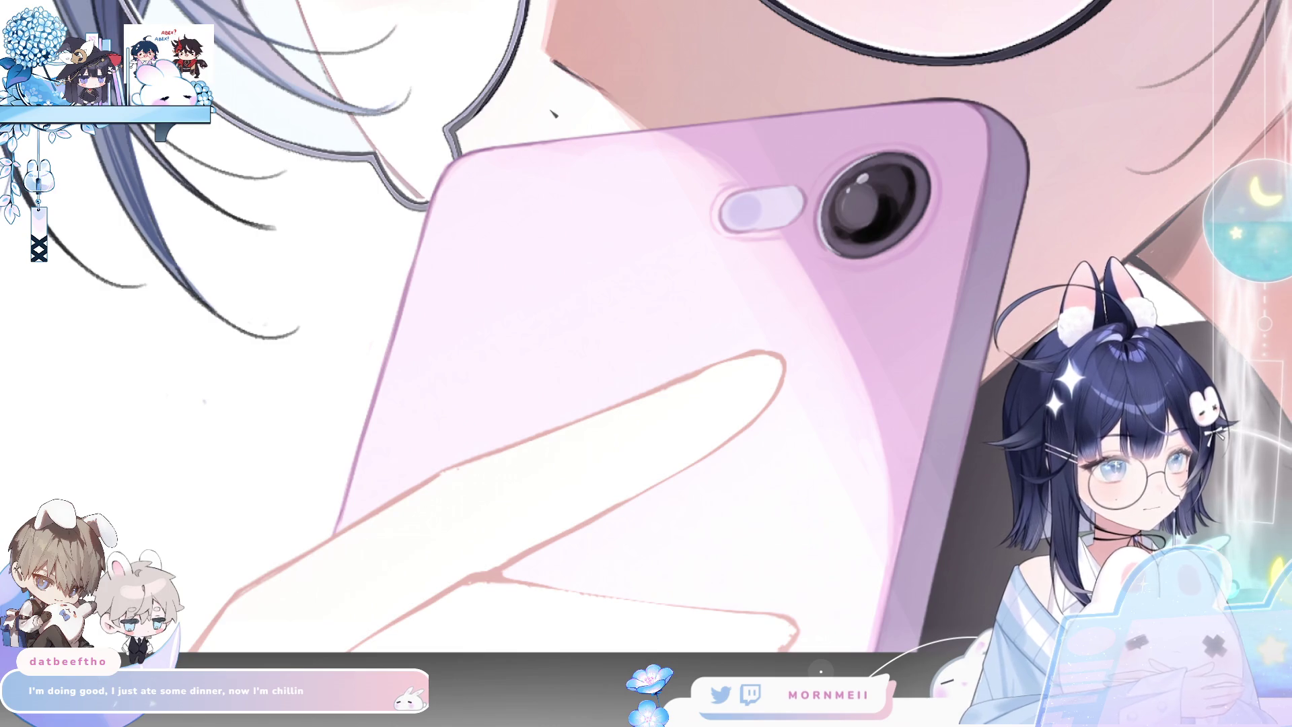
scroll(290, 532, down, 3)
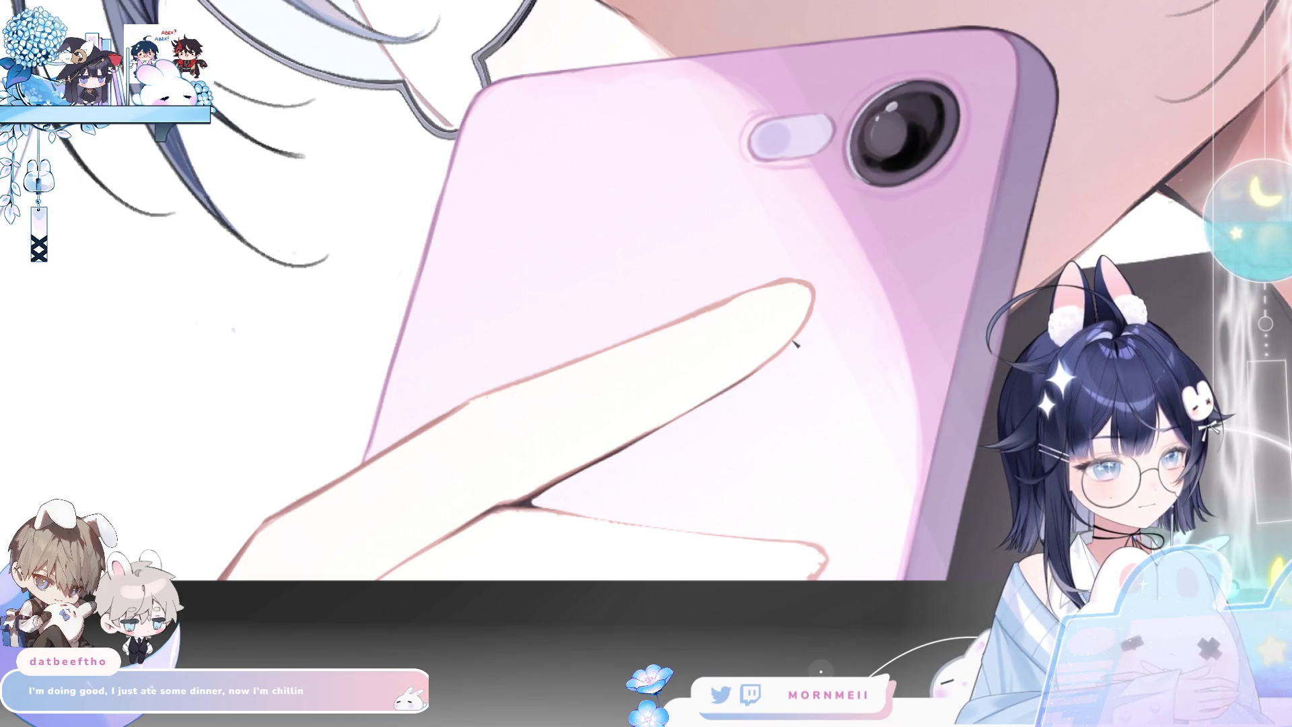
key(m)
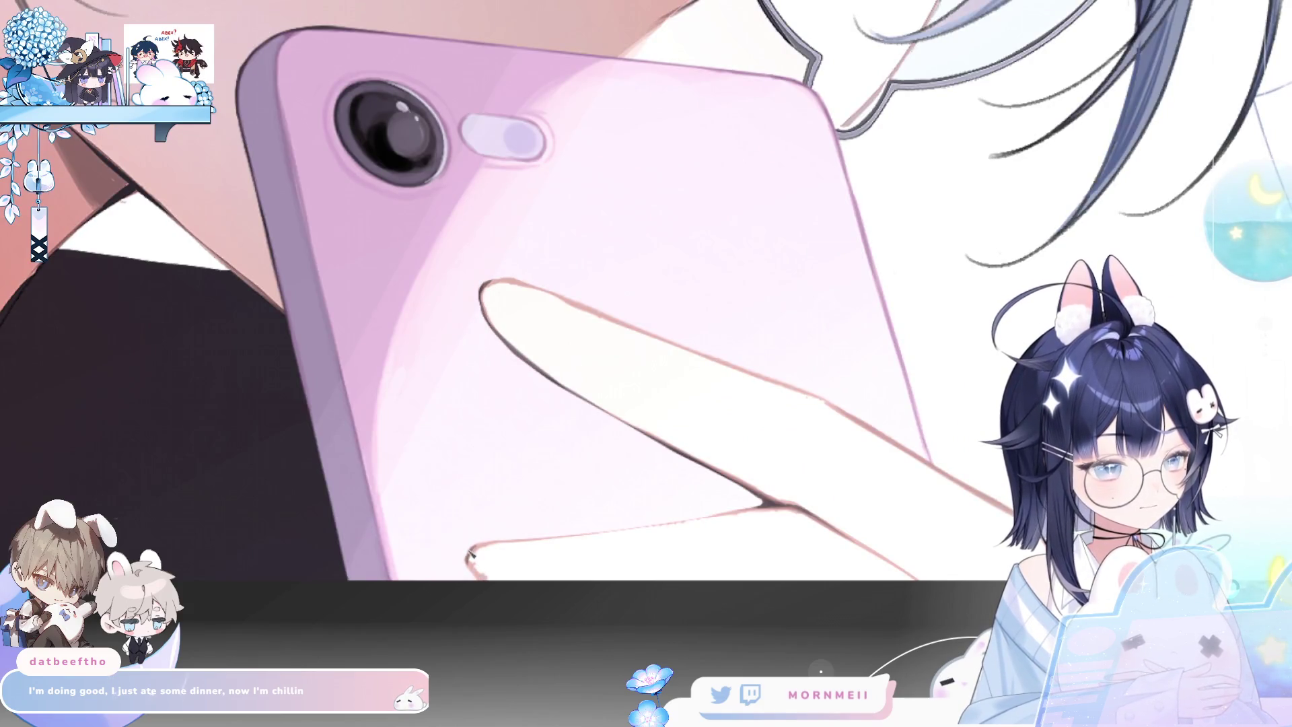
key(m)
scroll(773, 475, up, 2)
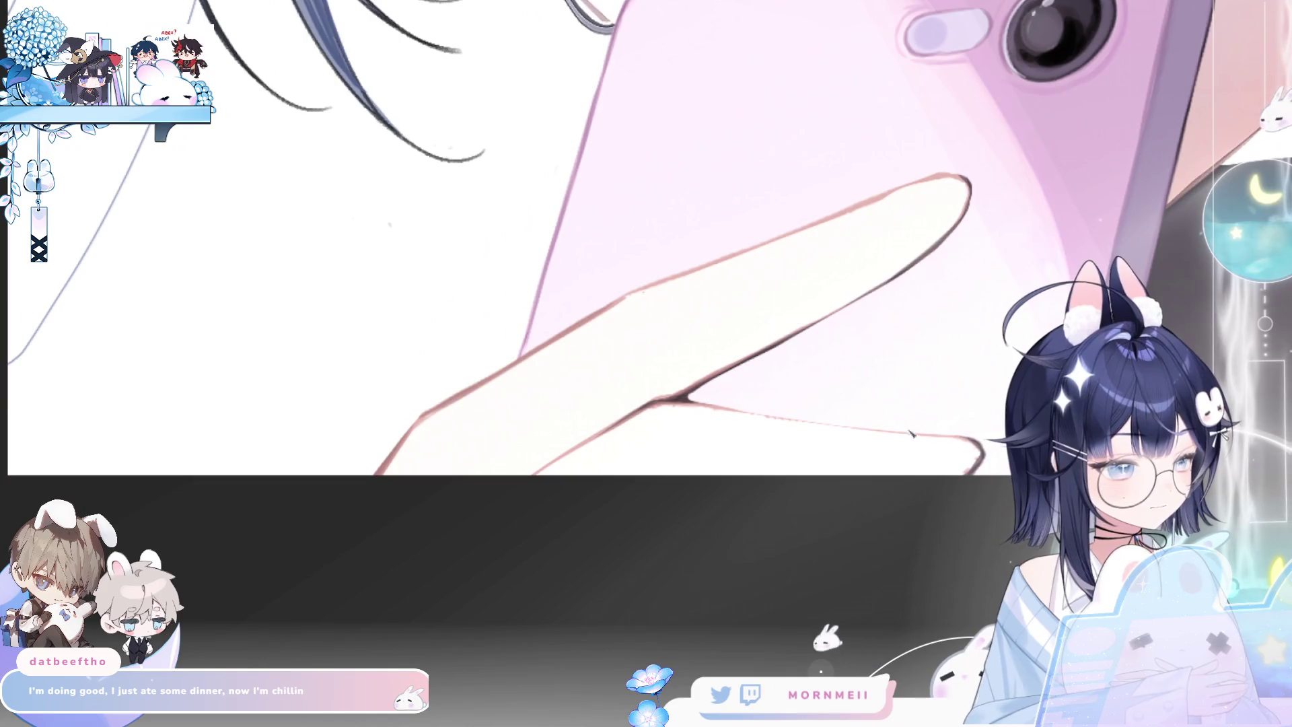
scroll(572, 336, down, 3)
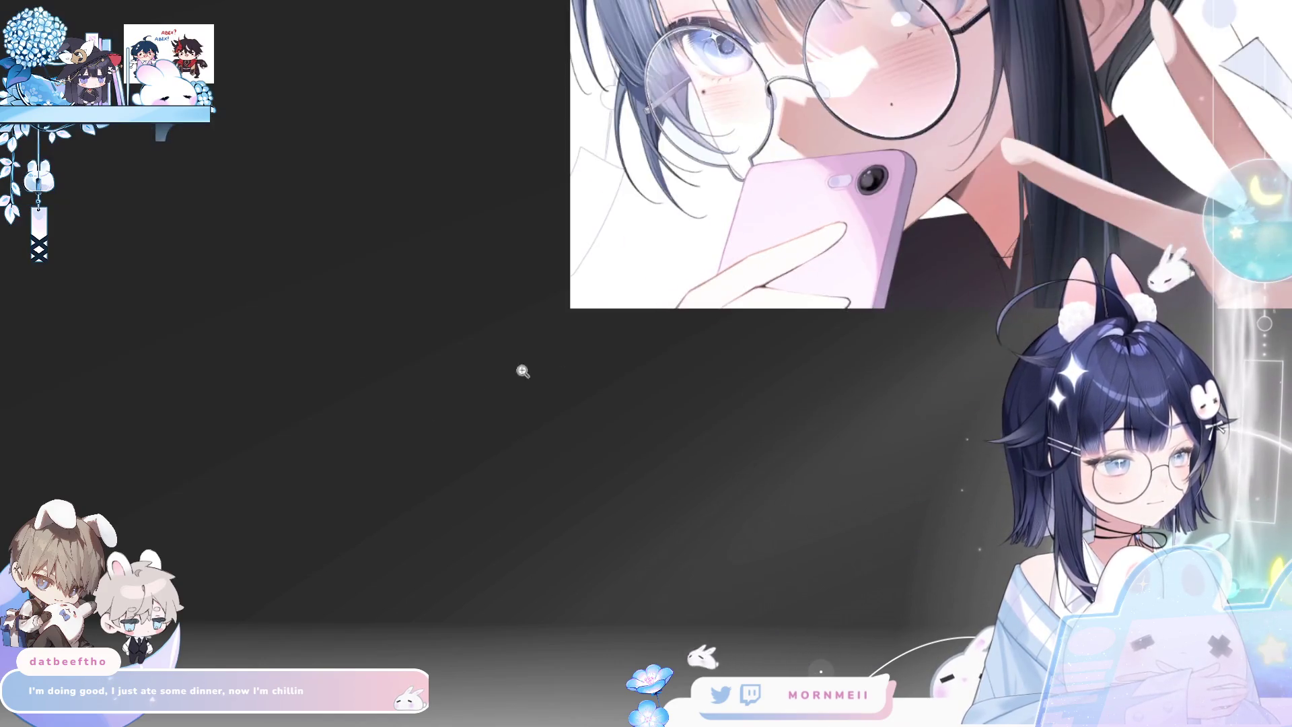
key(m)
key(m)
drag(868, 230, 895, 211)
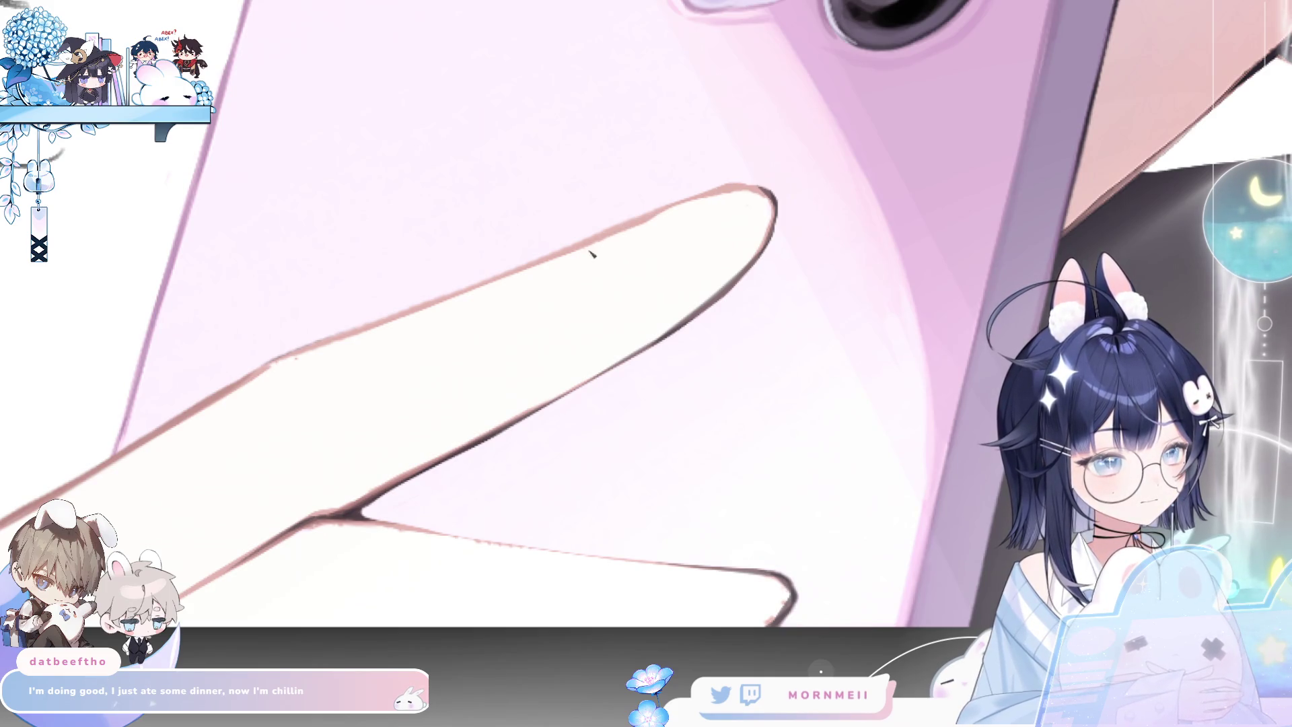
drag(730, 194, 754, 257)
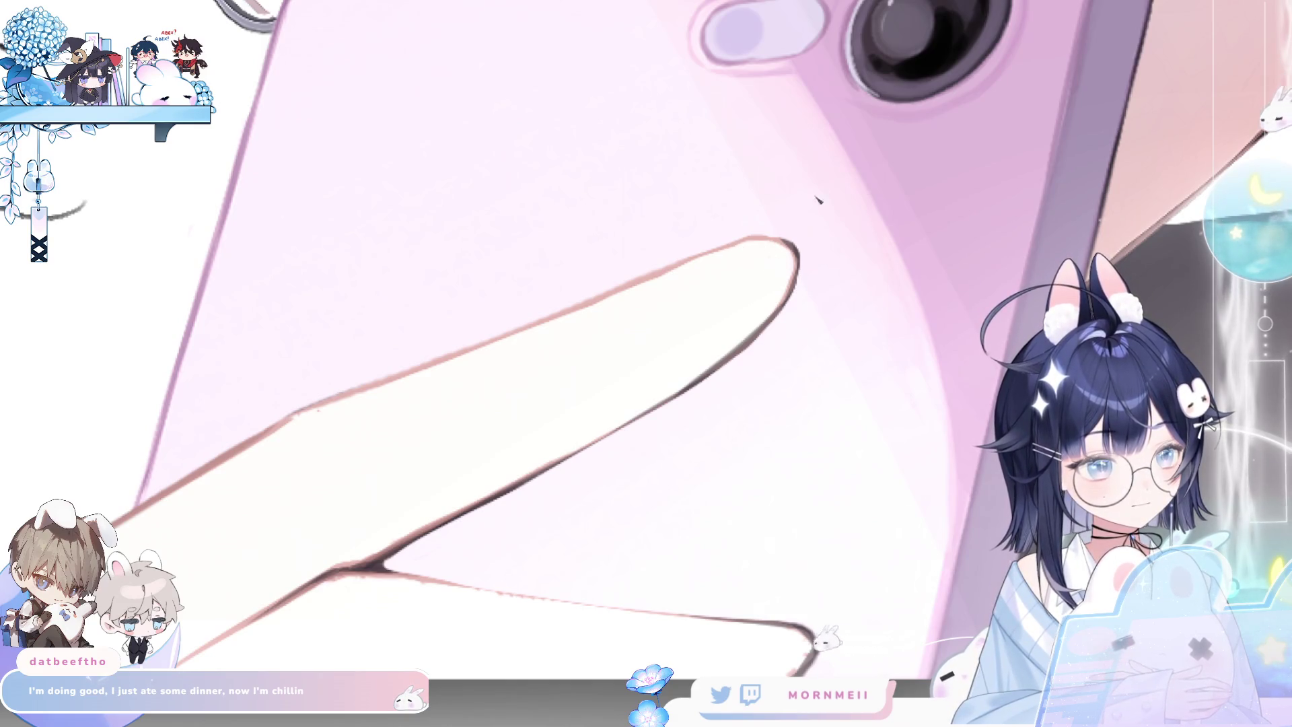
scroll(901, 156, down, 5)
scroll(901, 156, up, 2)
key(h)
key(h)
click(721, 411)
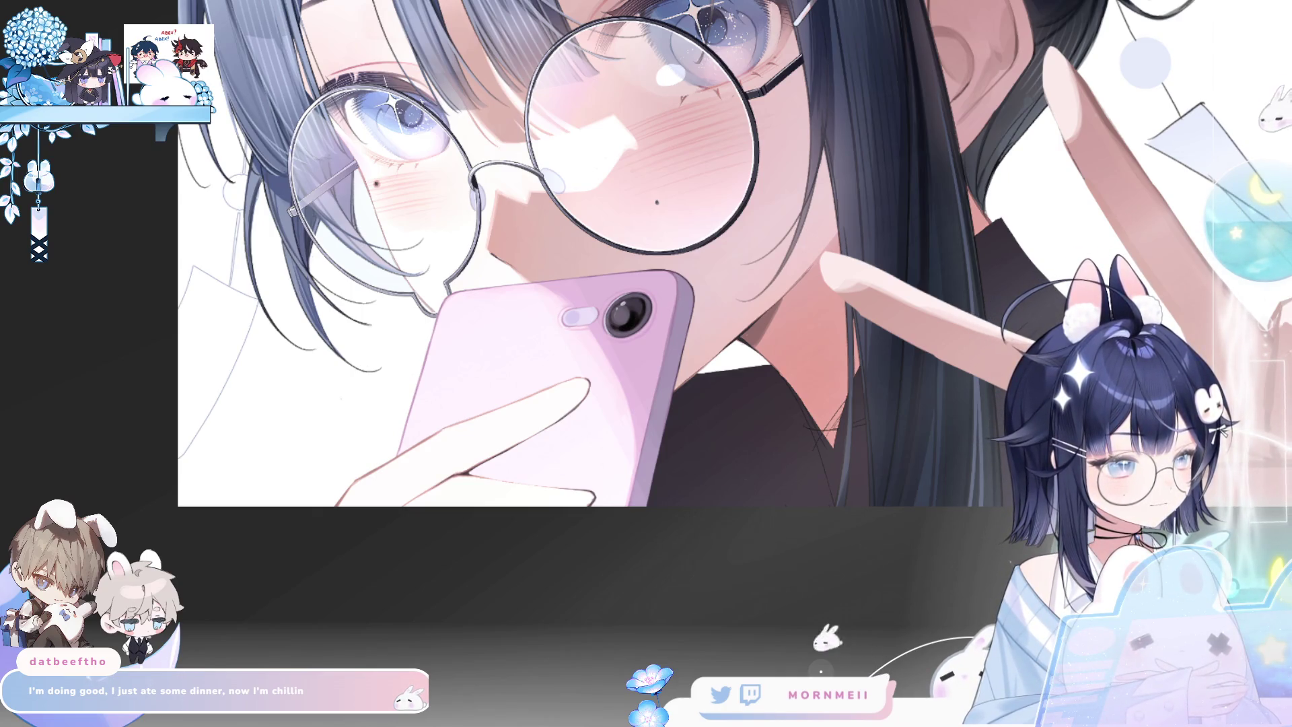
scroll(557, 409, up, 1)
key(bracketleft)
key(bracketleft)
key(bracketleft)
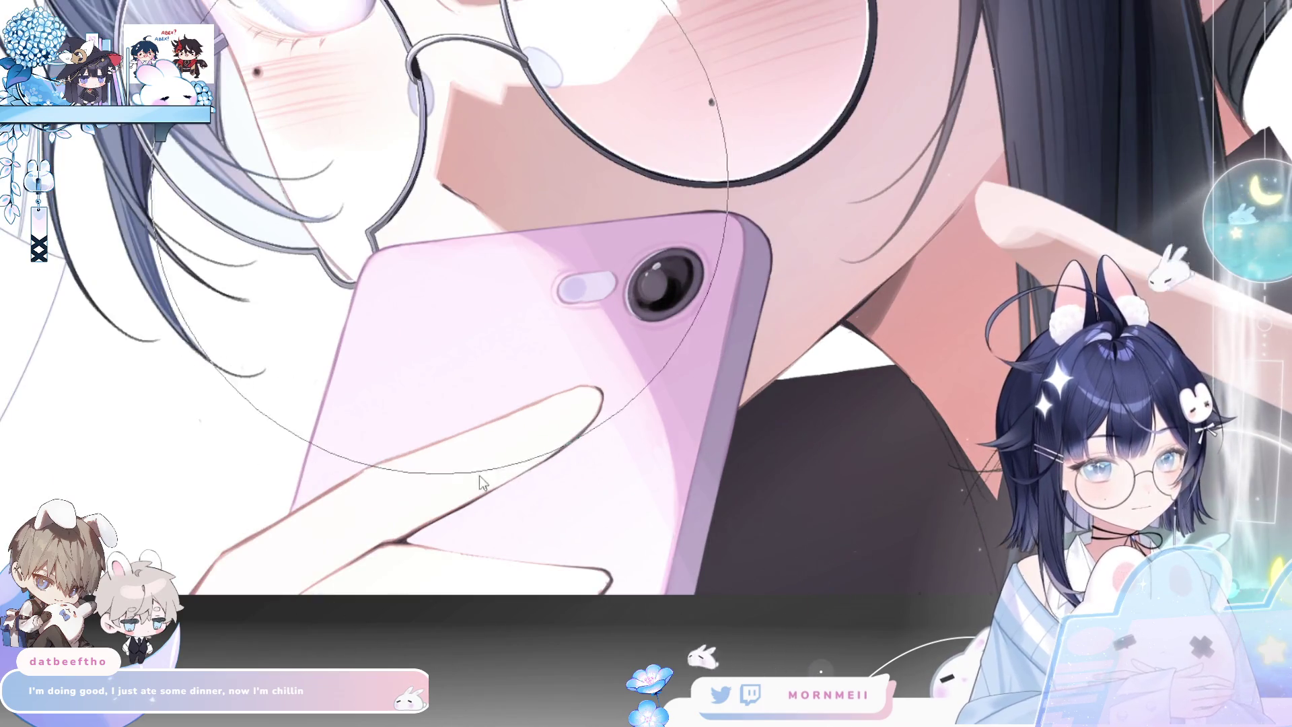
Paint grey-blue nails on the upper and lower fingertips, checking them mirrored
mouse_move(558, 414)
mouse_down()
mouse_move(612, 416)
mouse_move(611, 391)
mouse_move(558, 417)
mouse_move(595, 394)
mouse_move(559, 414)
mouse_move(583, 397)
mouse_up()
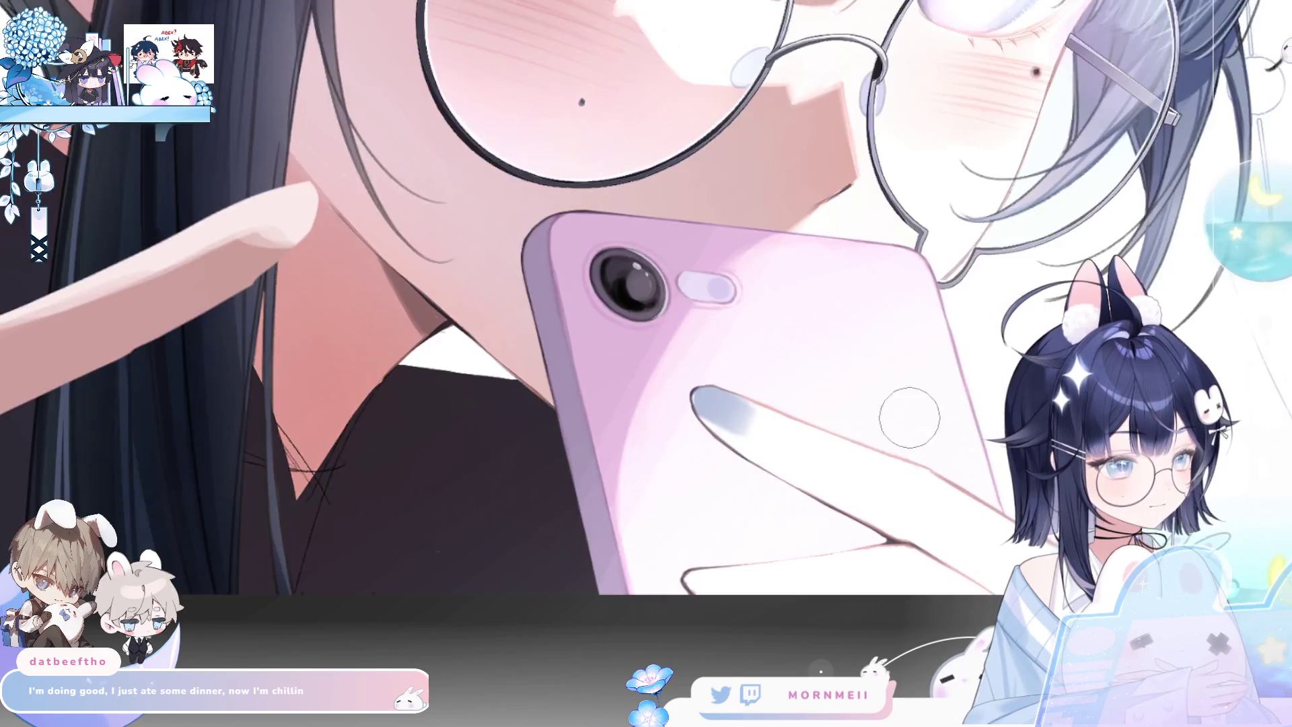
drag(727, 576, 861, 444)
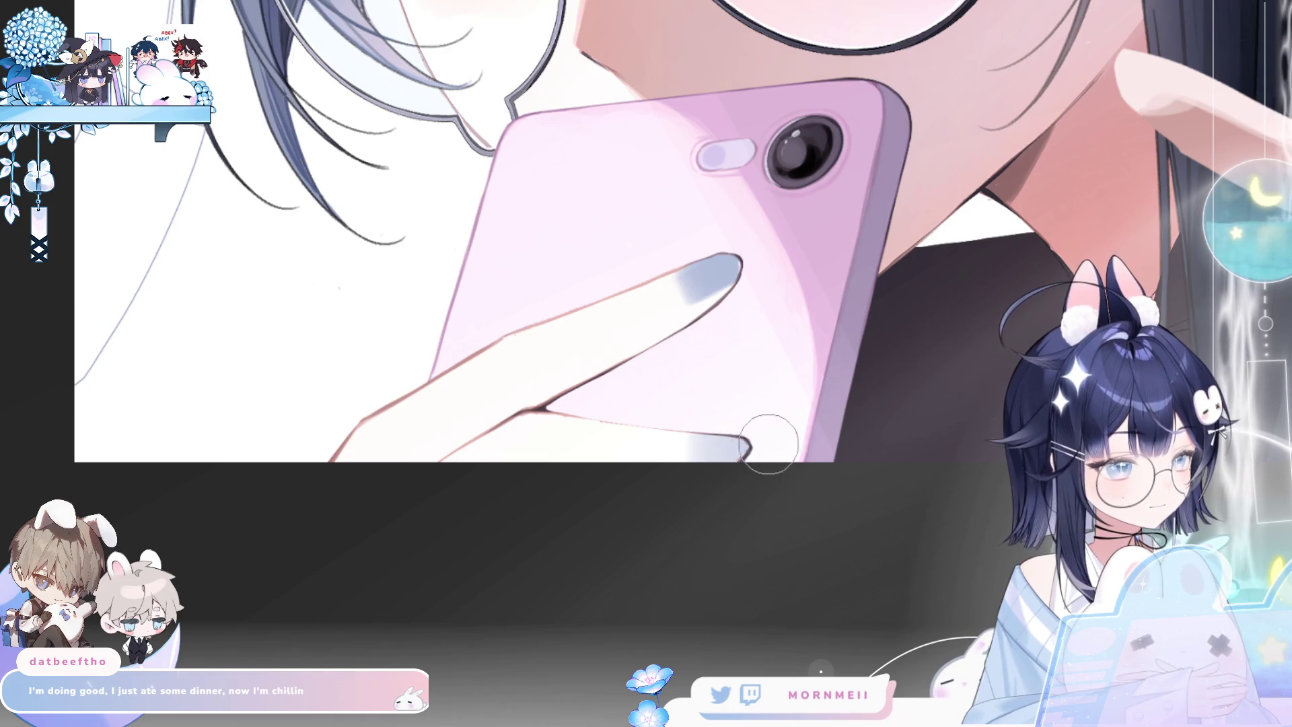
mouse_move(750, 444)
mouse_down()
mouse_move(692, 434)
mouse_move(735, 438)
mouse_move(723, 439)
mouse_up()
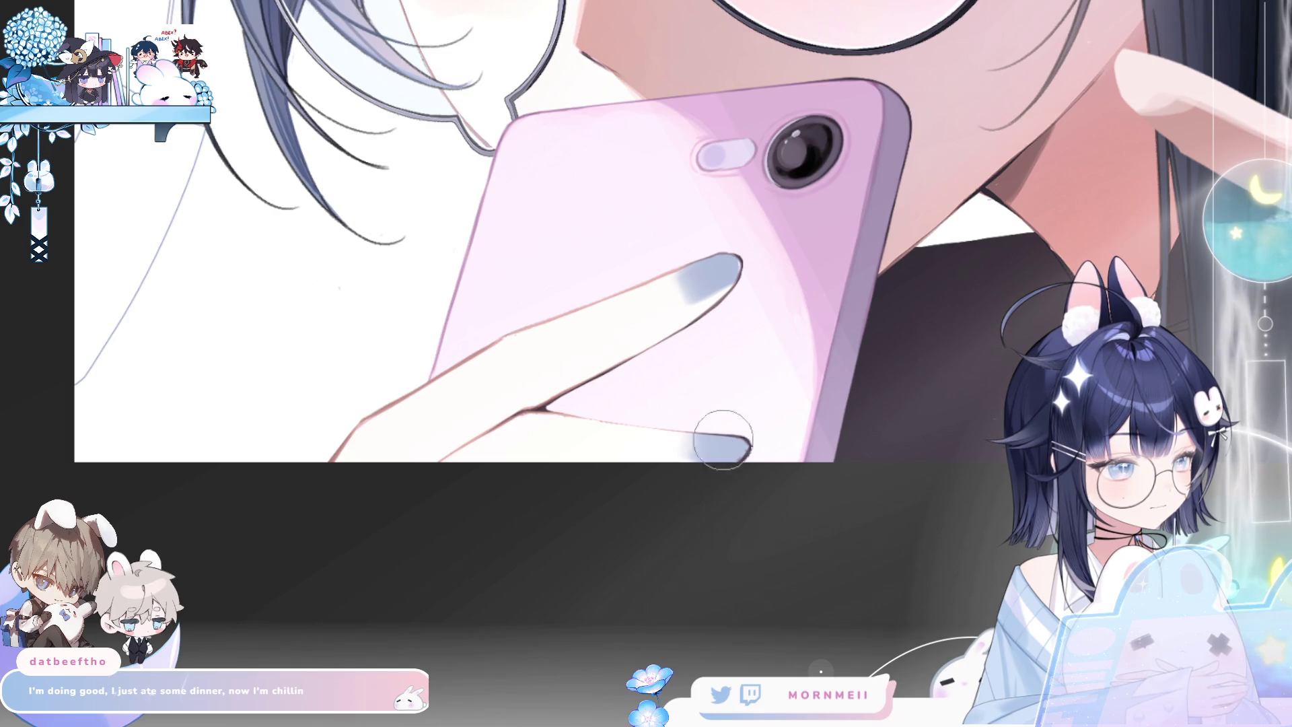
scroll(745, 317, up, 2)
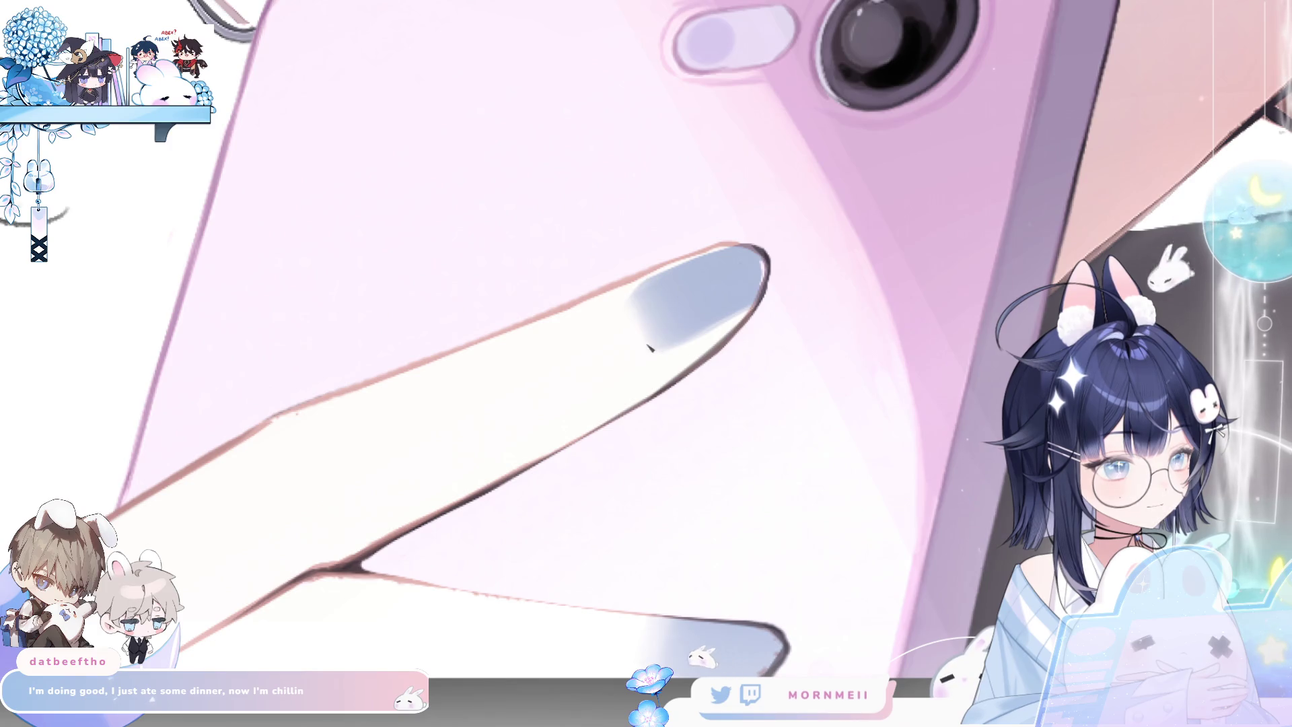
key(h)
key(h)
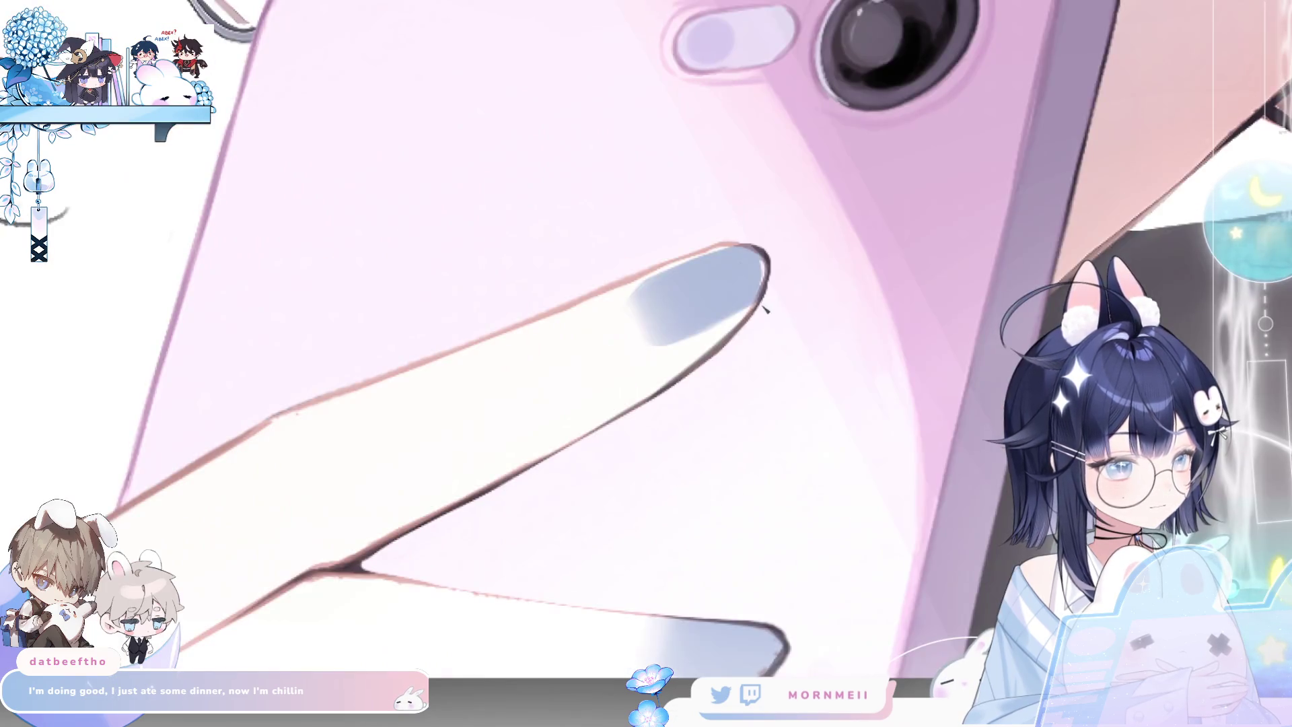
key(h)
key(h)
scroll(808, 350, down, 5)
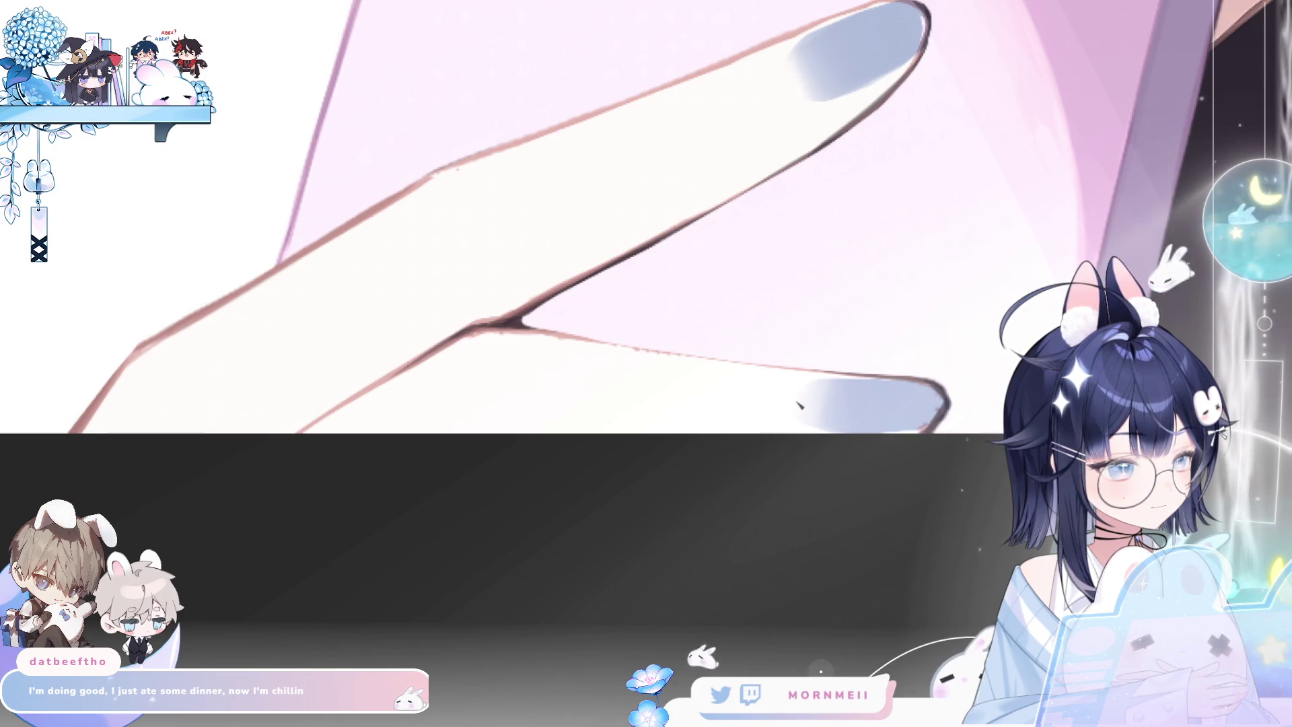
key(m)
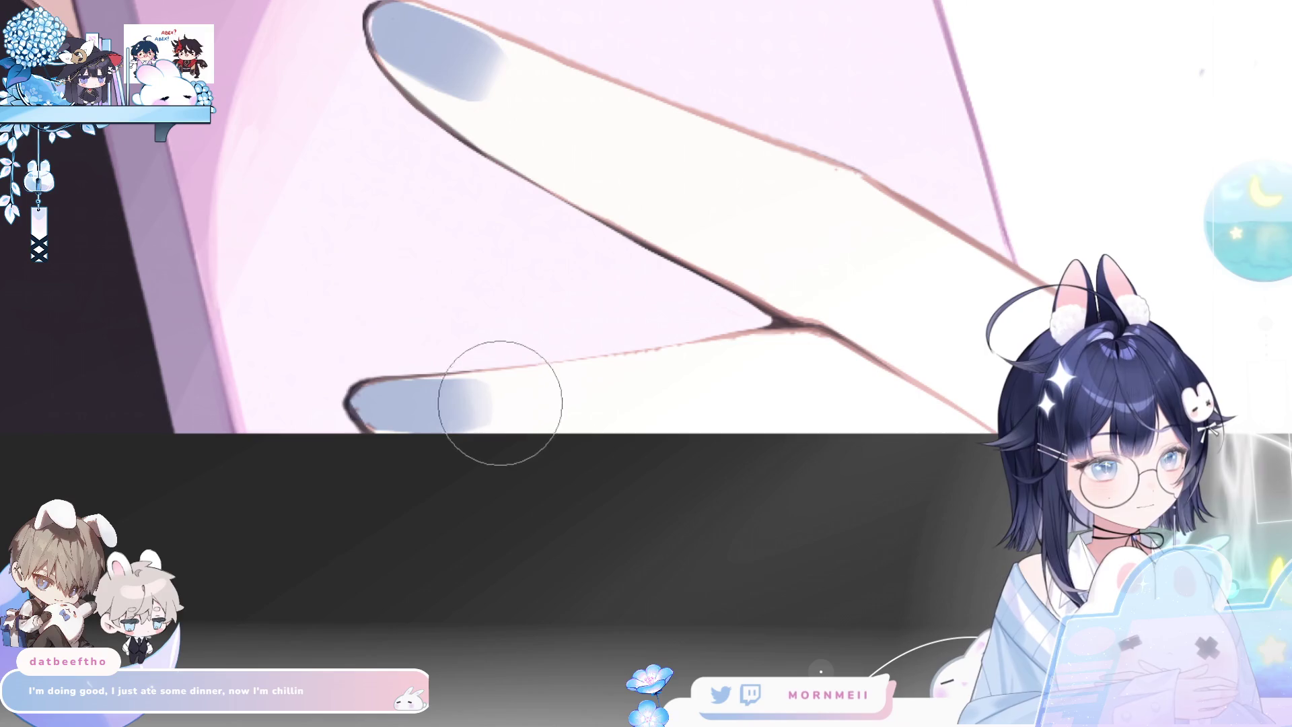
key(bracketleft)
key(bracketleft)
key(bracketleft)
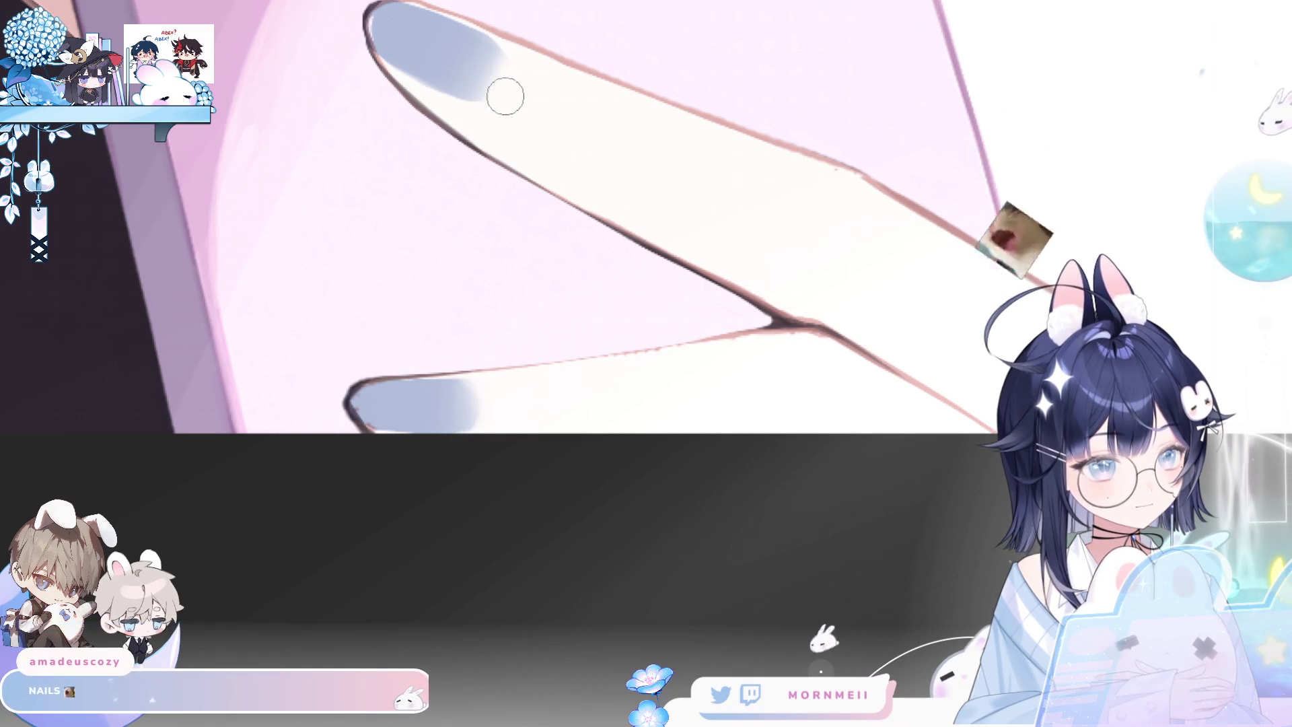
key(ctrl+space)
scroll(562, 136, down, 5)
mouse_move(607, 123)
mouse_down()
mouse_move(535, 354)
mouse_move(878, 311)
mouse_move(964, 412)
mouse_up()
scroll(963, 412, down, 2)
key(h)
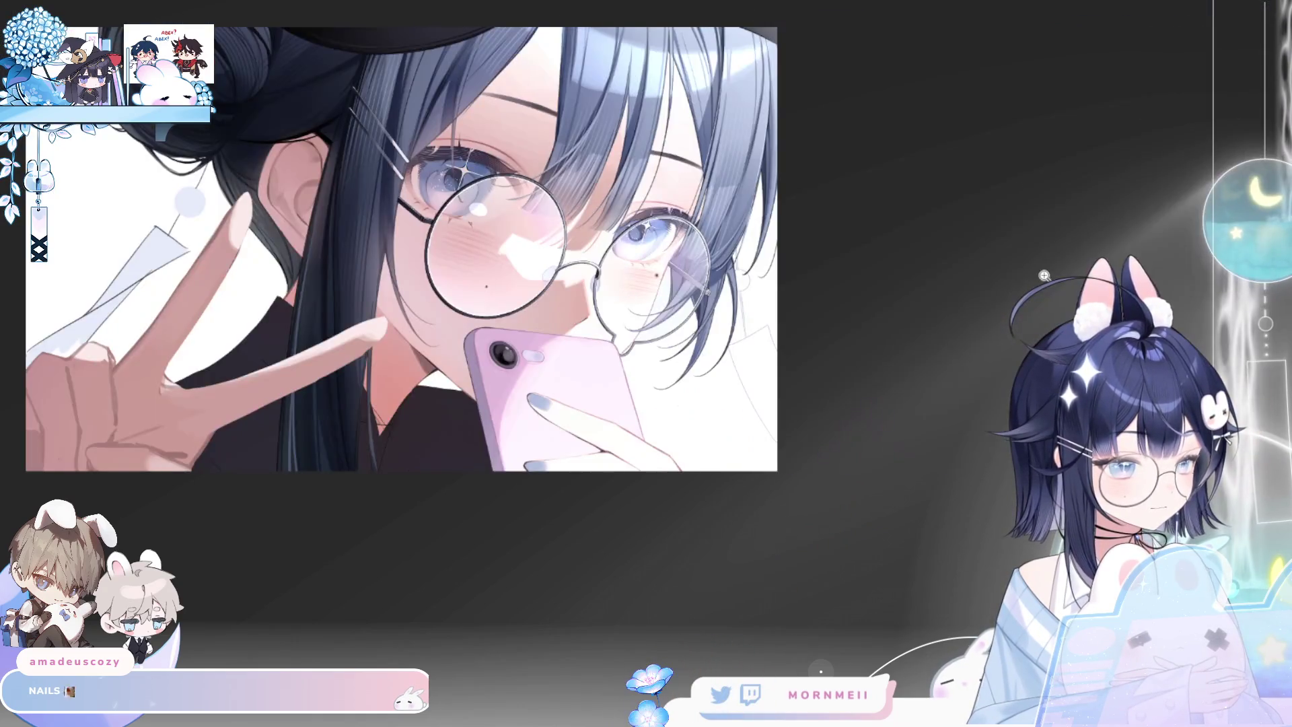
key(h)
scroll(816, 445, up, 3)
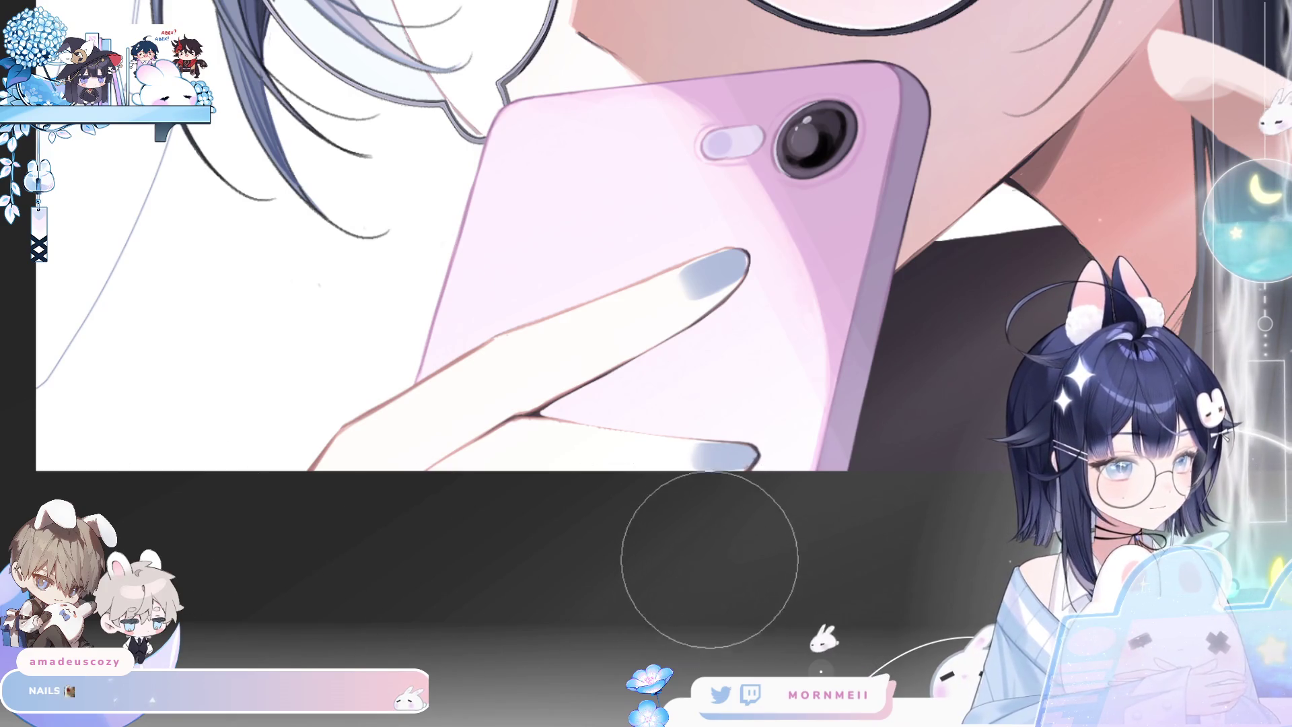
key(h)
key(h)
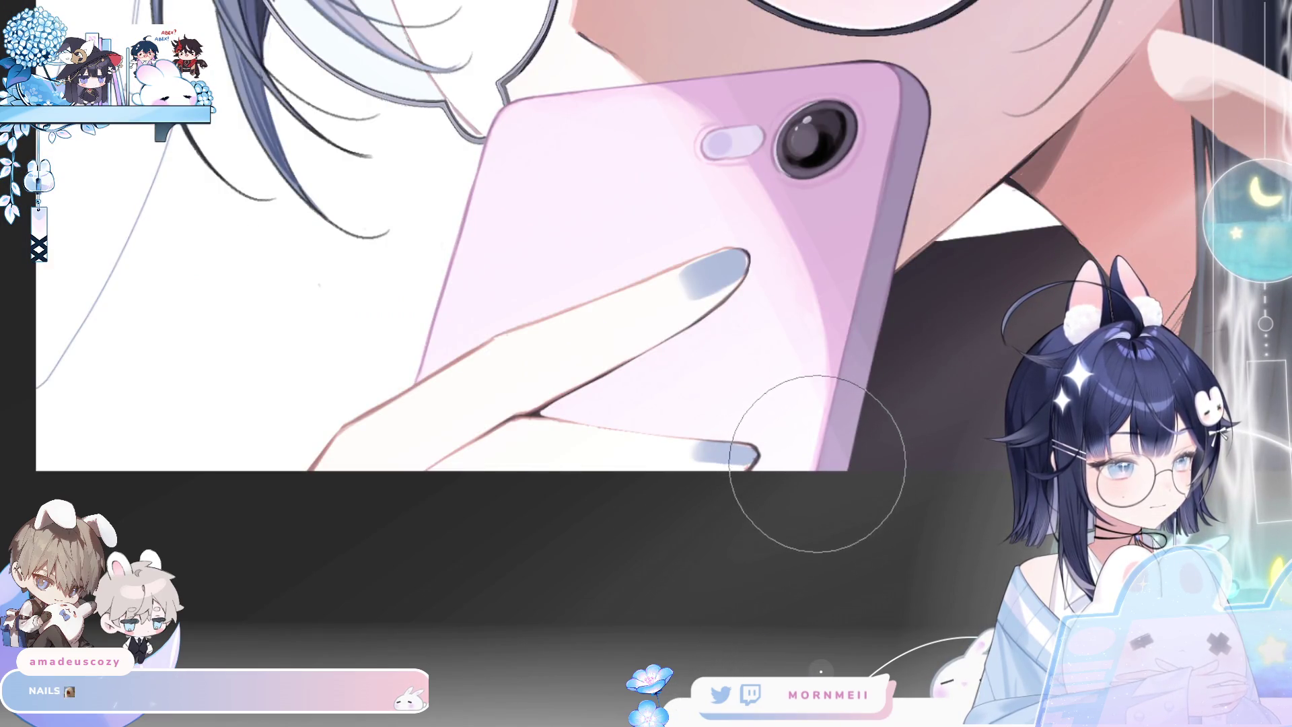
key(h)
key(bracketleft)
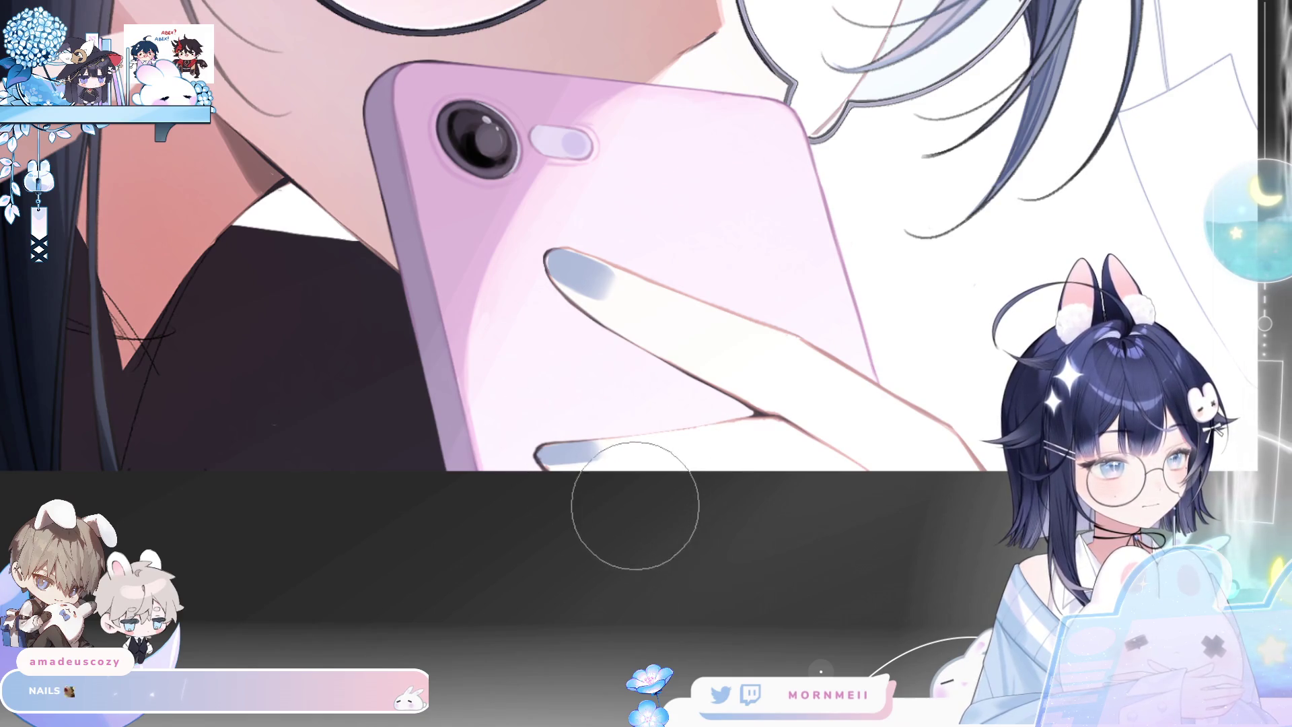
scroll(555, 518, down, 3)
key(h)
scroll(591, 600, up, 2)
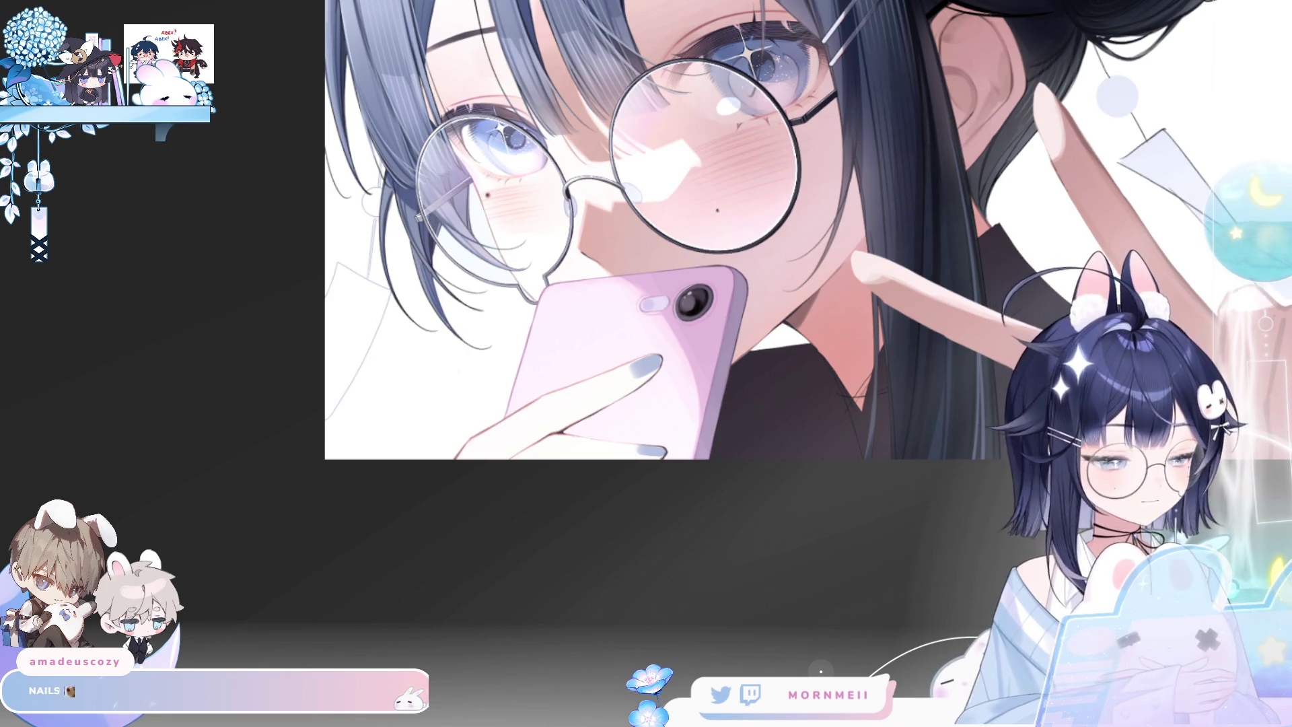
click(669, 444)
key(h)
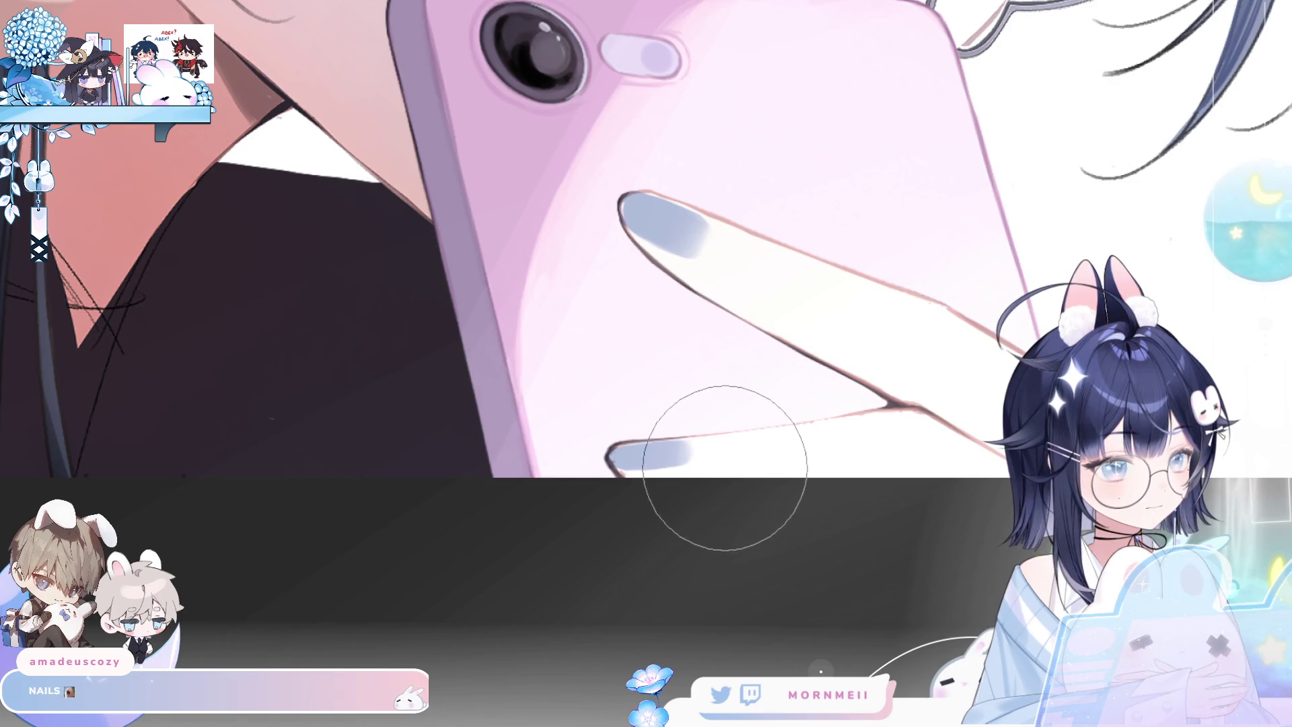
key(h)
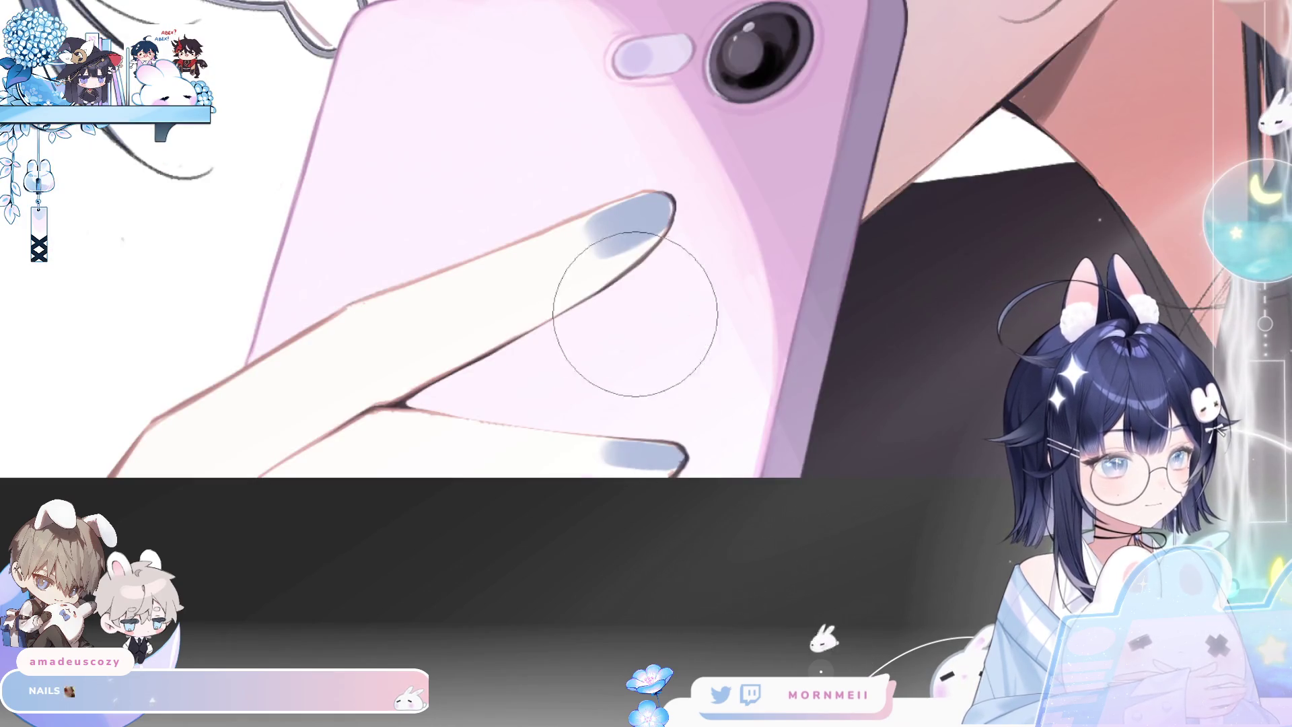
scroll(590, 328, down, 3)
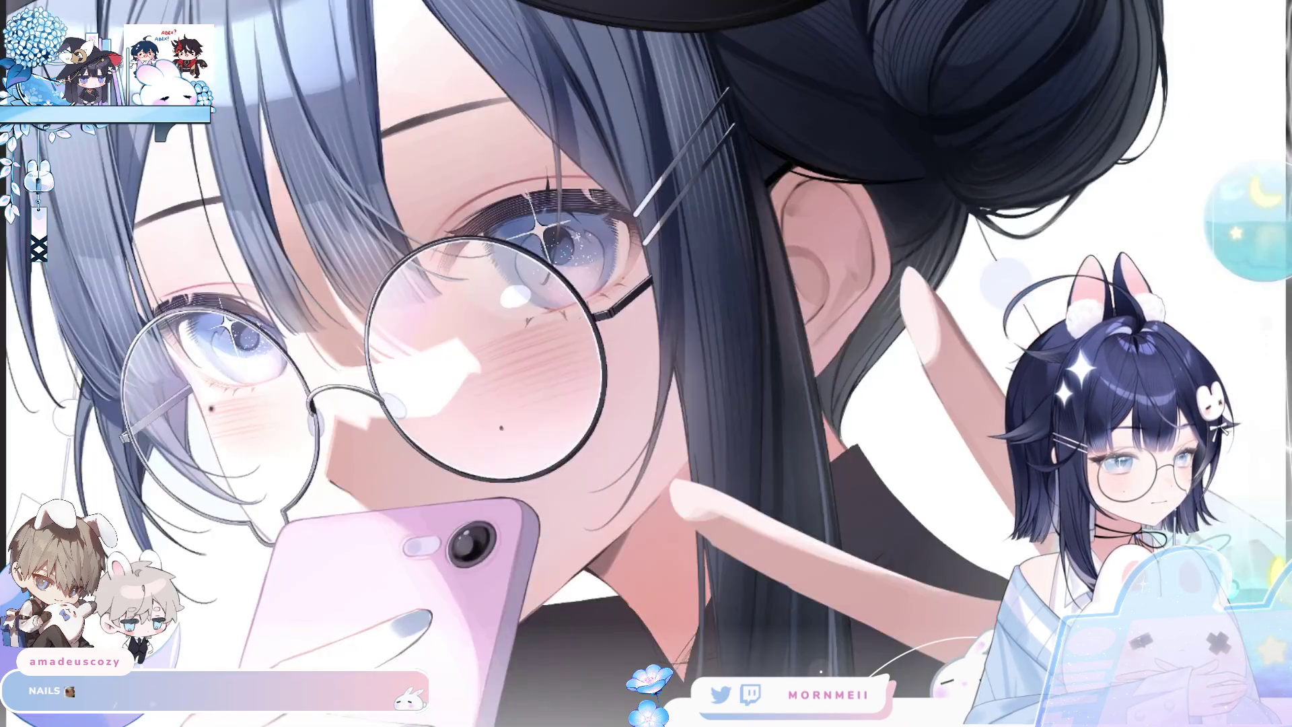
key(m)
key(m)
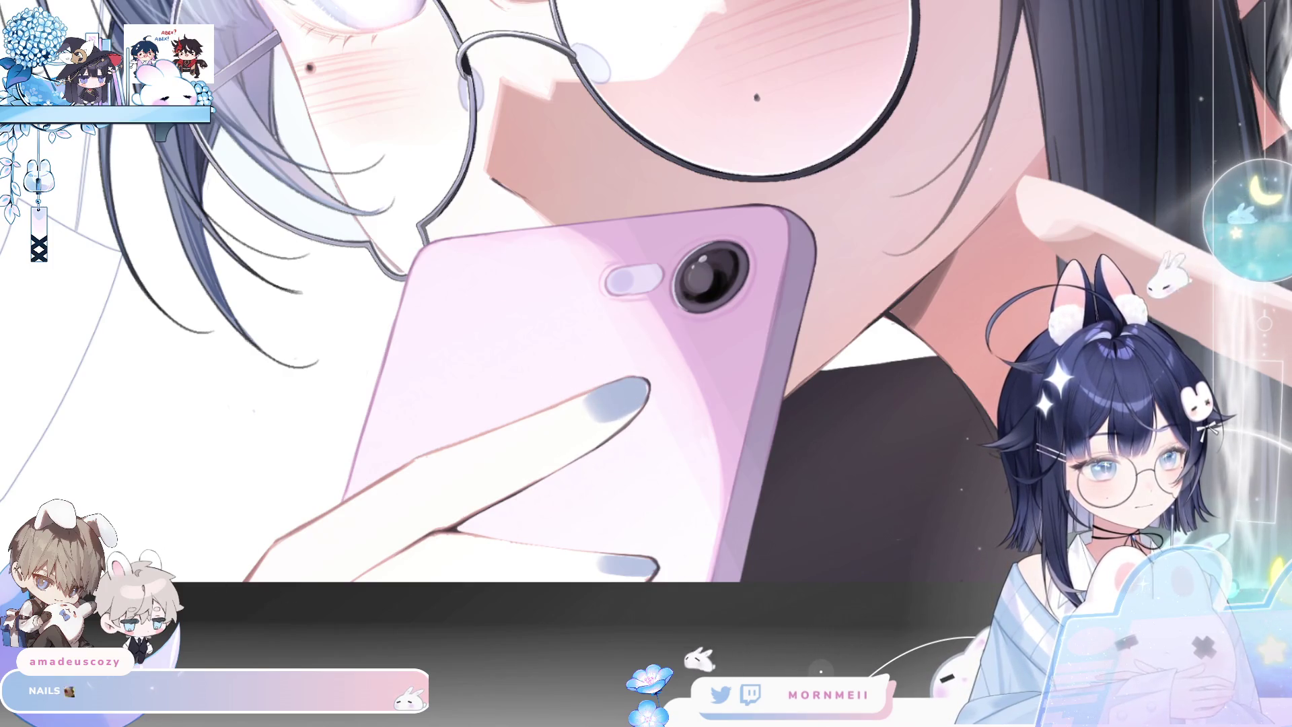
key(h)
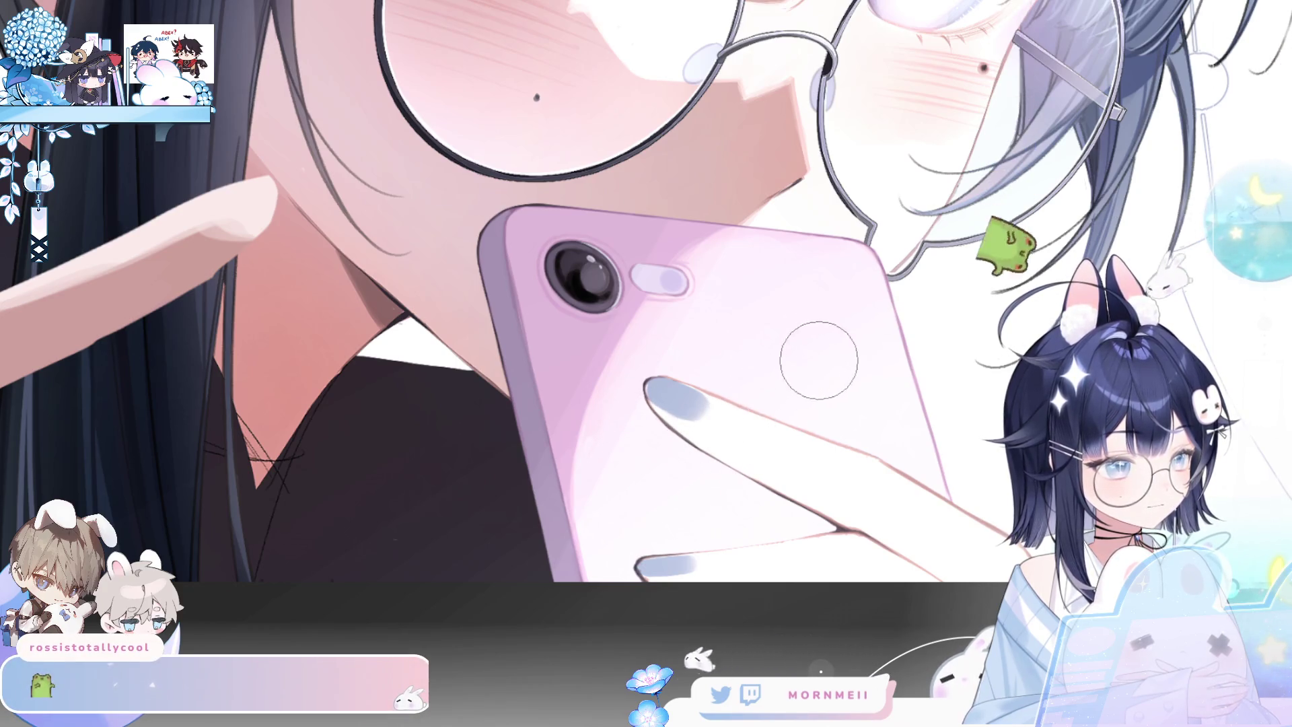
scroll(779, 325, down, 3)
key(h)
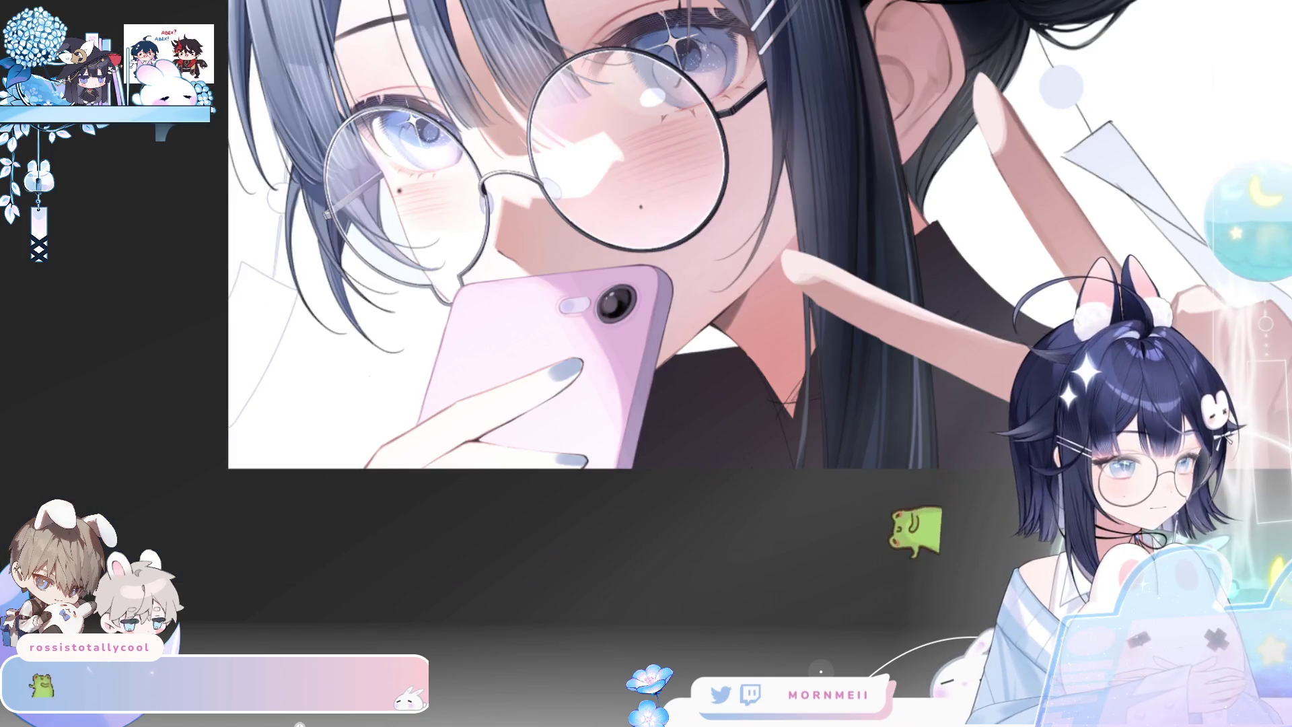
key(h)
scroll(549, 222, down, 1)
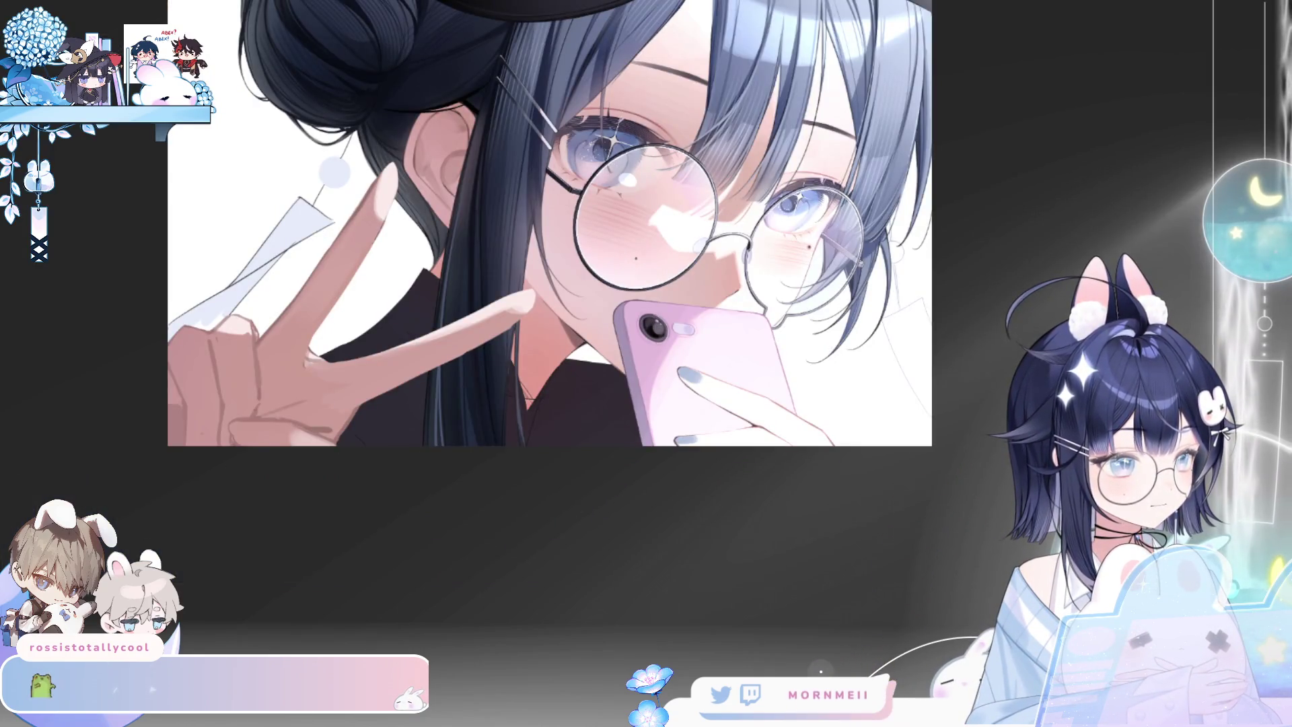
key(h)
scroll(783, 345, up, 3)
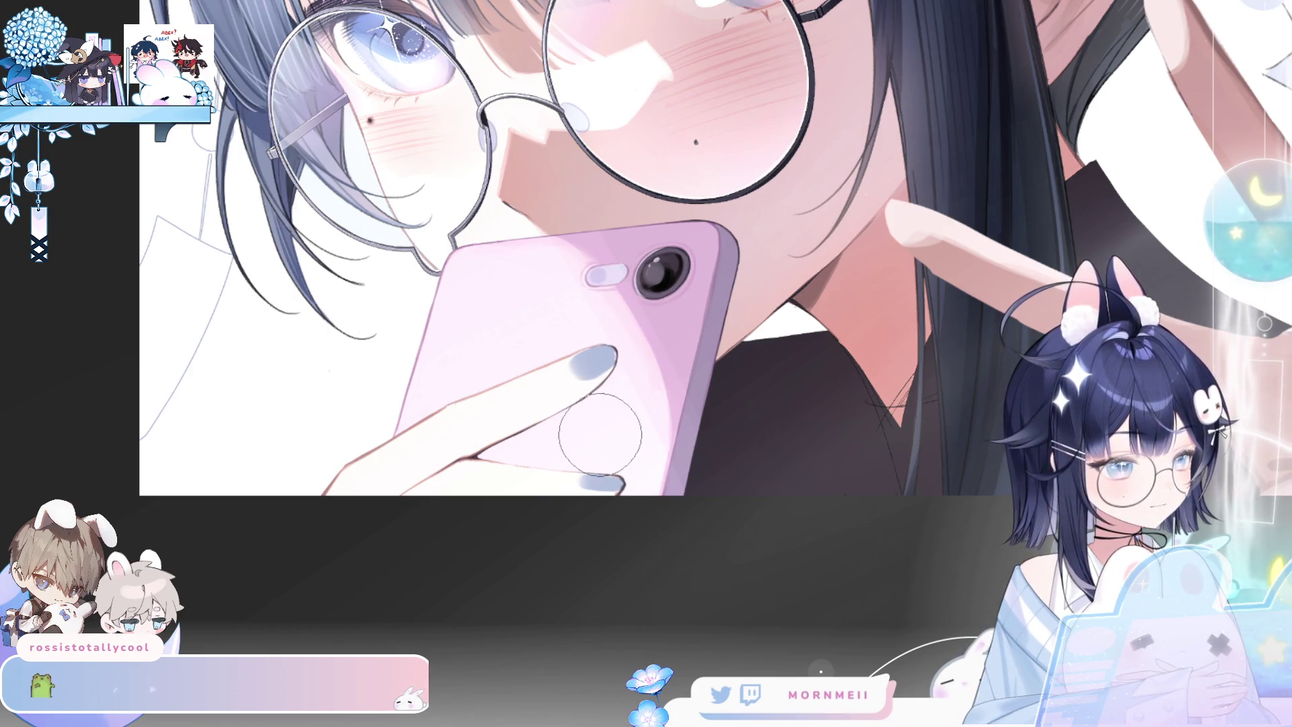
key(h)
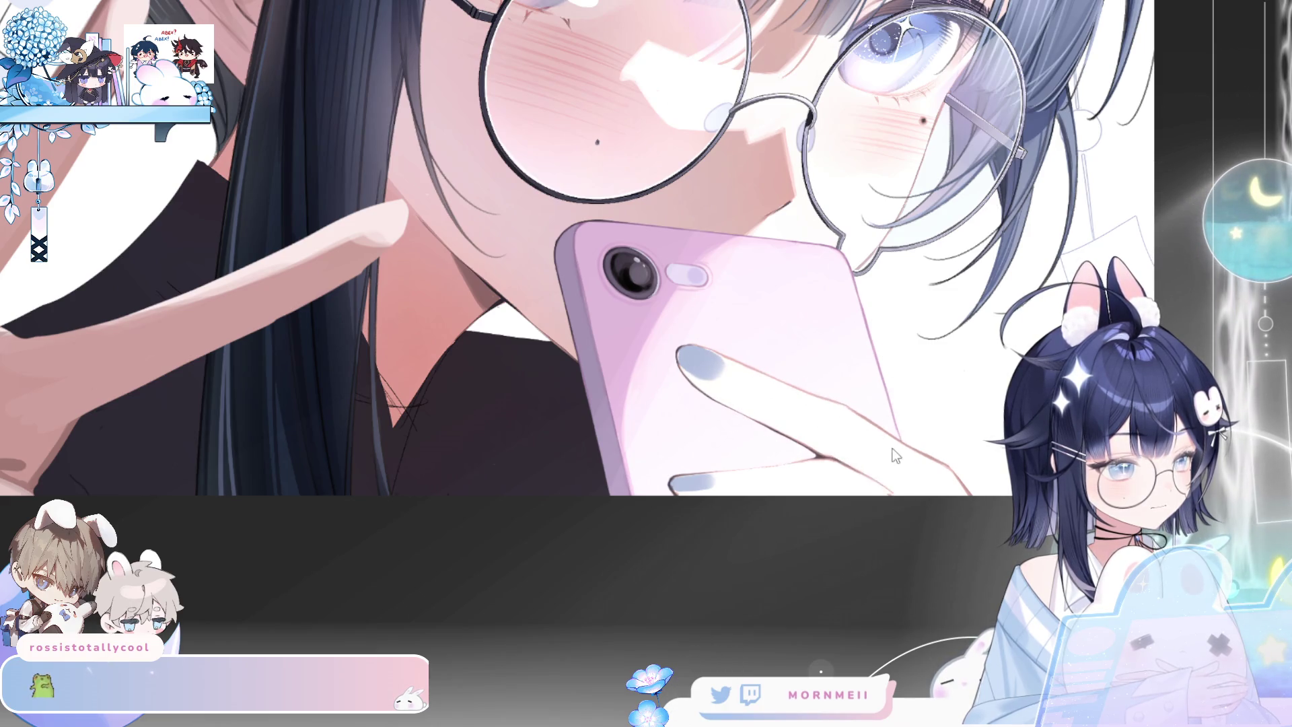
scroll(1009, 177, down, 5)
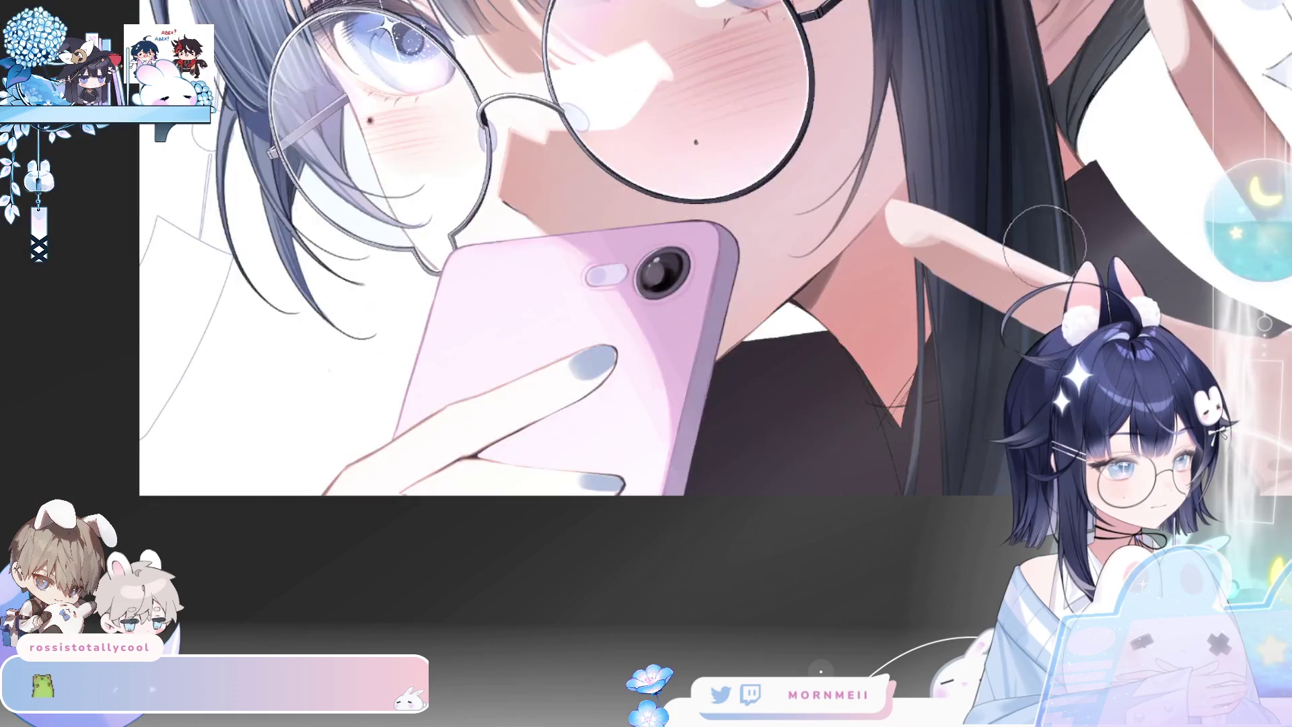
key(h)
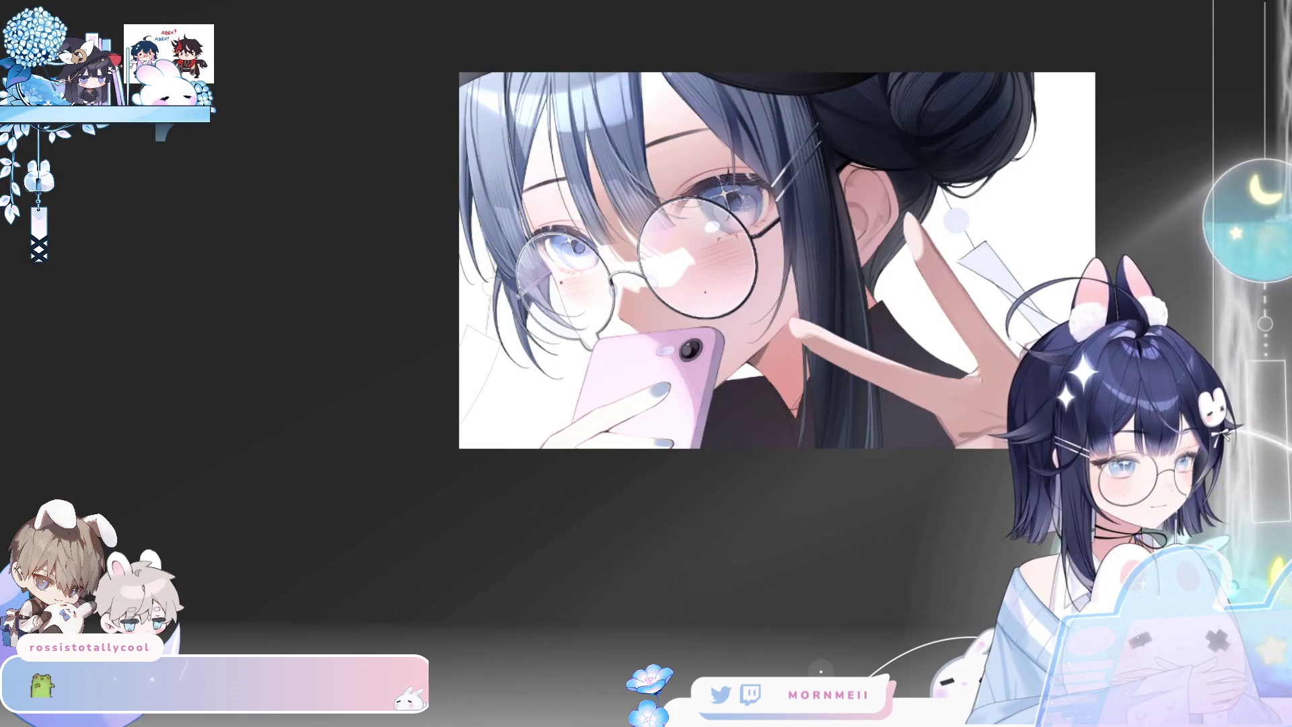
scroll(778, 260, up, 5)
key(h)
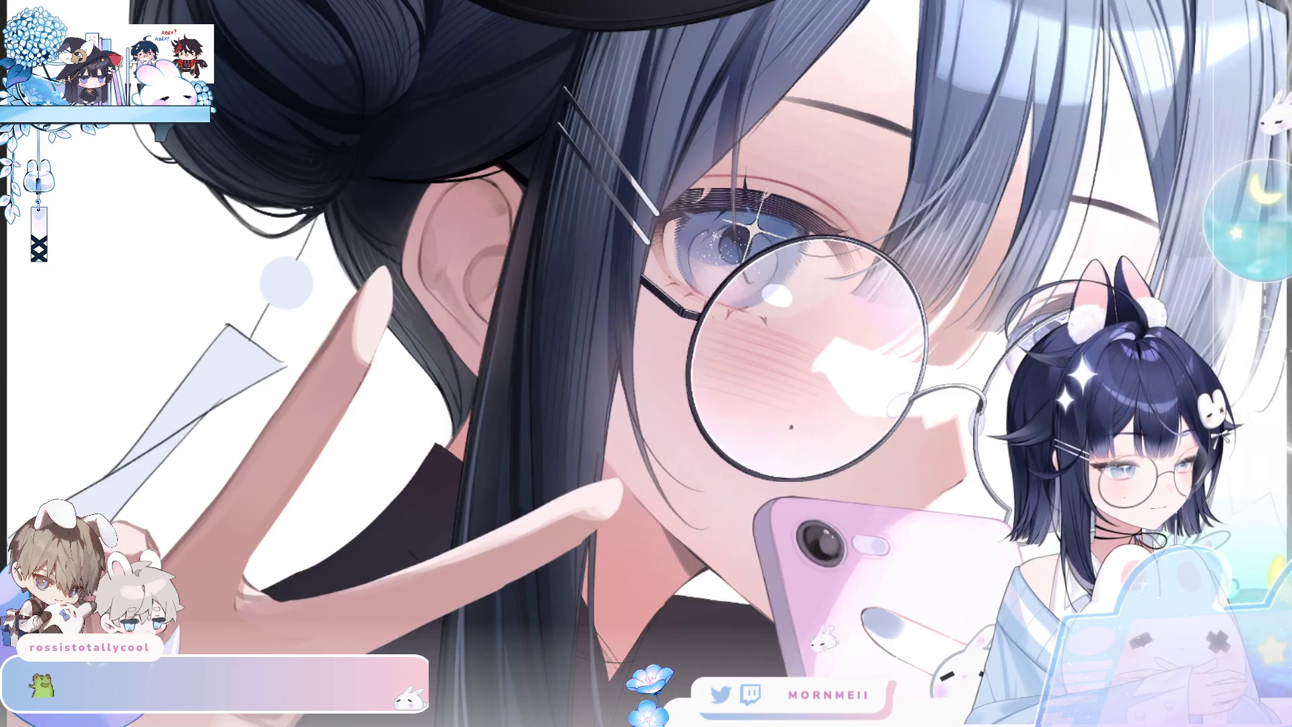
key(ctrl+0)
scroll(646, 363, up, 3)
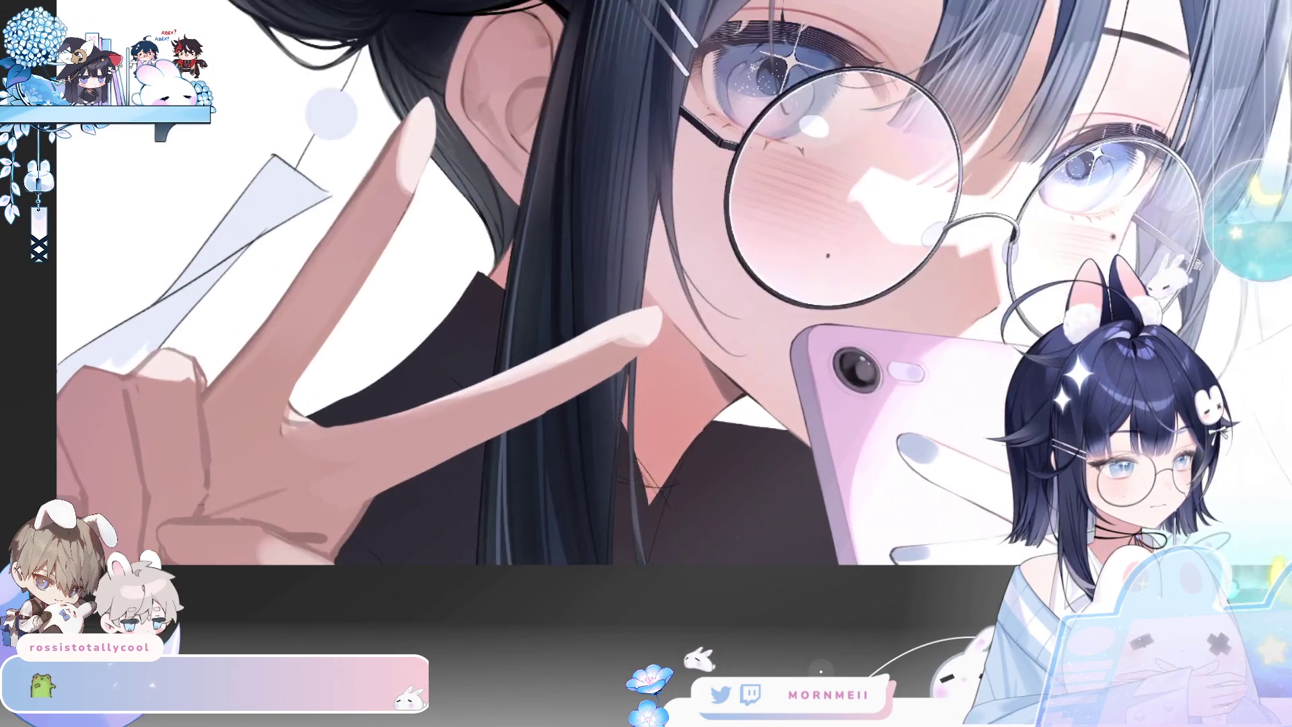
scroll(995, 180, right, 5)
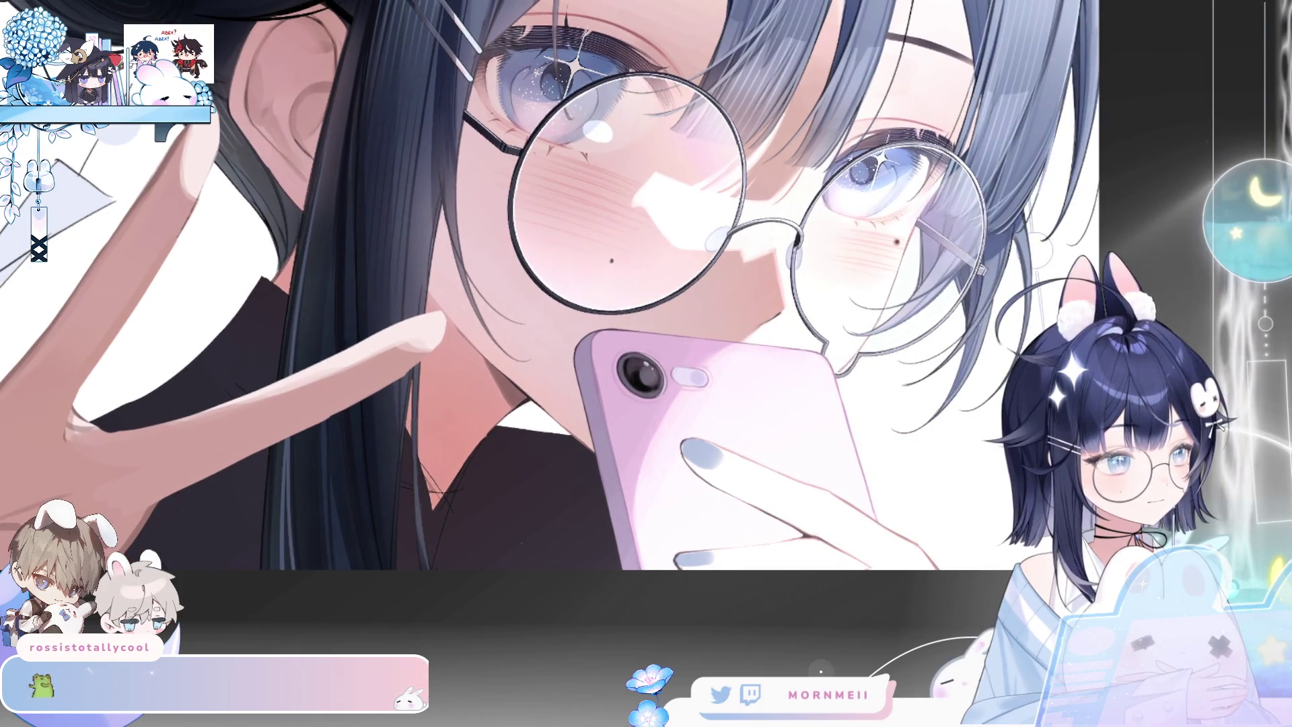
key(ctrl+z)
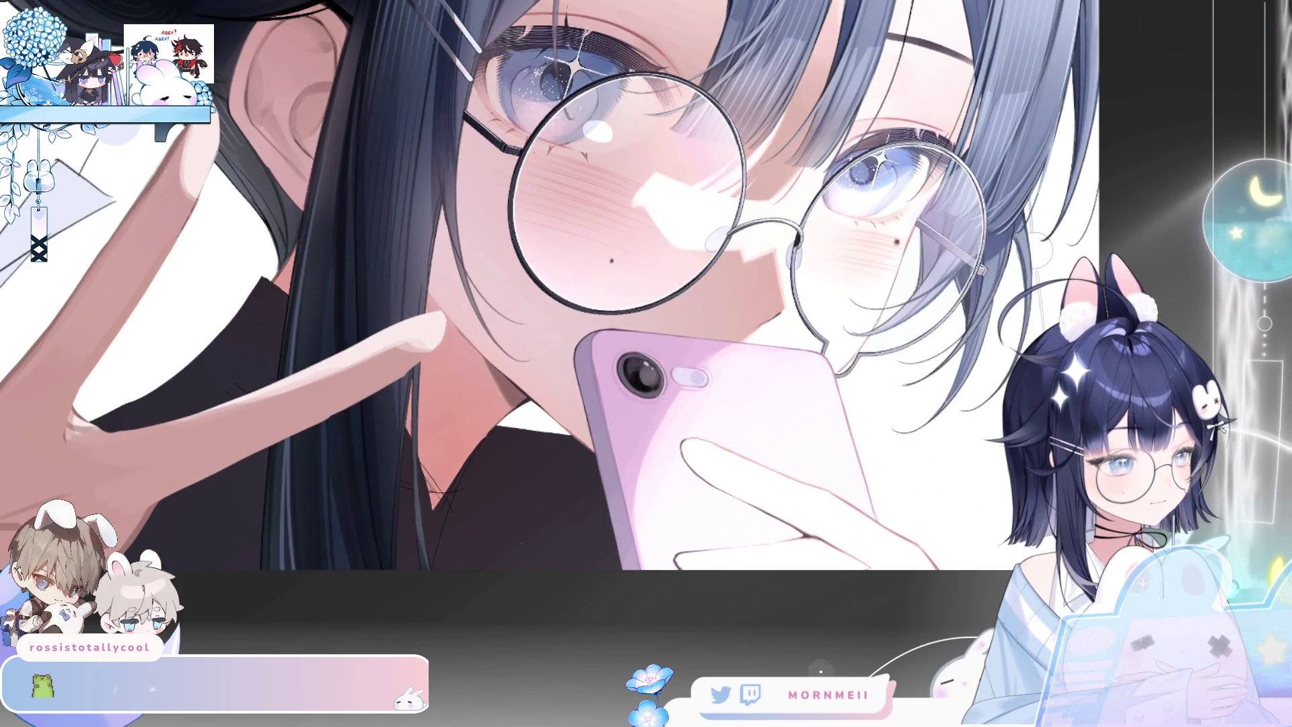
key(ctrl+y)
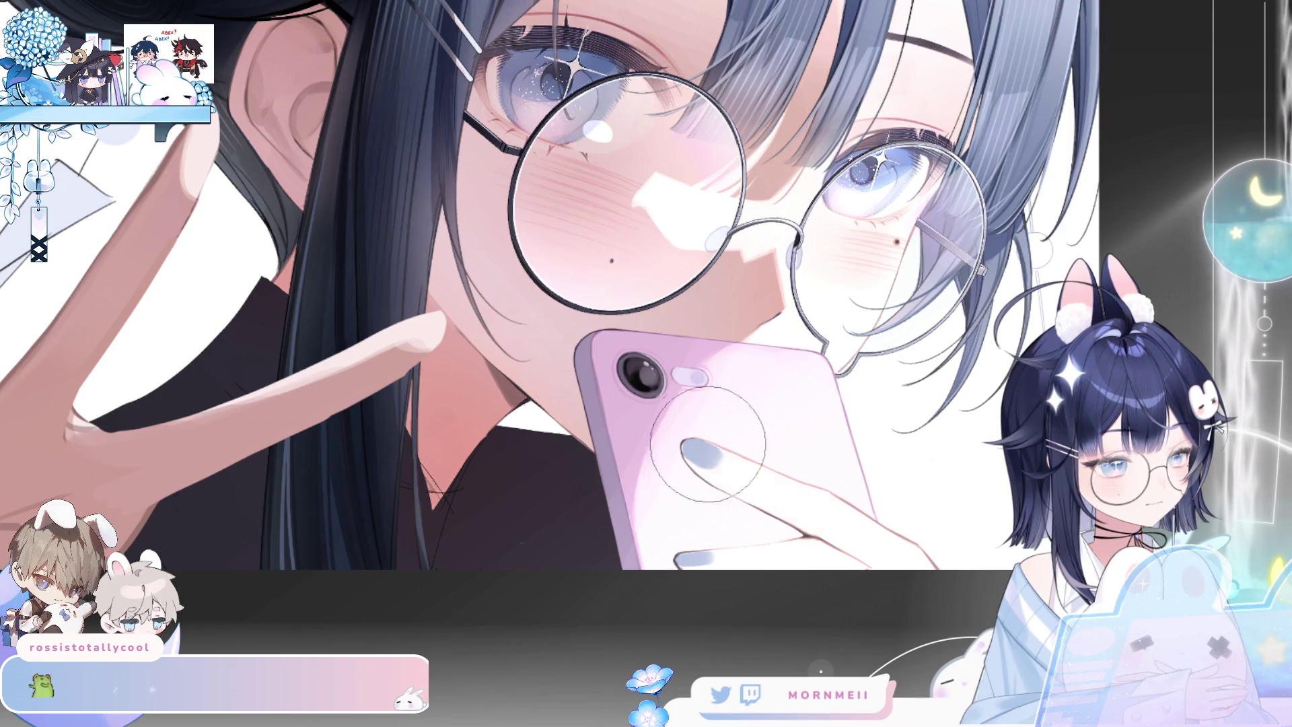
key(h)
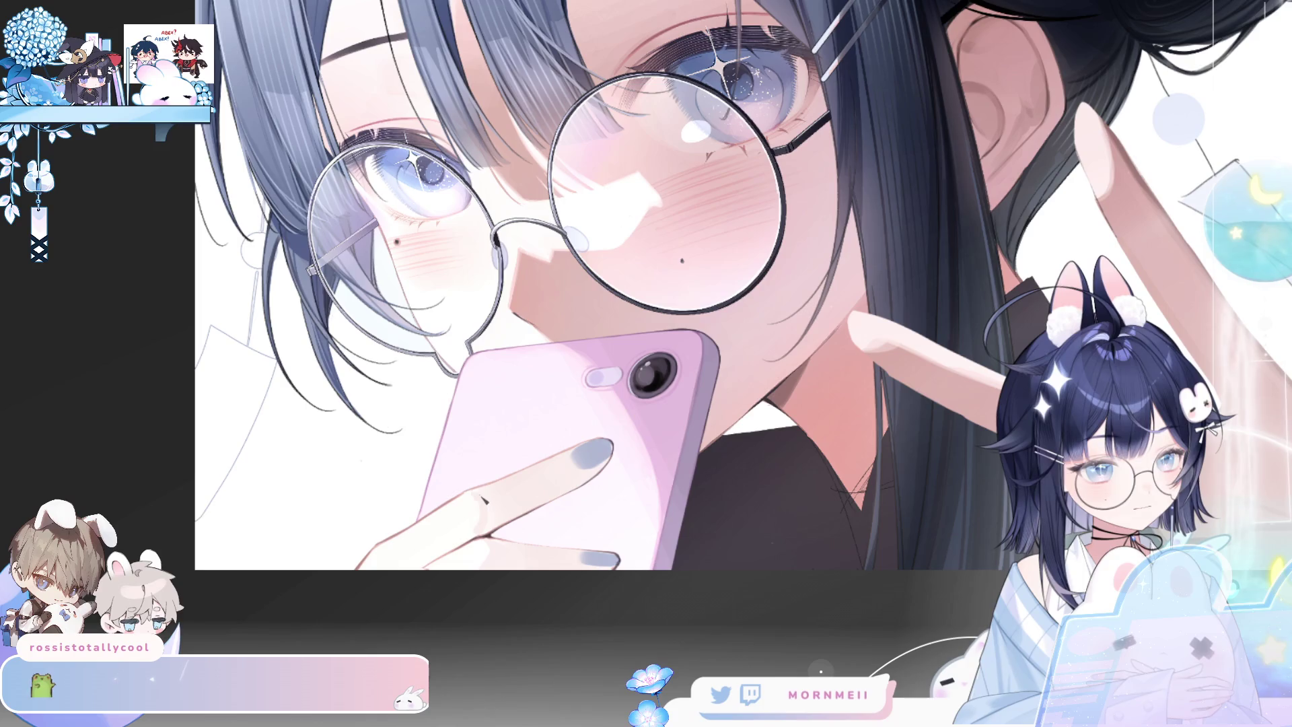
key(ctrl+0)
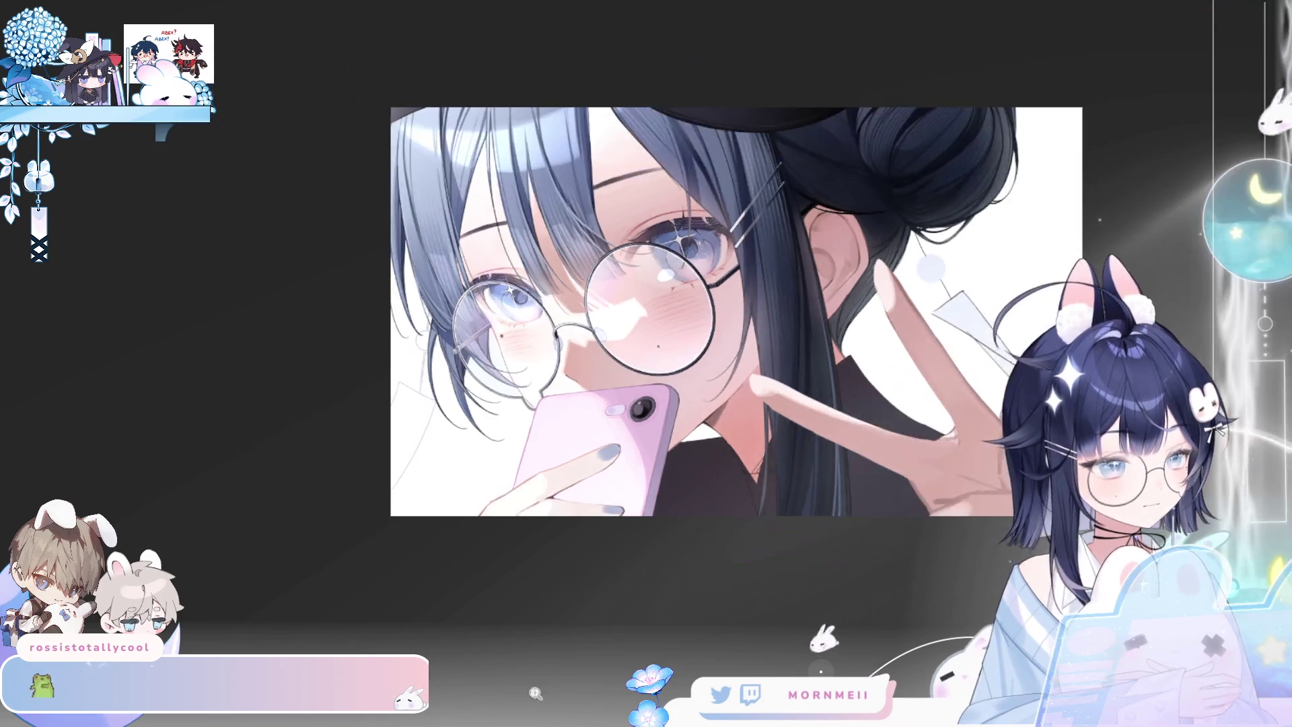
key(h)
key(h)
key(h)
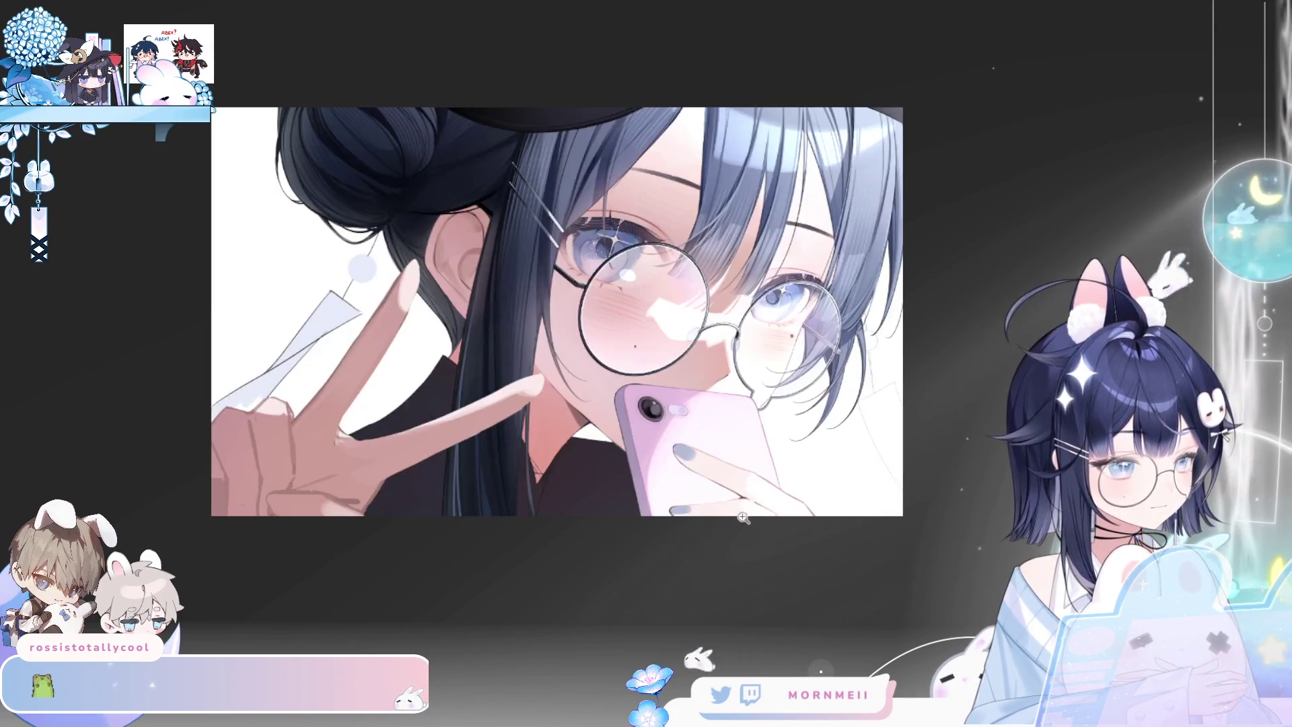
key(h)
scroll(598, 473, up, 3)
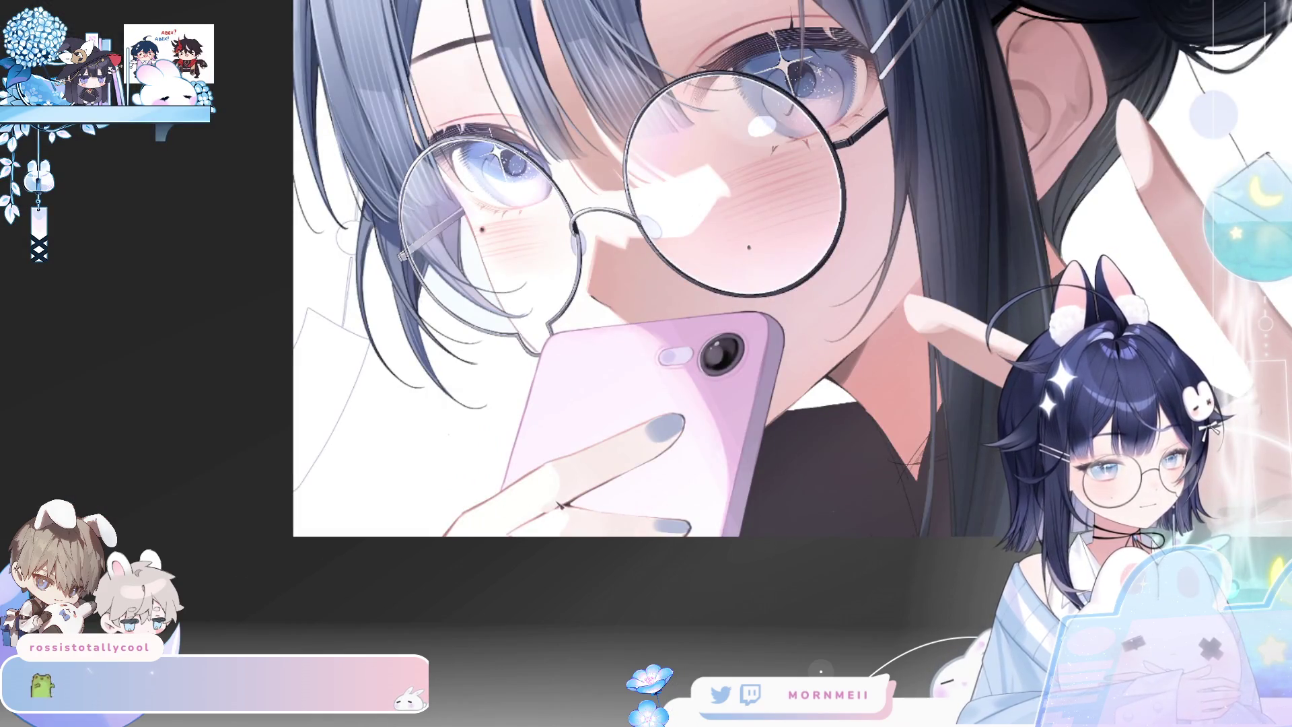
key(h)
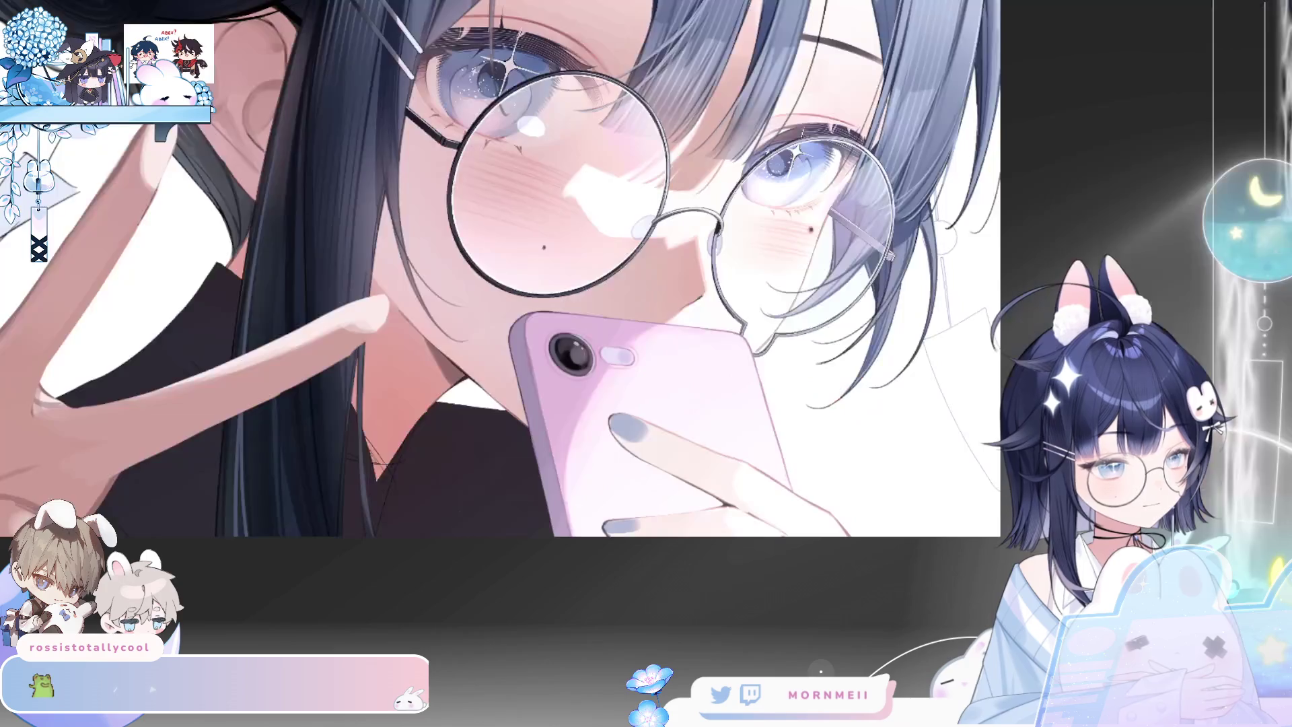
key(ctrl+0)
key(h)
scroll(376, 464, up, 3)
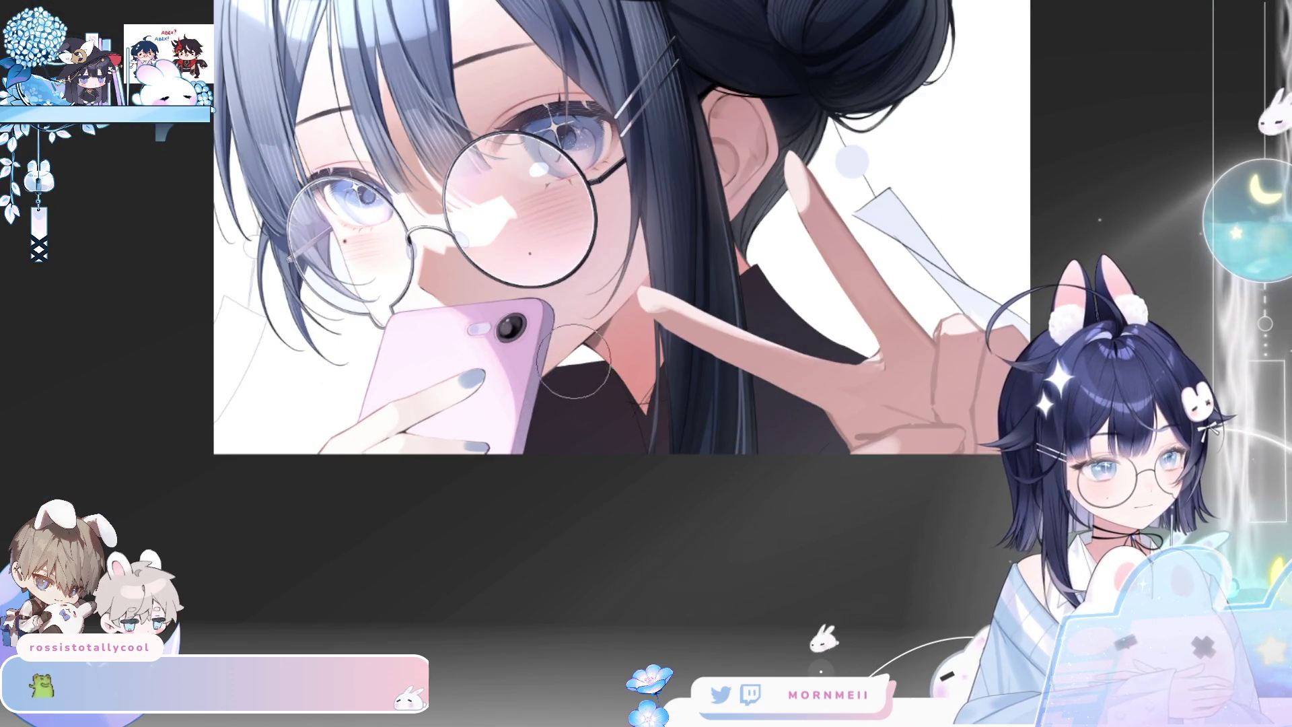
key(ctrl+0)
key(h)
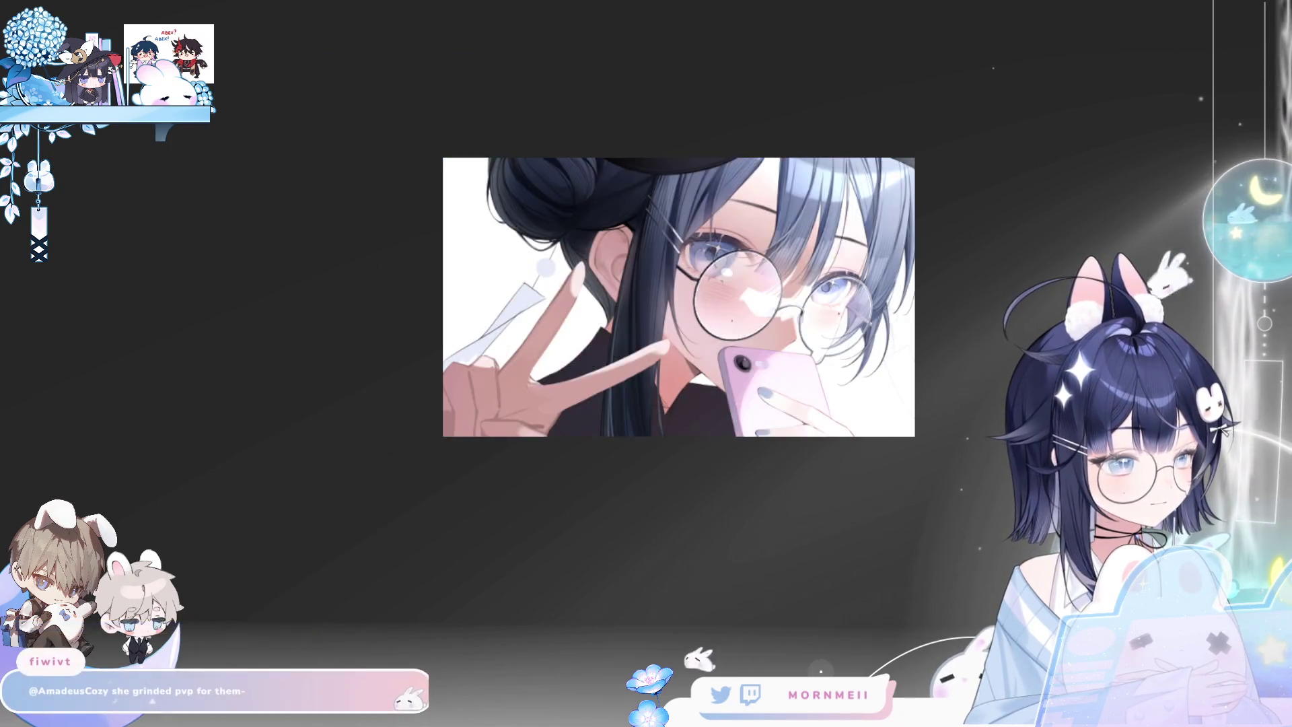
key(h)
key(h)
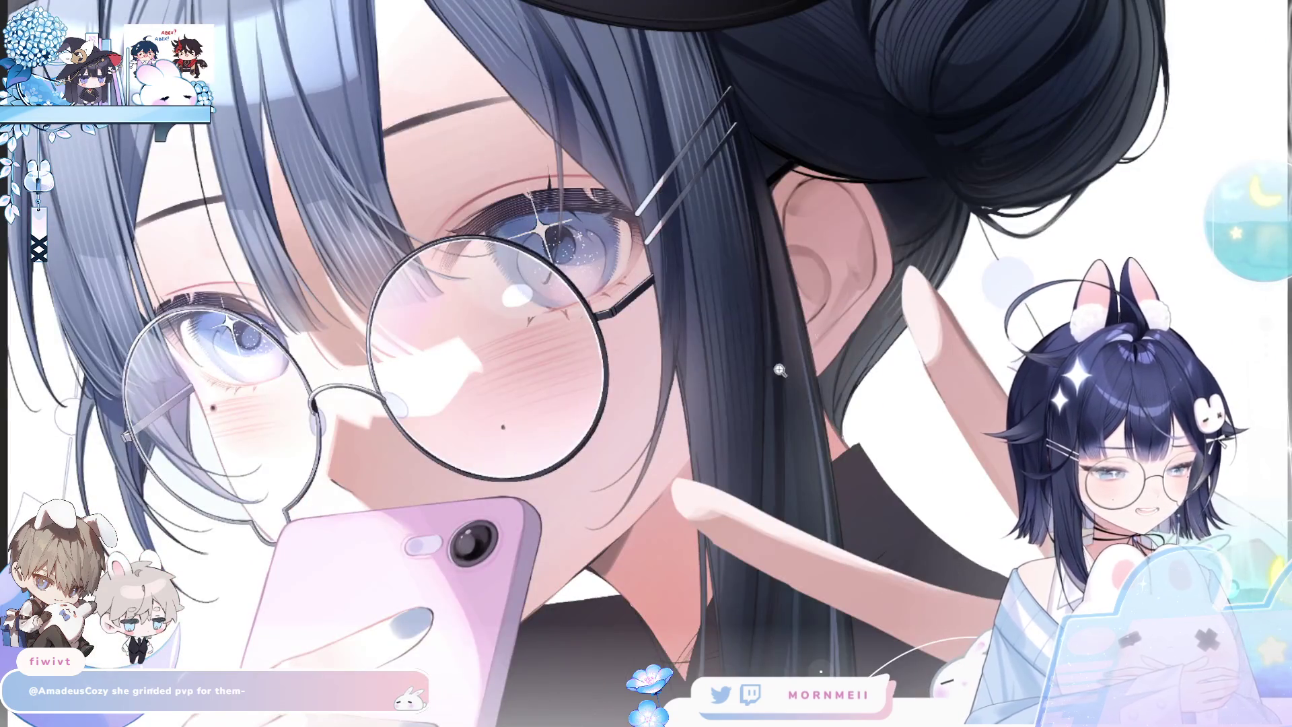
click(780, 370)
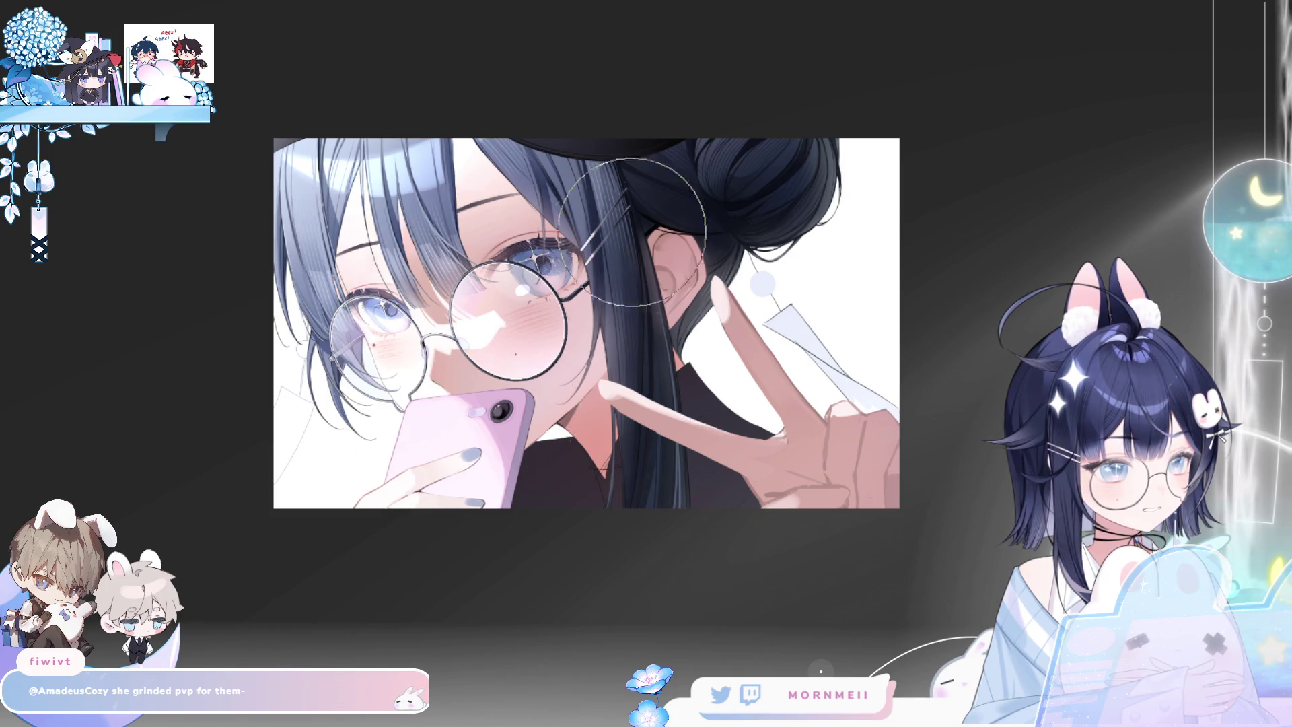
key(h)
key(h)
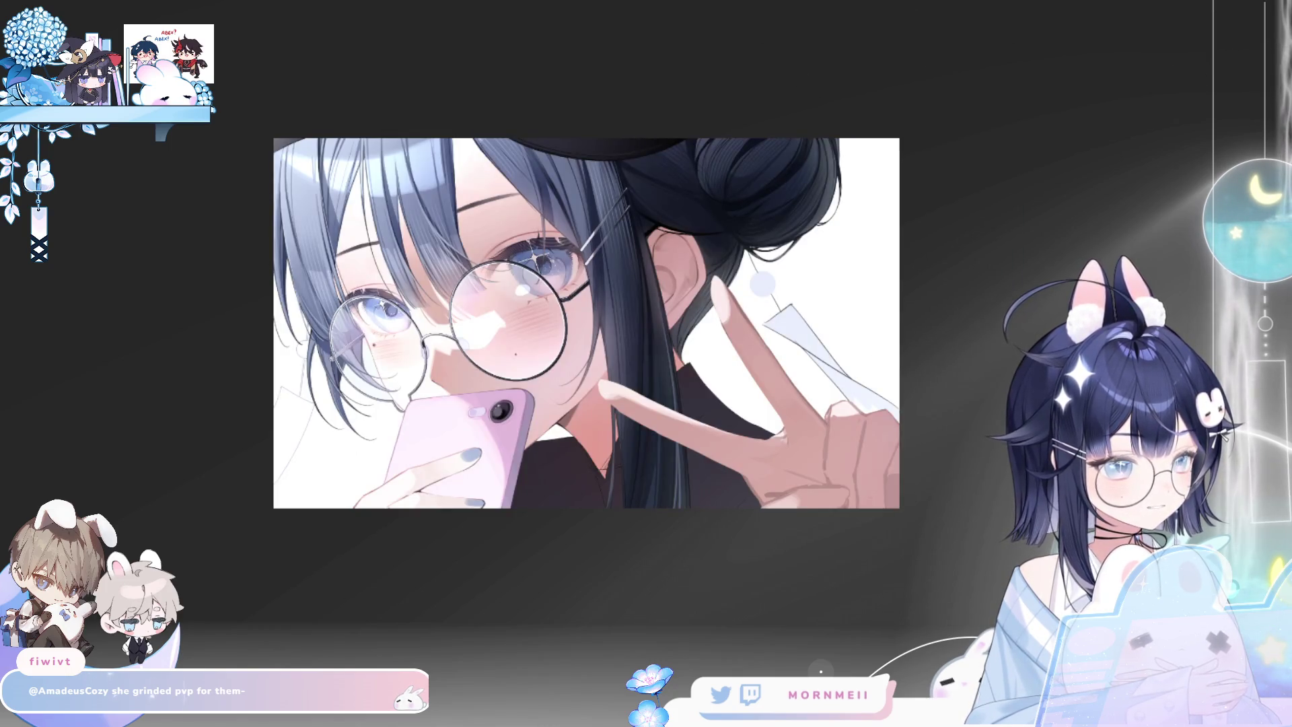
key(h)
scroll(502, 193, up, 3)
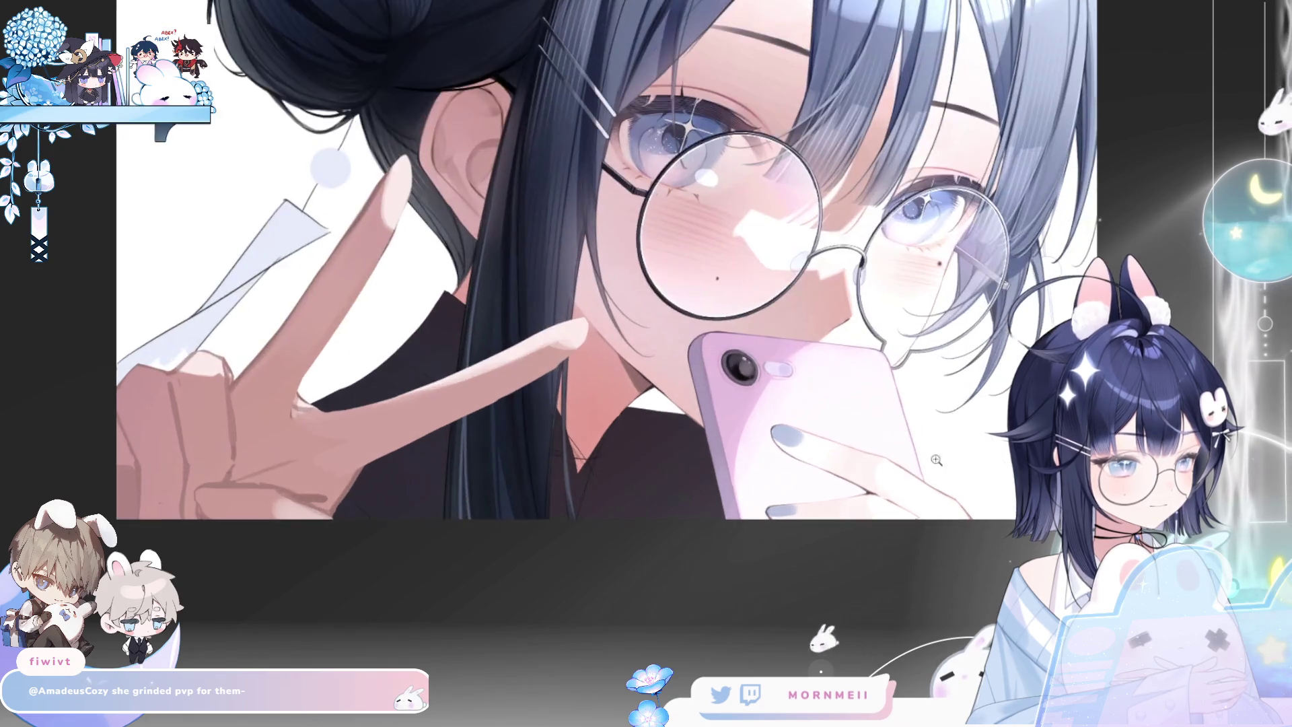
Stretch the phone and fingers slightly taller downward, then compare the result mirrored
key(ctrl+t)
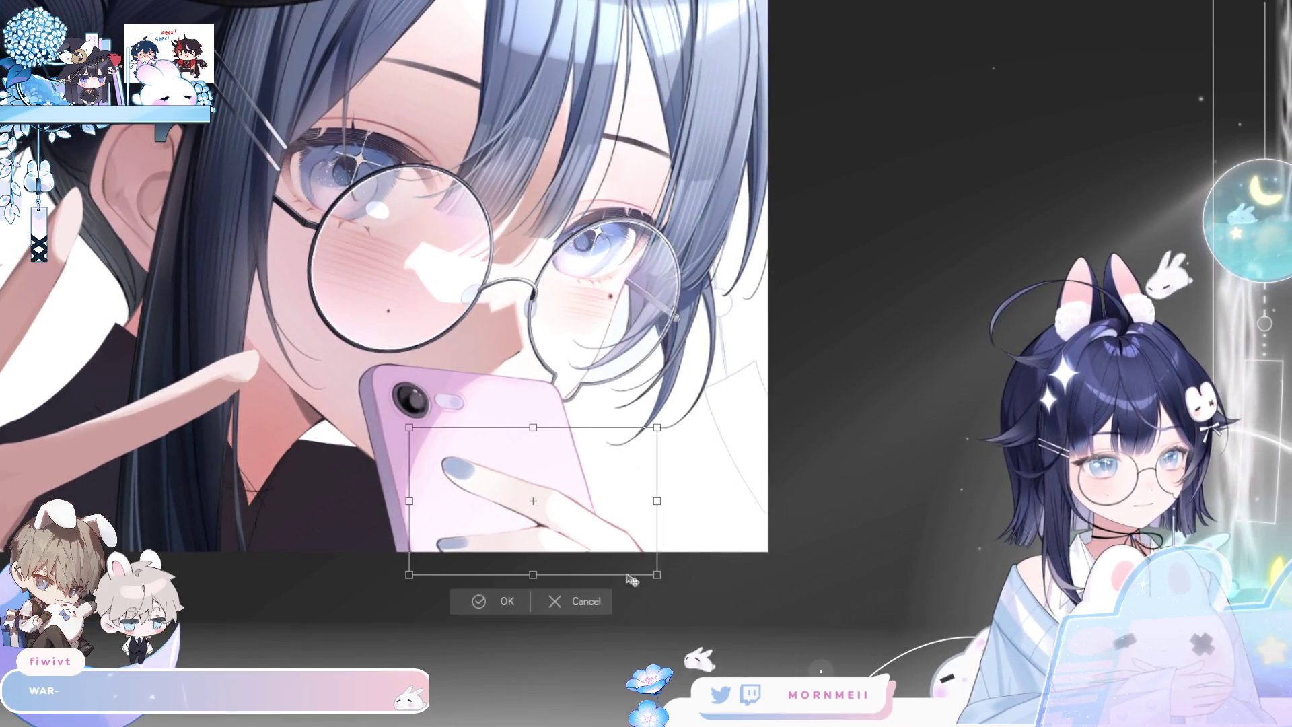
click(586, 608)
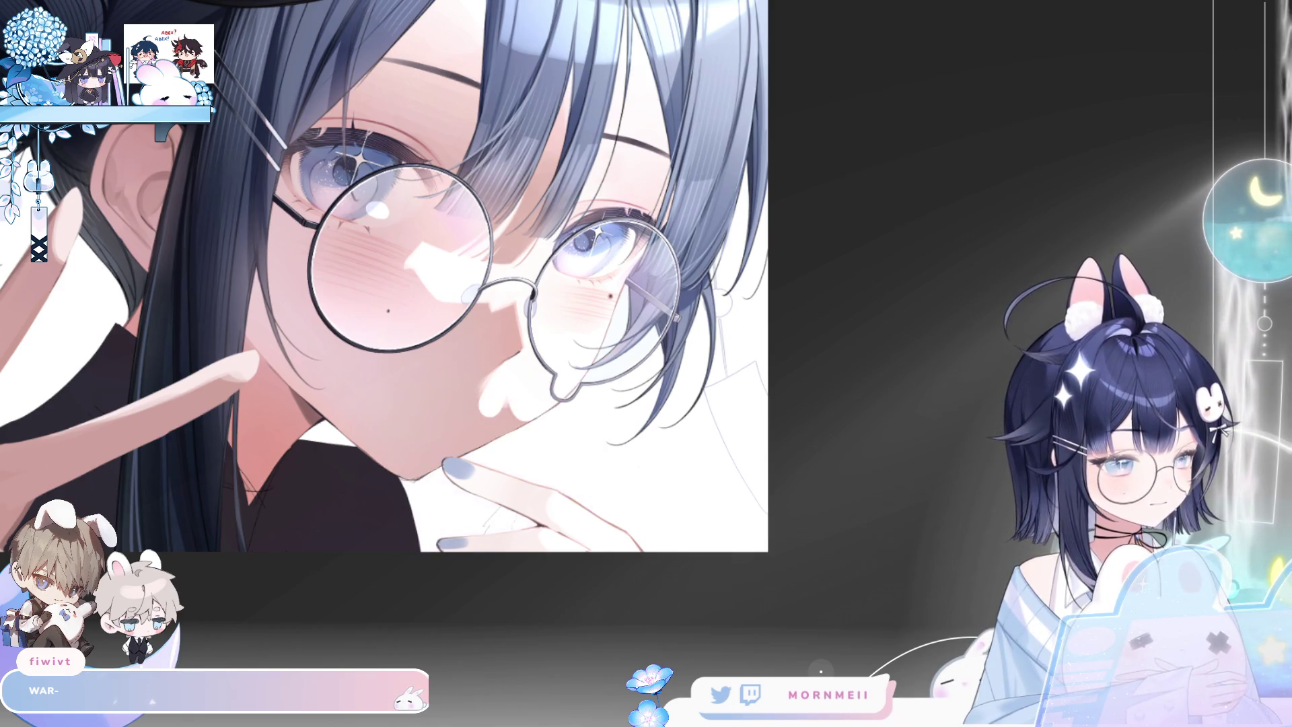
key(ctrl+t)
drag(506, 576, 507, 579)
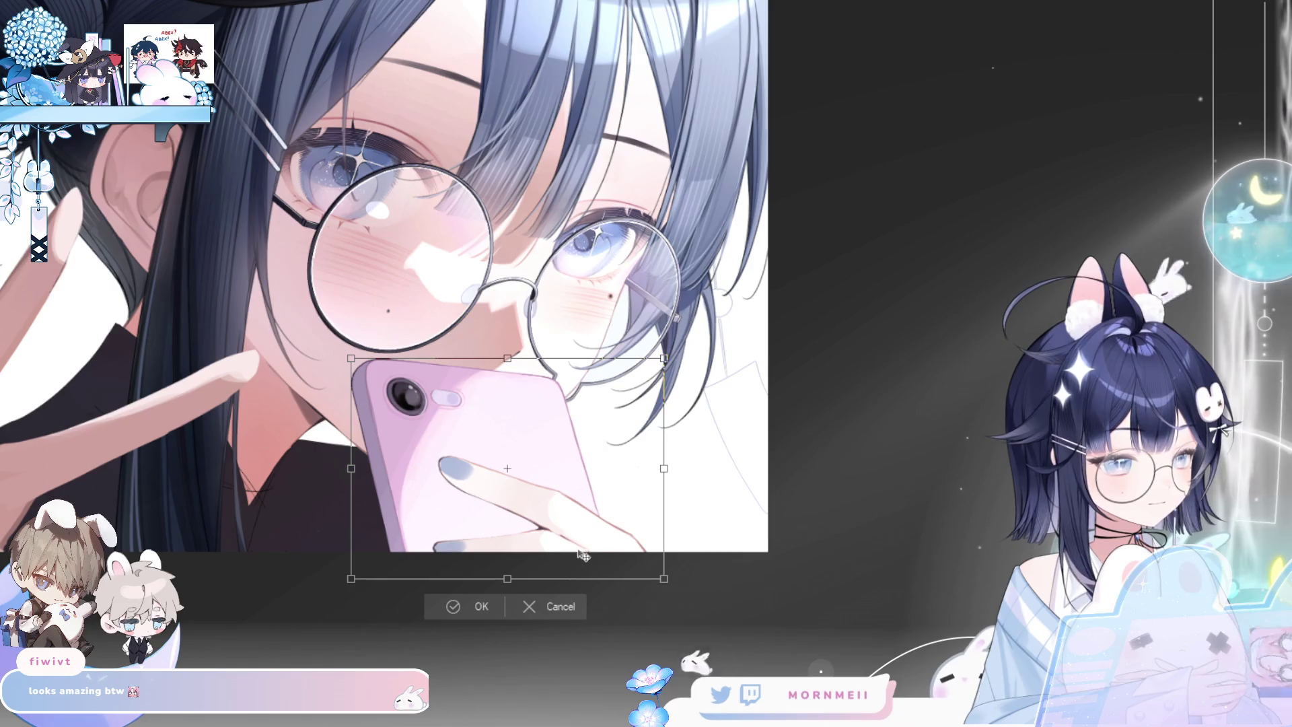
click(463, 605)
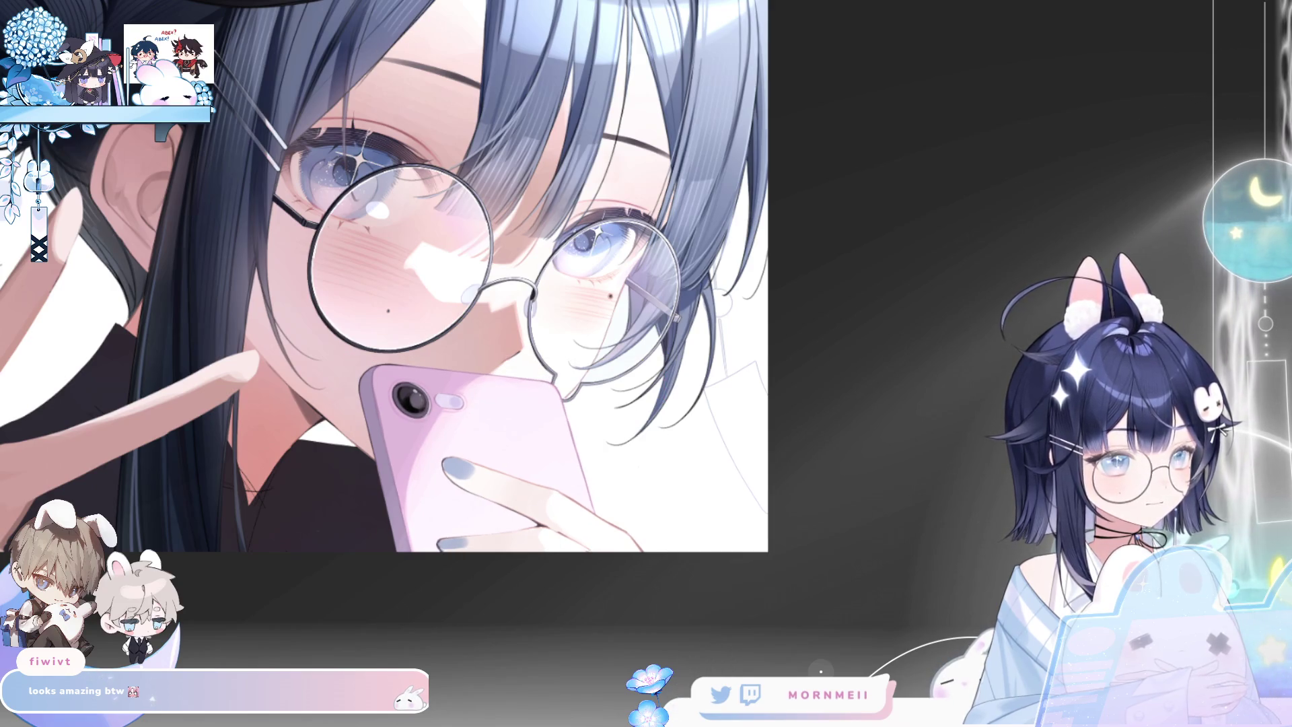
key(ctrl+0)
key(h)
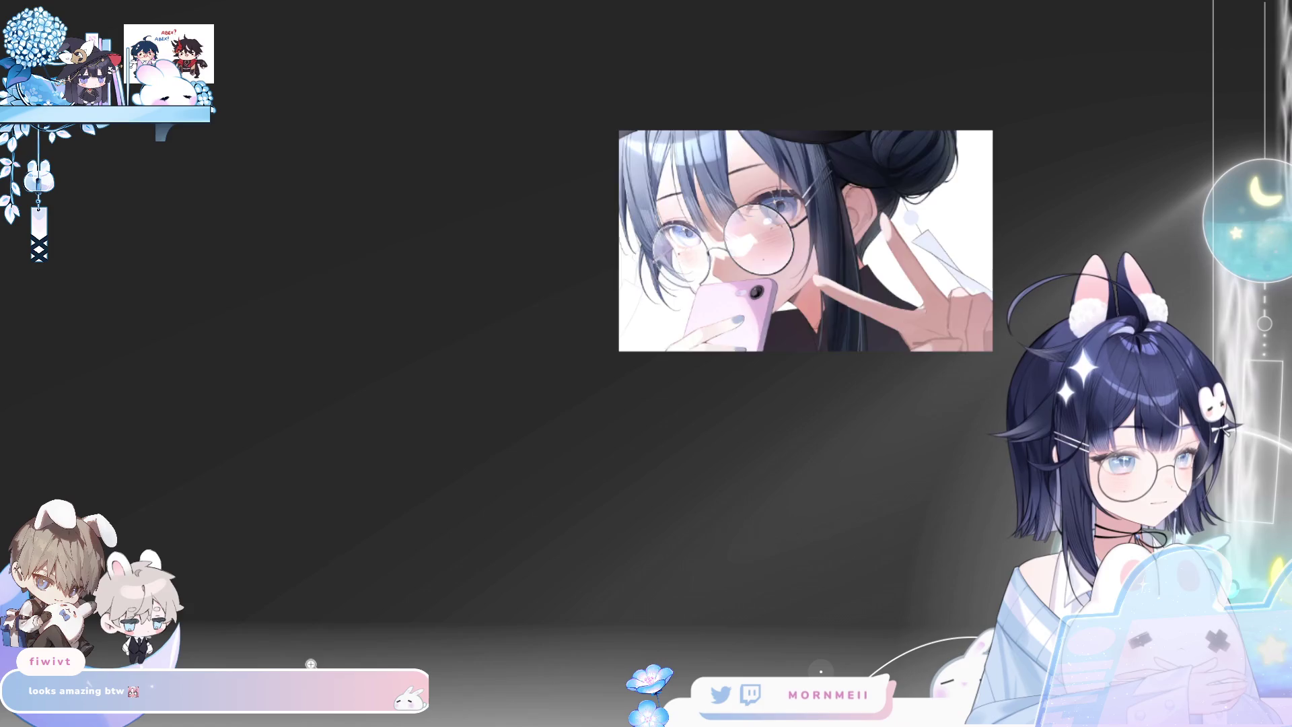
key(h)
key(h)
key(h)
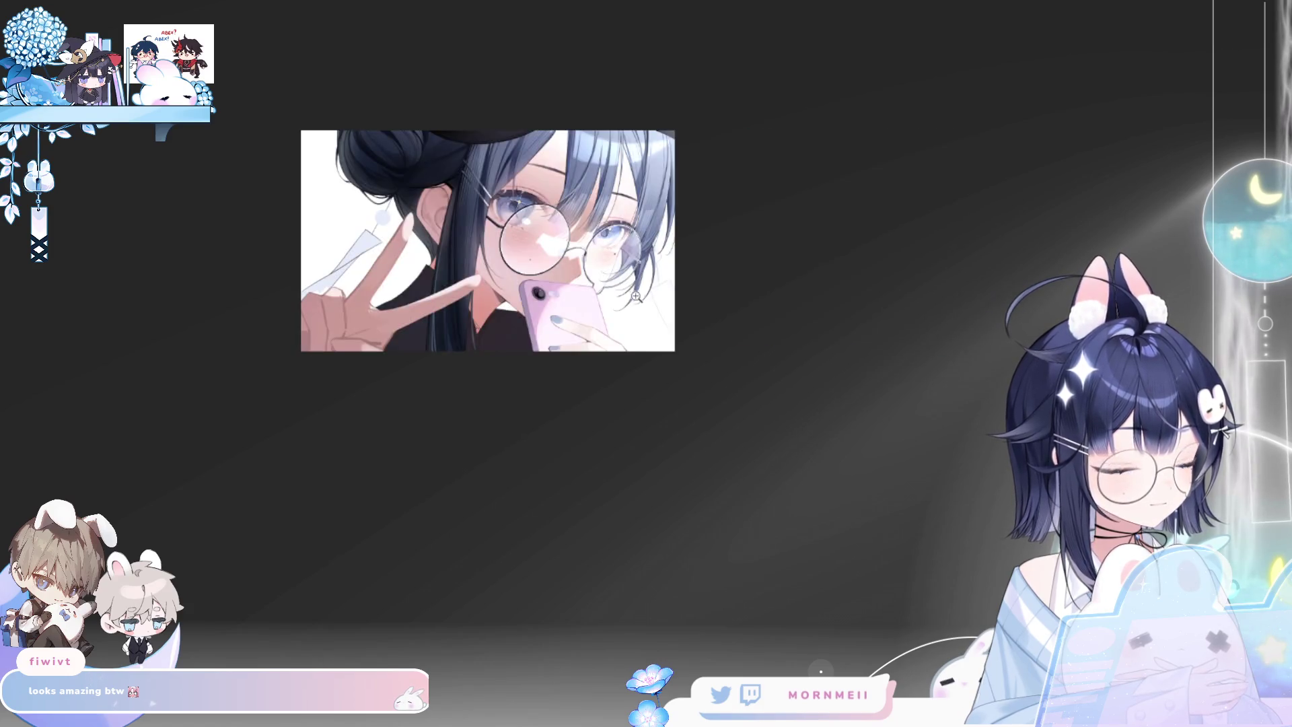
scroll(636, 296, up, 5)
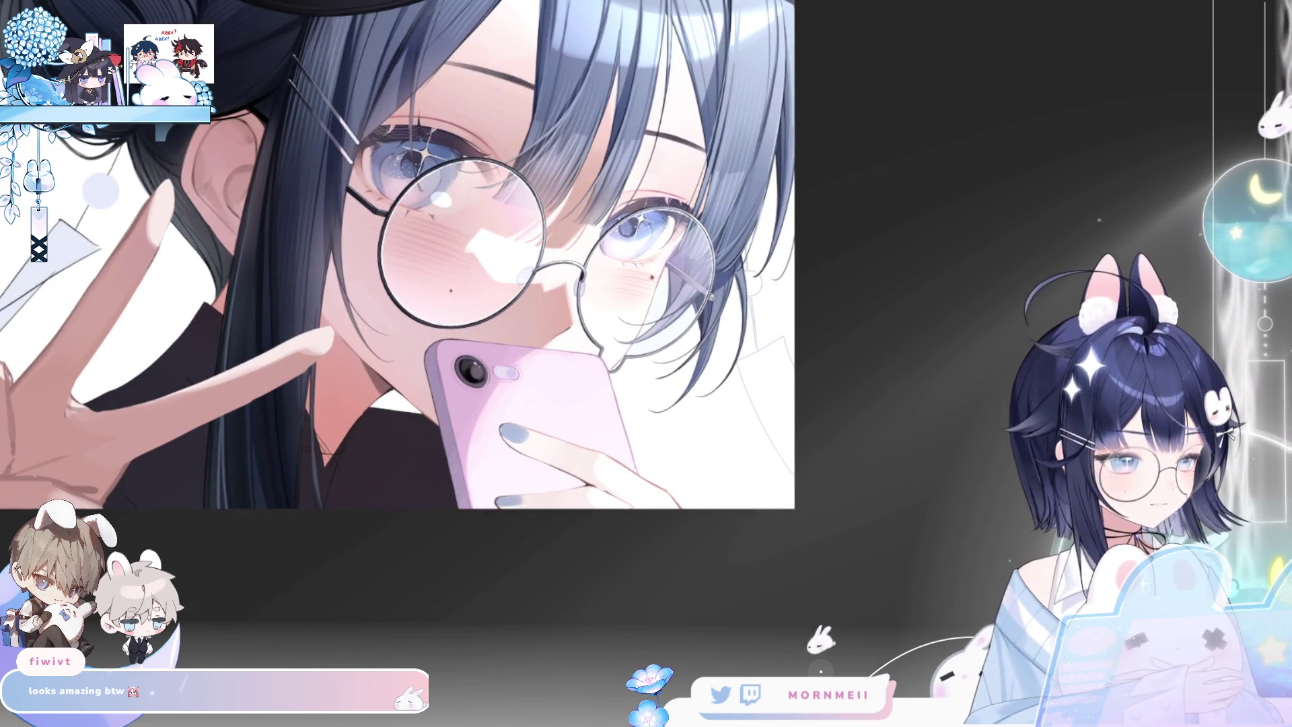
Enlarge the phone and hand slightly and tilt them clockwise, then check mirrored
key(ctrl+t)
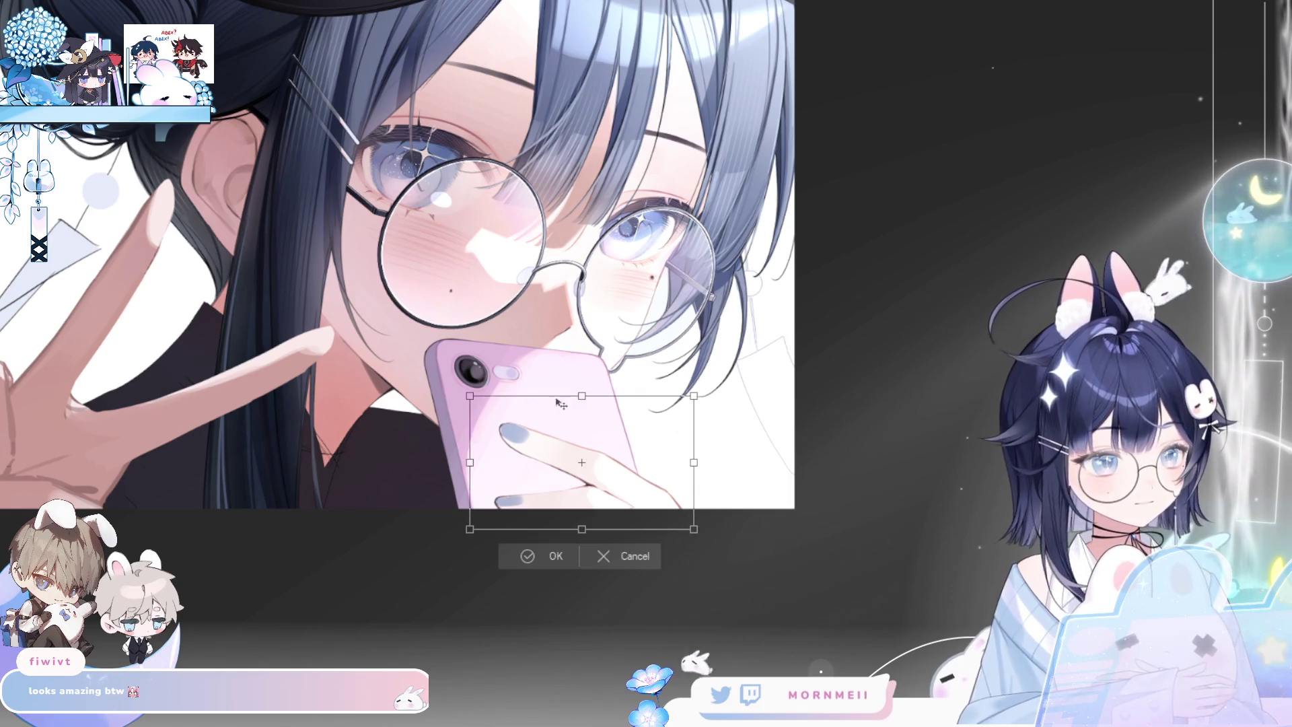
drag(582, 530, 583, 534)
drag(721, 469, 725, 477)
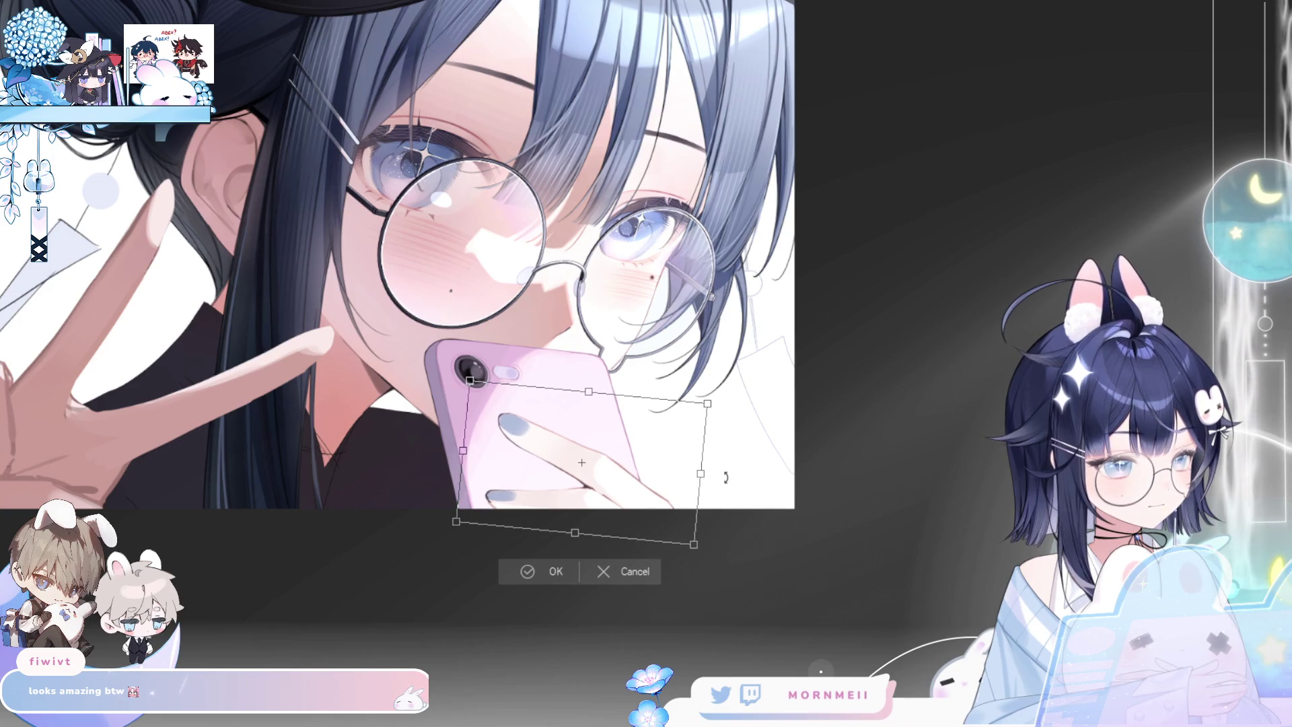
click(540, 572)
key(ctrl+minus)
key(h)
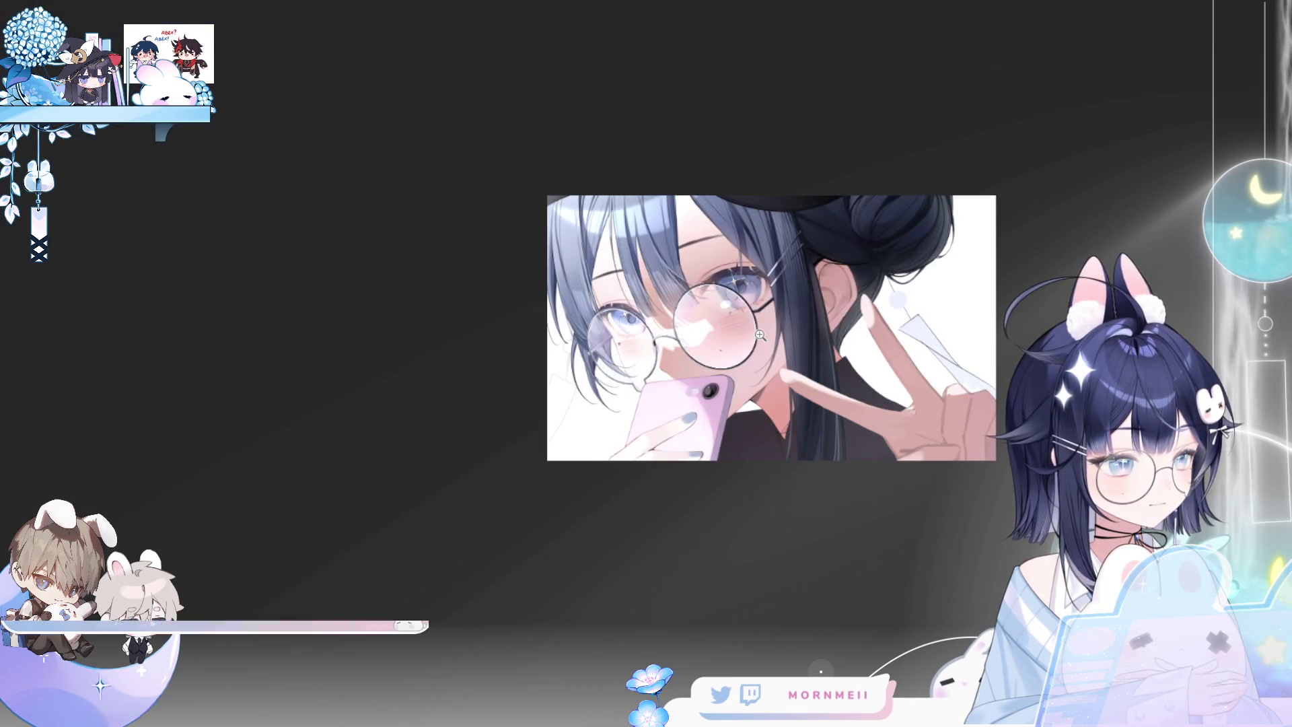
key(h)
key(h)
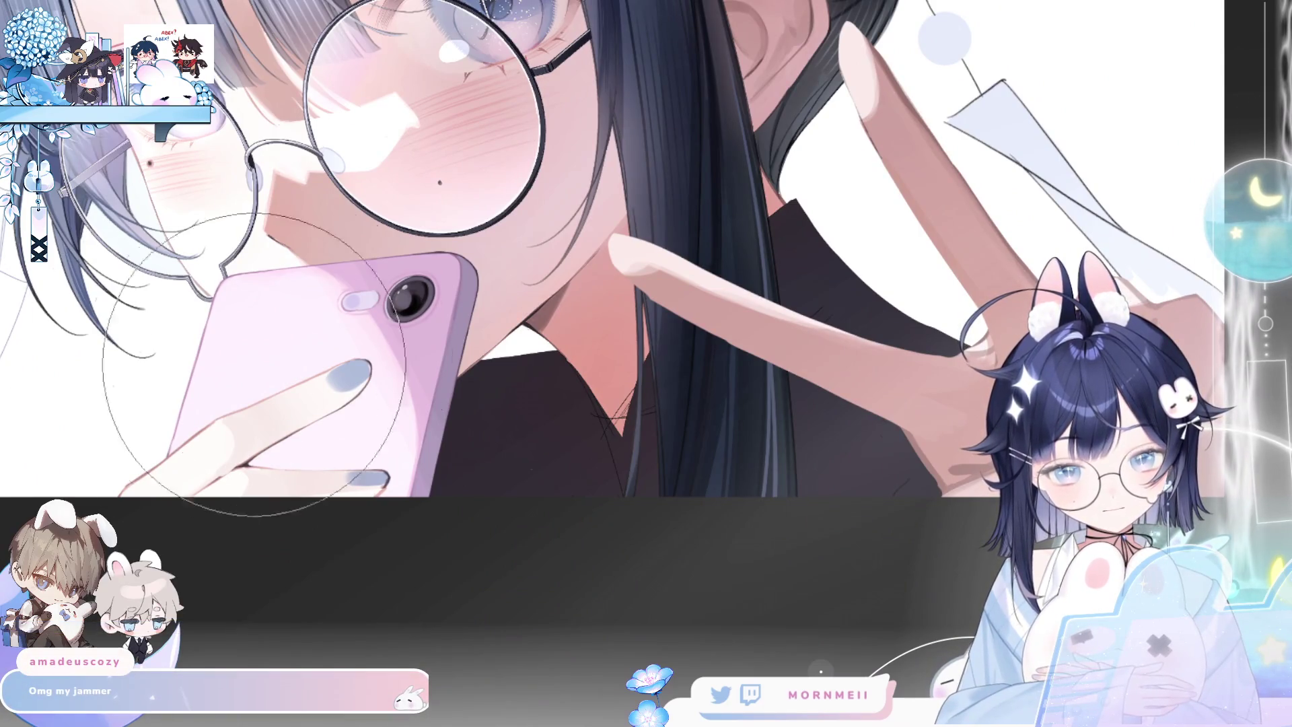
Ctrl+Alt-drag to shrink the brush much smaller, then fit the whole illustration
mouse_move(437, 373)
mouse_down()
mouse_move(389, 375)
mouse_move(358, 417)
mouse_up()
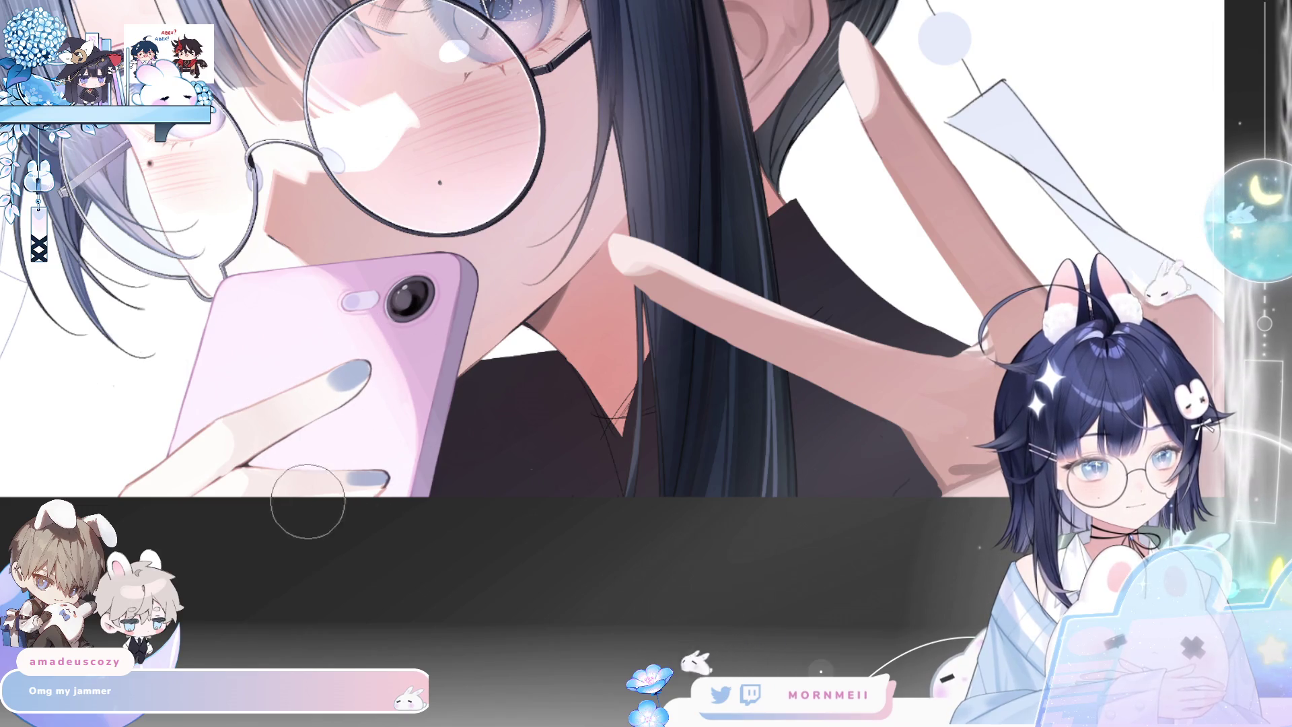
key(ctrl+0)
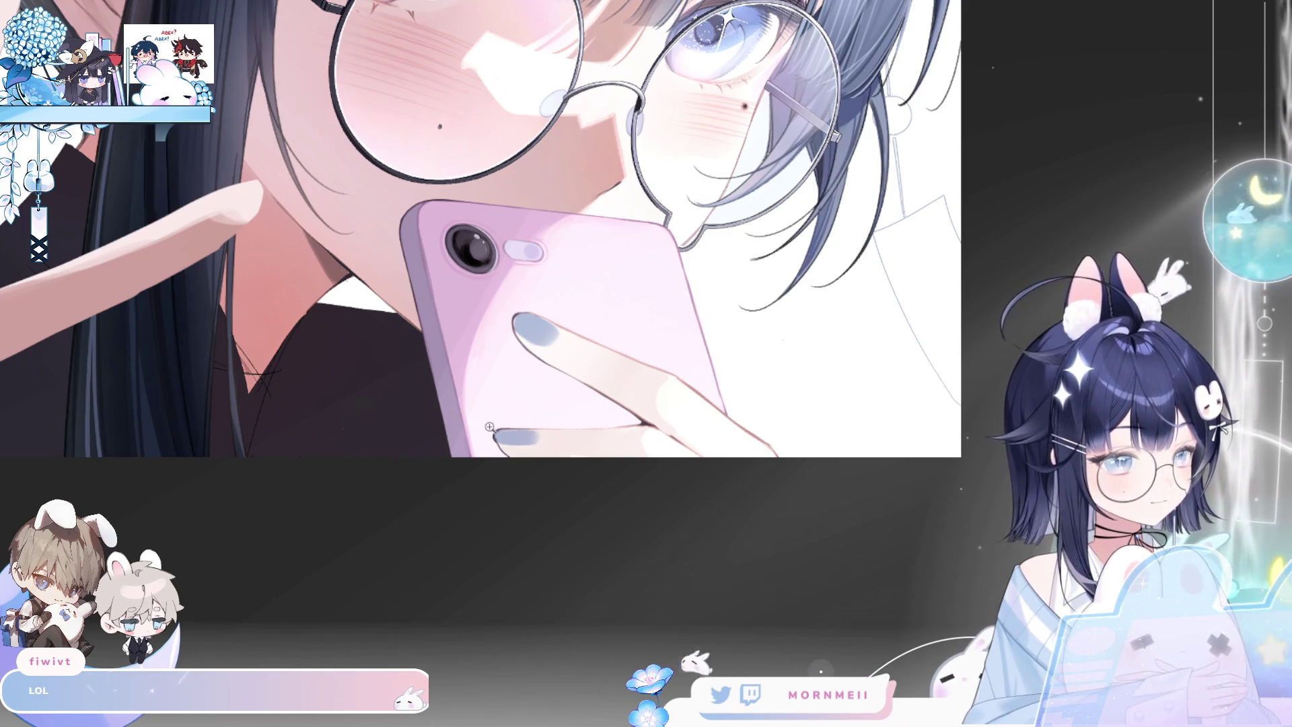
click(530, 436)
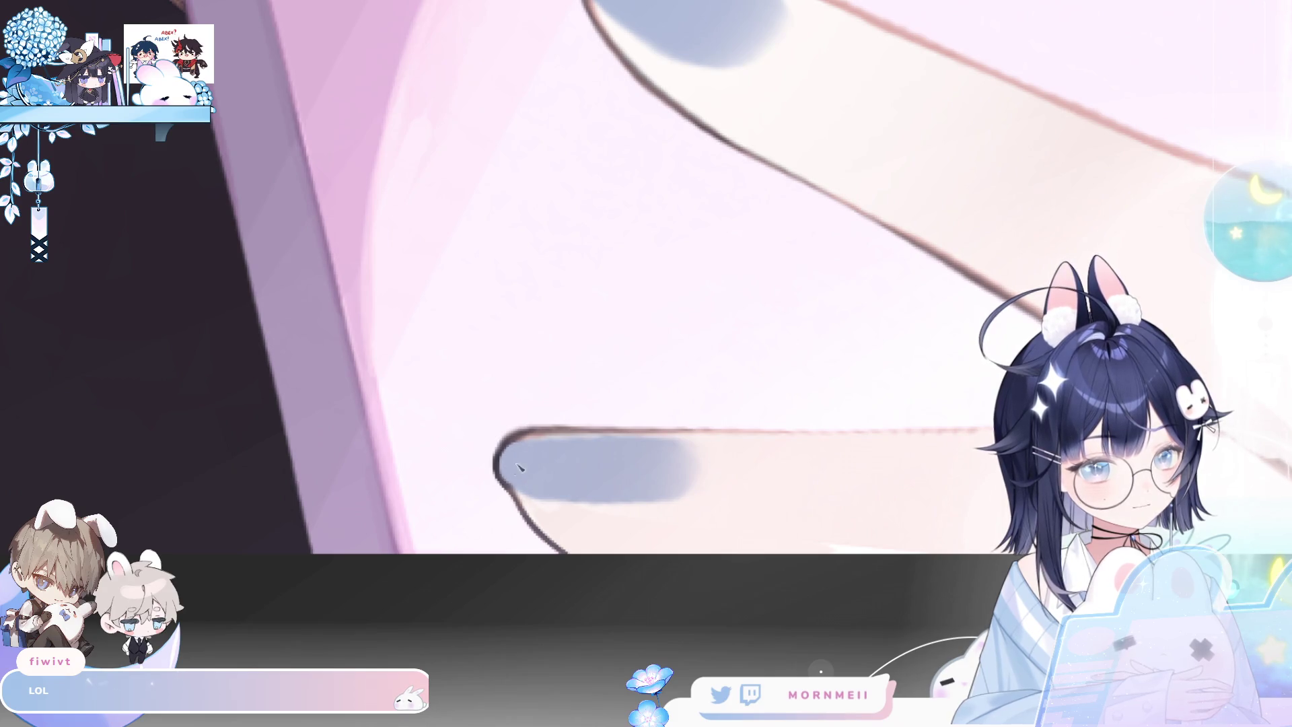
click(512, 636)
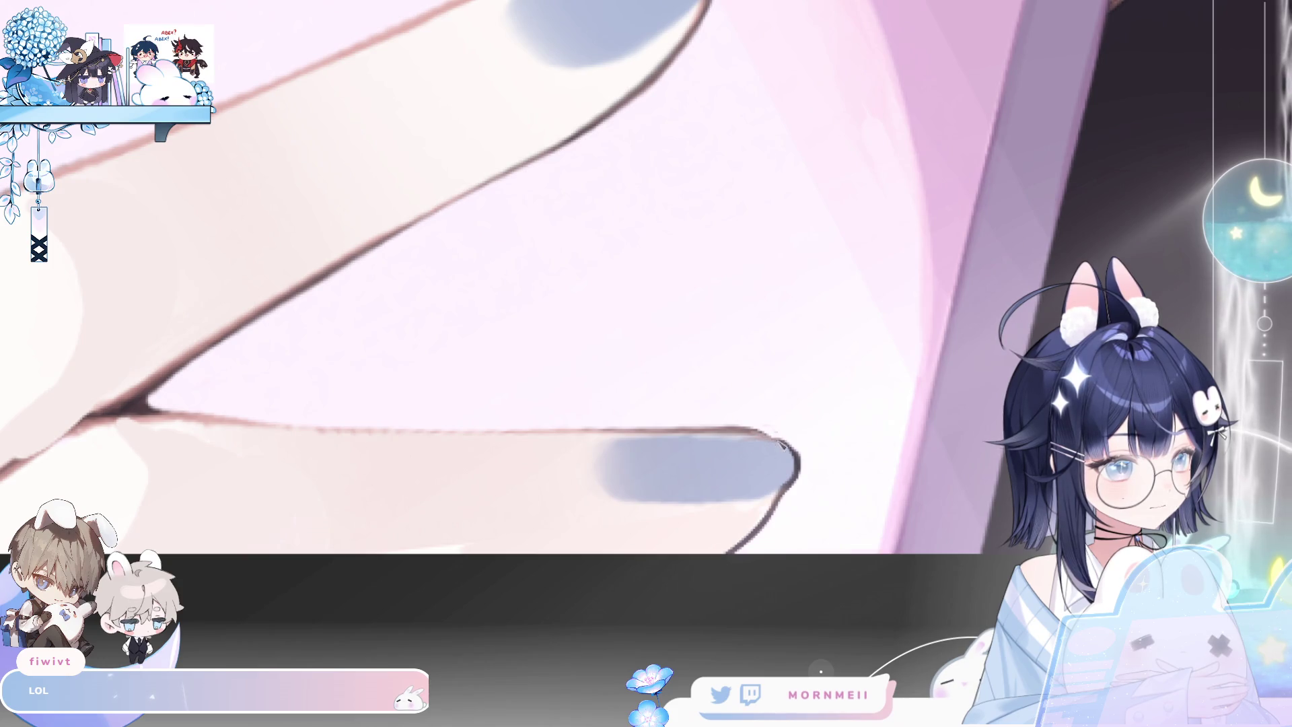
drag(843, 375, 964, 347)
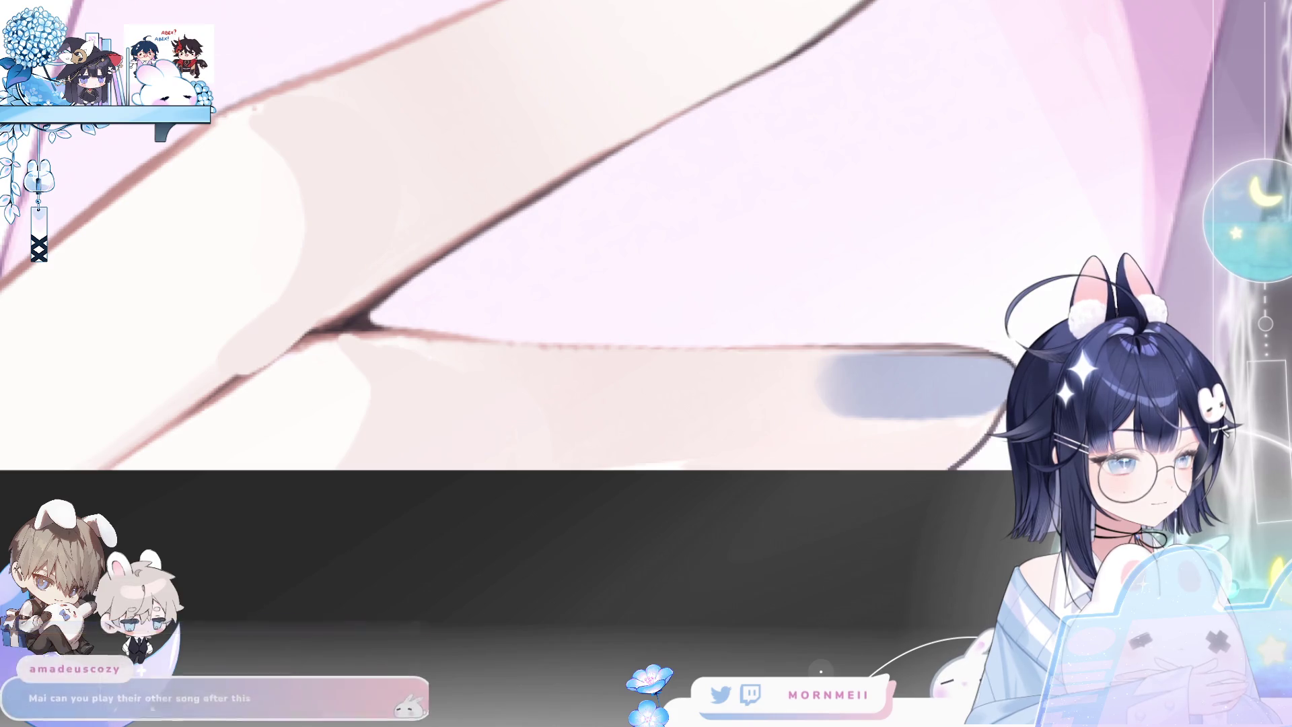
scroll(923, 265, down, 3)
scroll(757, 292, up, 4)
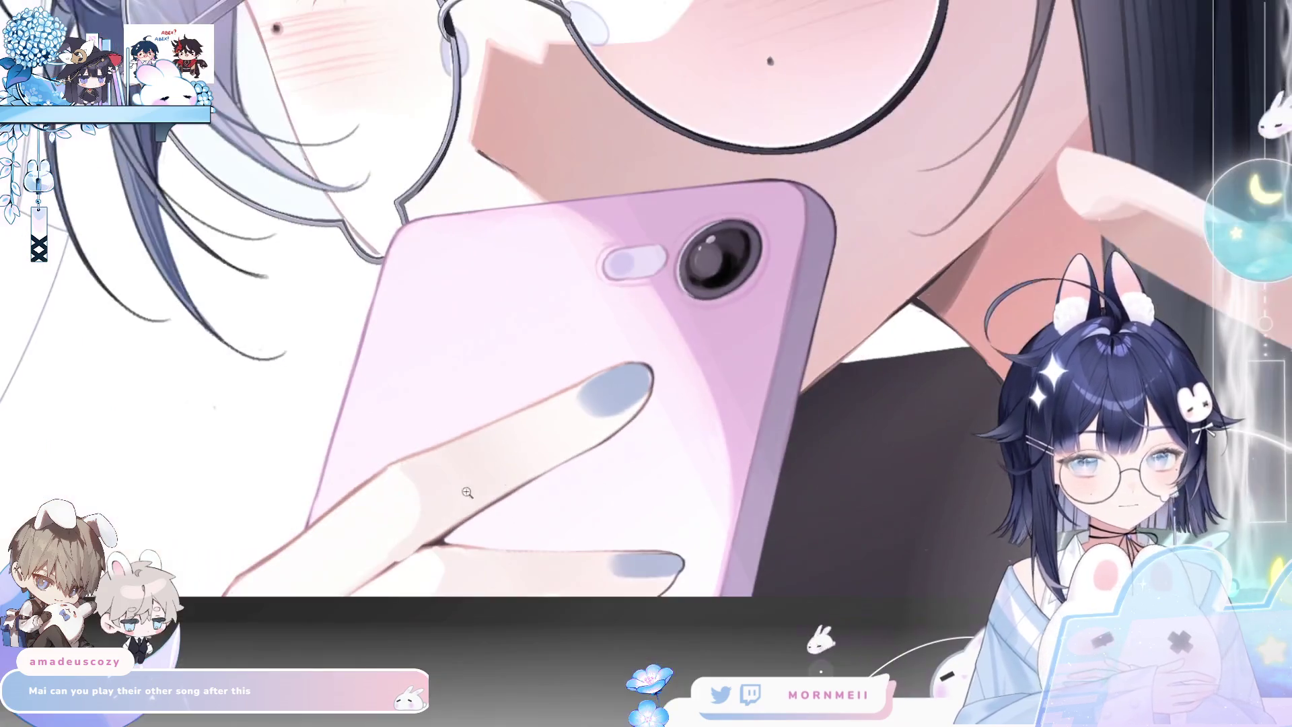
Zoom in on the pink phone area of the finished selfie illustration
scroll(400, 504, down, 3)
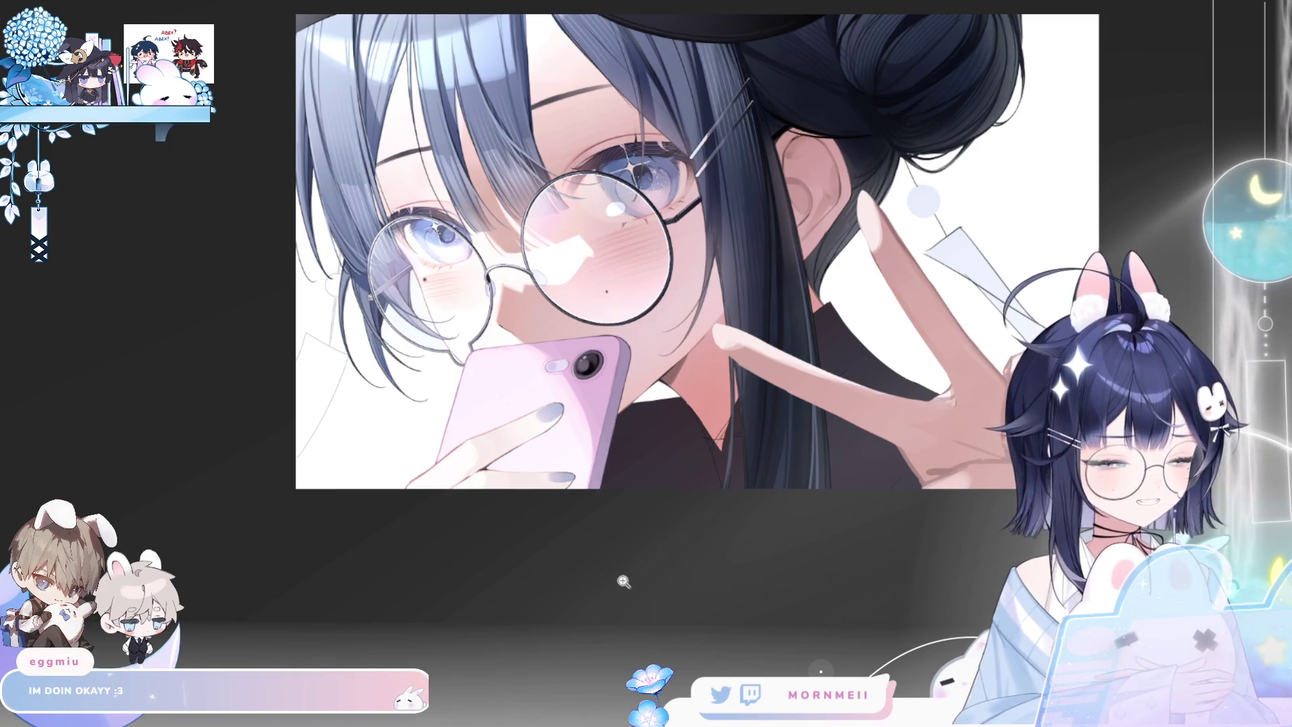
click(517, 429)
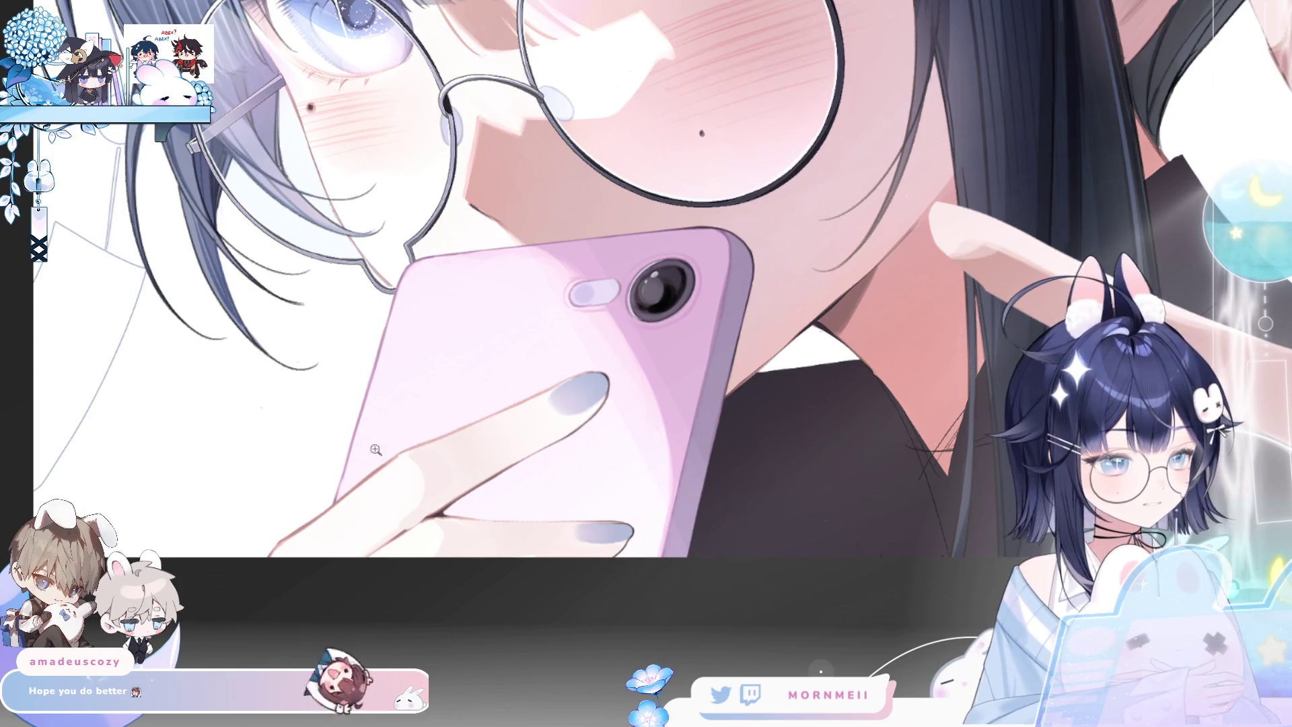
Zoom further into the phone and pan down to the lower fingernail
click(586, 374)
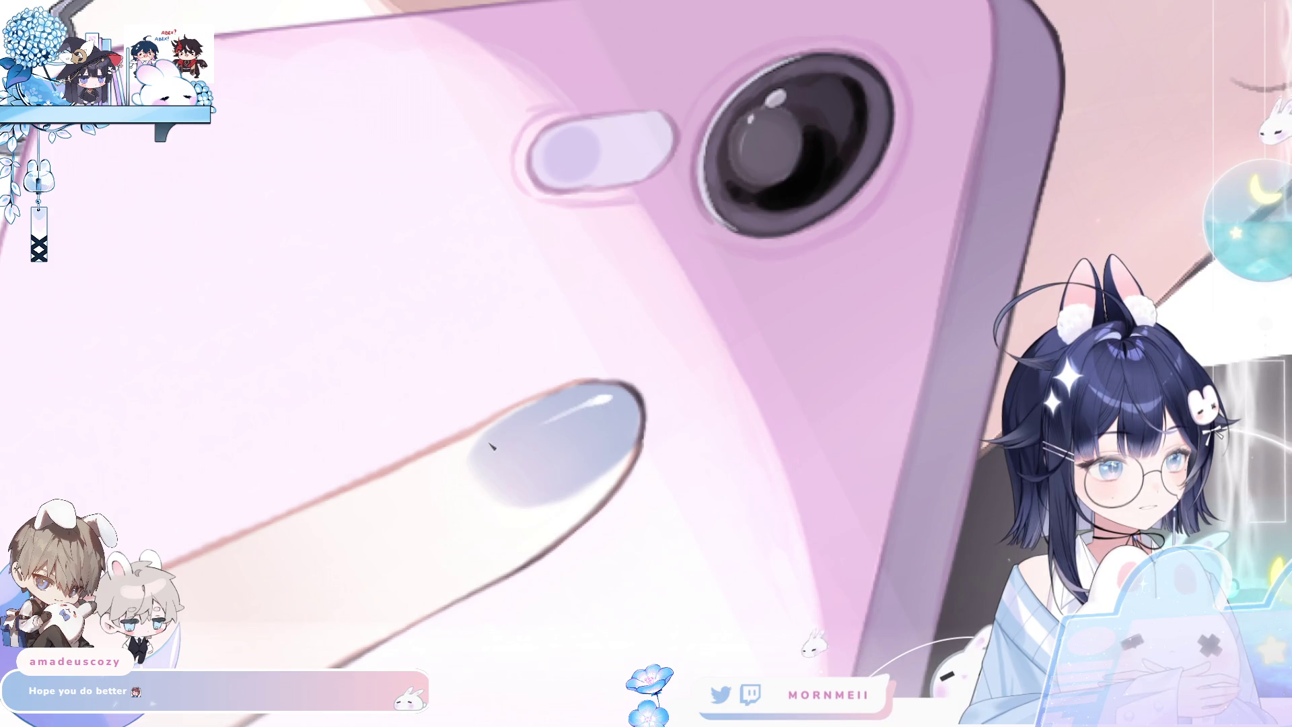
drag(572, 416, 588, 177)
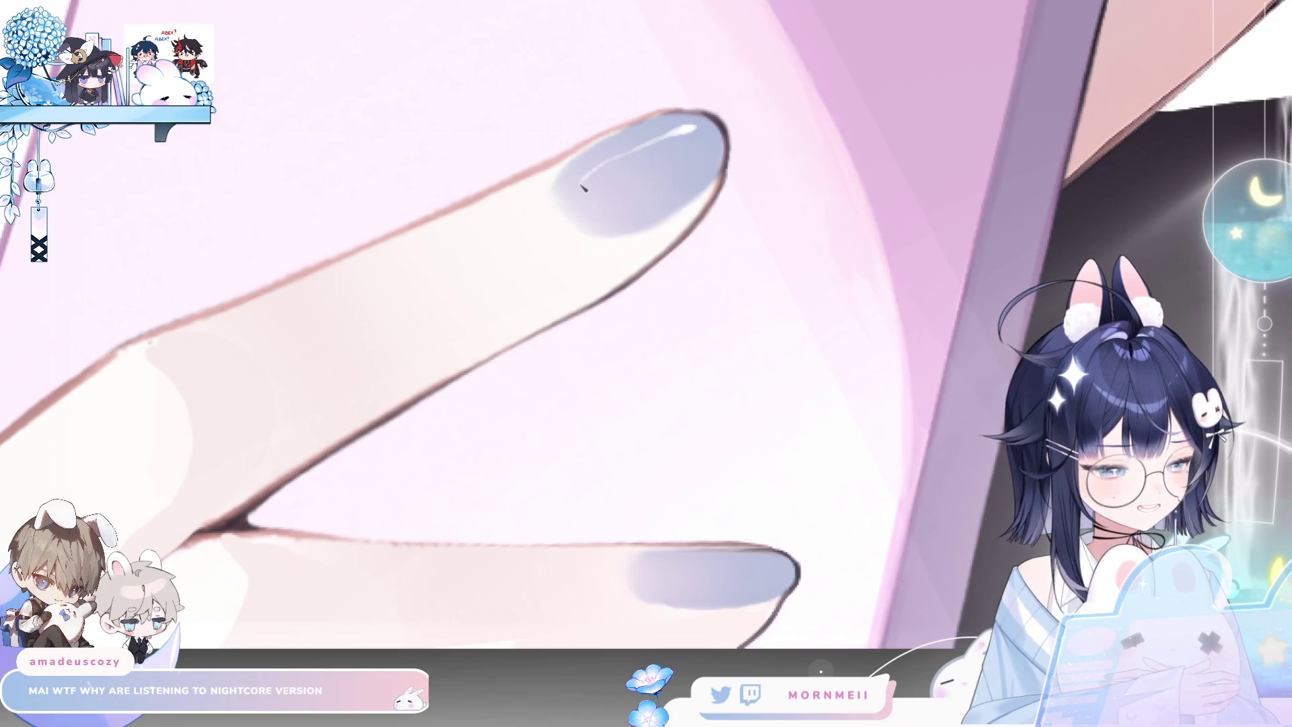
drag(773, 498, 968, 207)
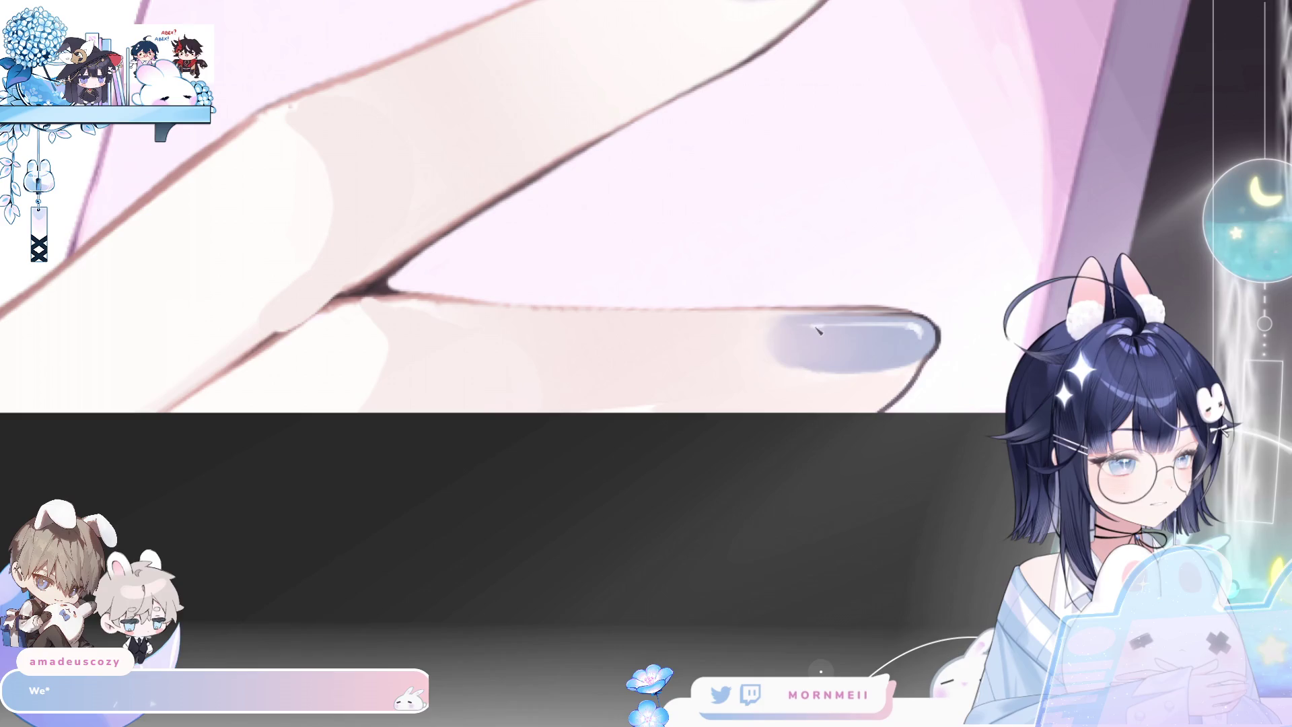
Zoom in and out around the phone to frame the upper fingernail closely
scroll(465, 452, down, 3)
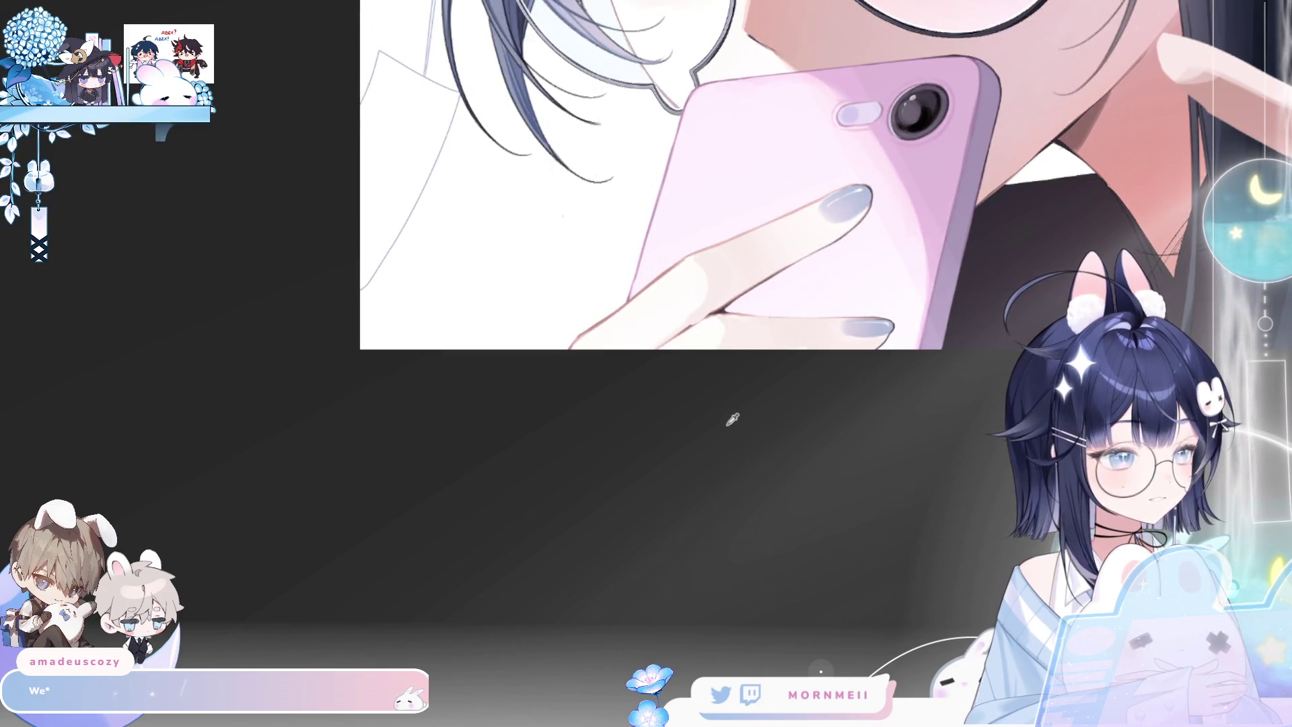
scroll(899, 319, up, 3)
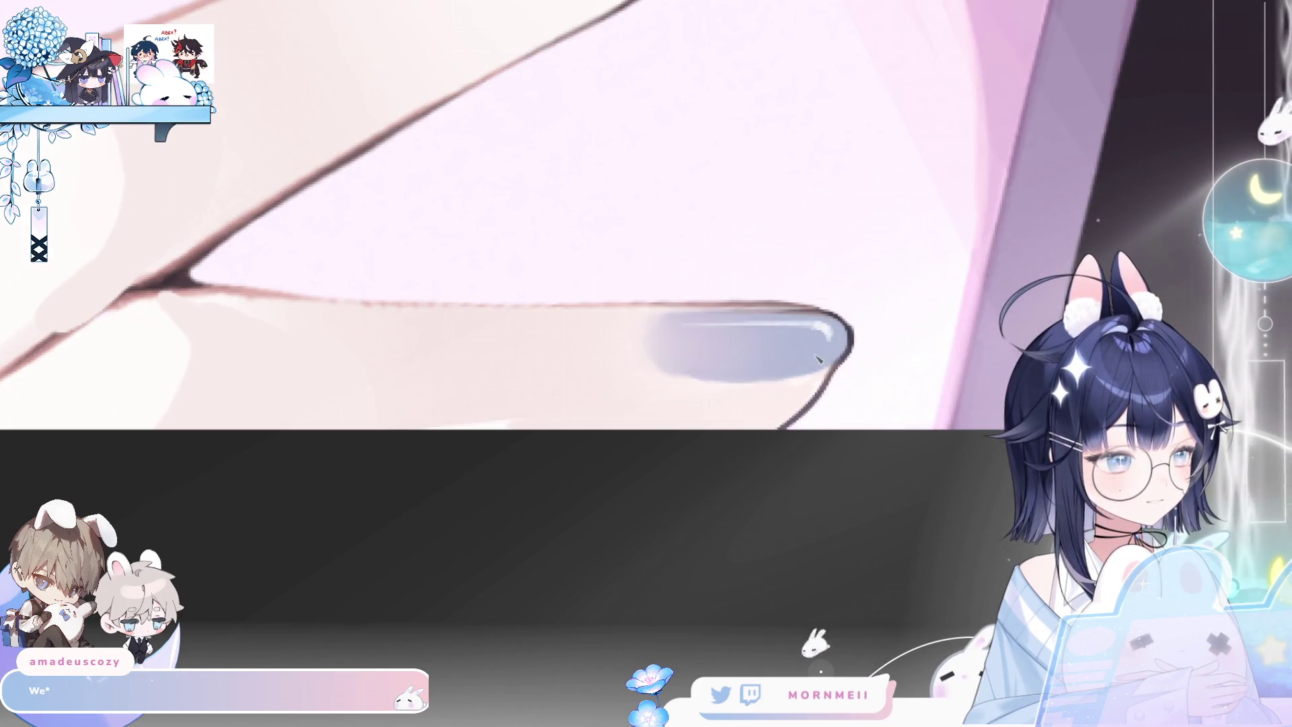
scroll(843, 338, down, 3)
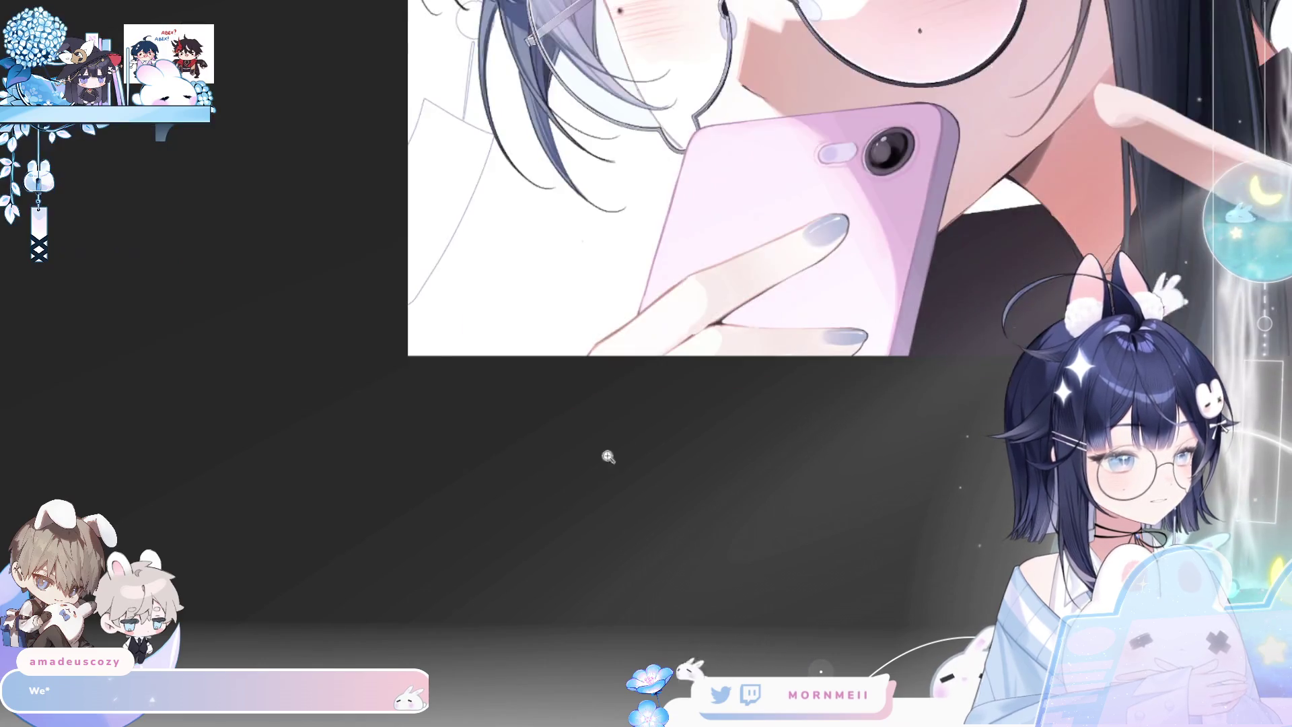
scroll(605, 415, up, 1)
scroll(605, 377, down, 1)
scroll(842, 349, up, 3)
scroll(691, 333, up, 2)
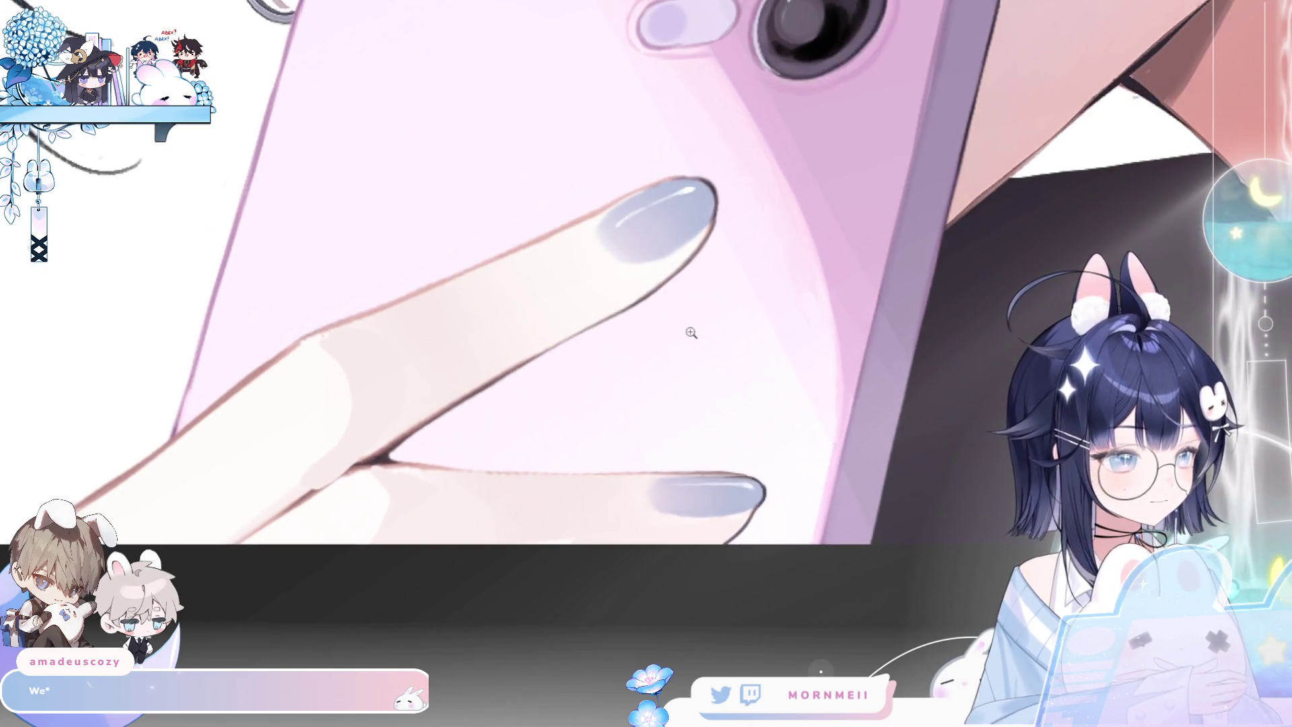
scroll(679, 197, up, 2)
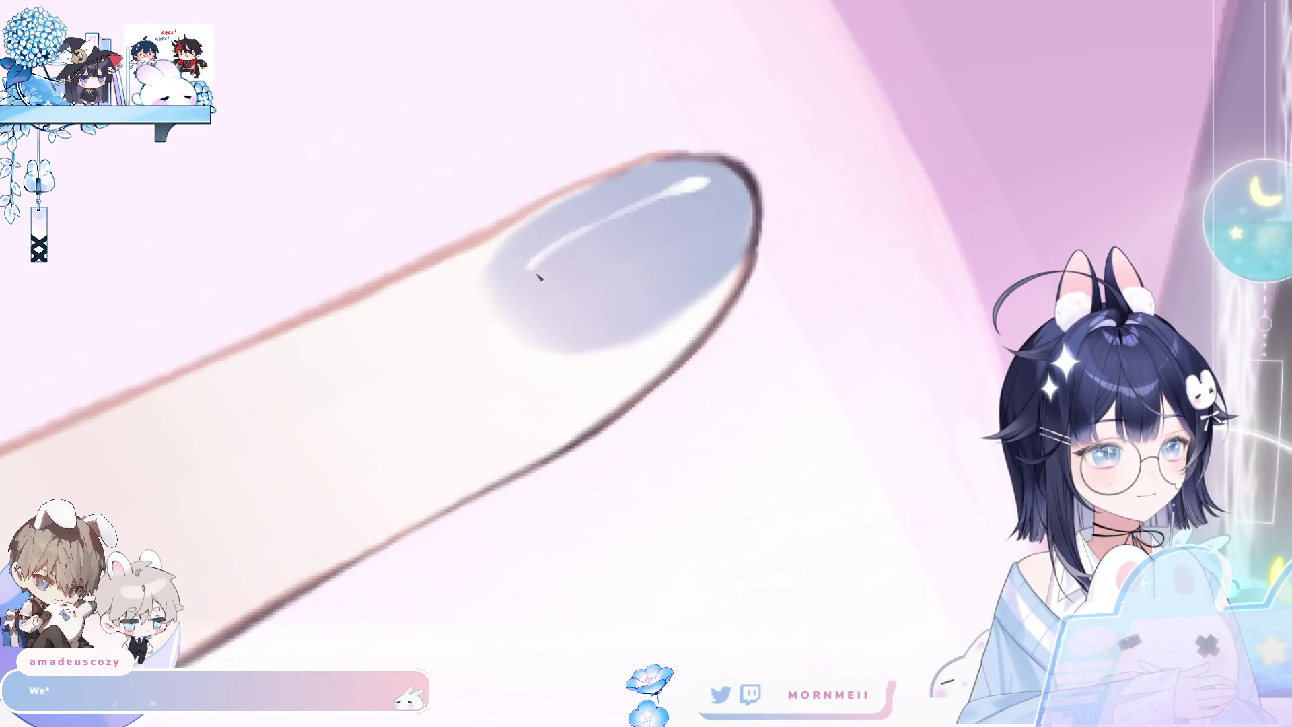
scroll(908, 316, down, 4)
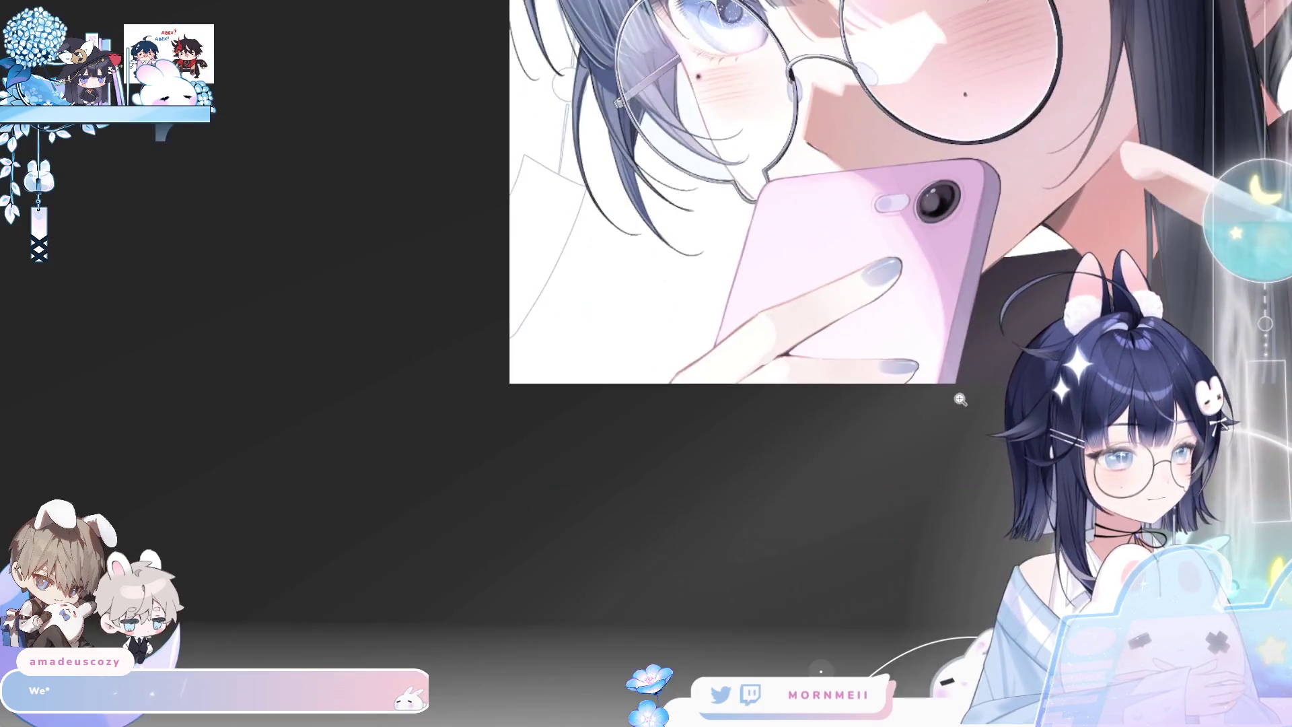
scroll(891, 356, up, 4)
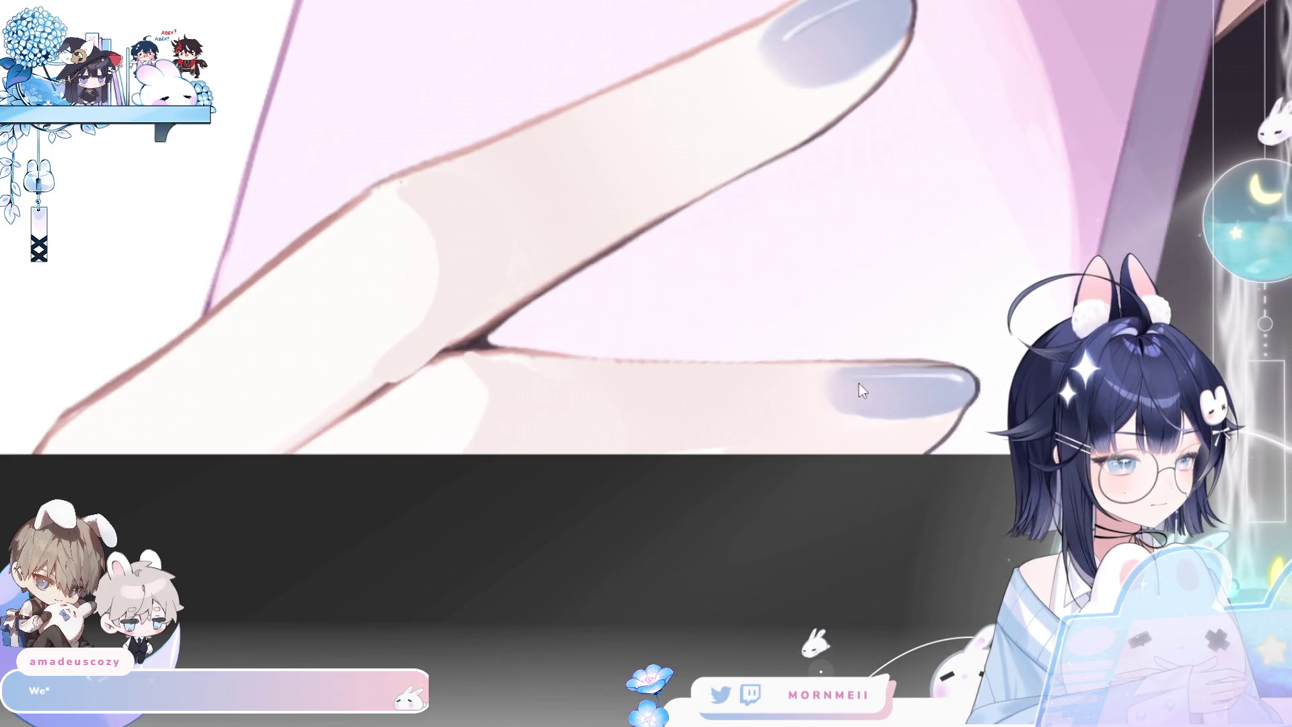
scroll(744, 461, down, 4)
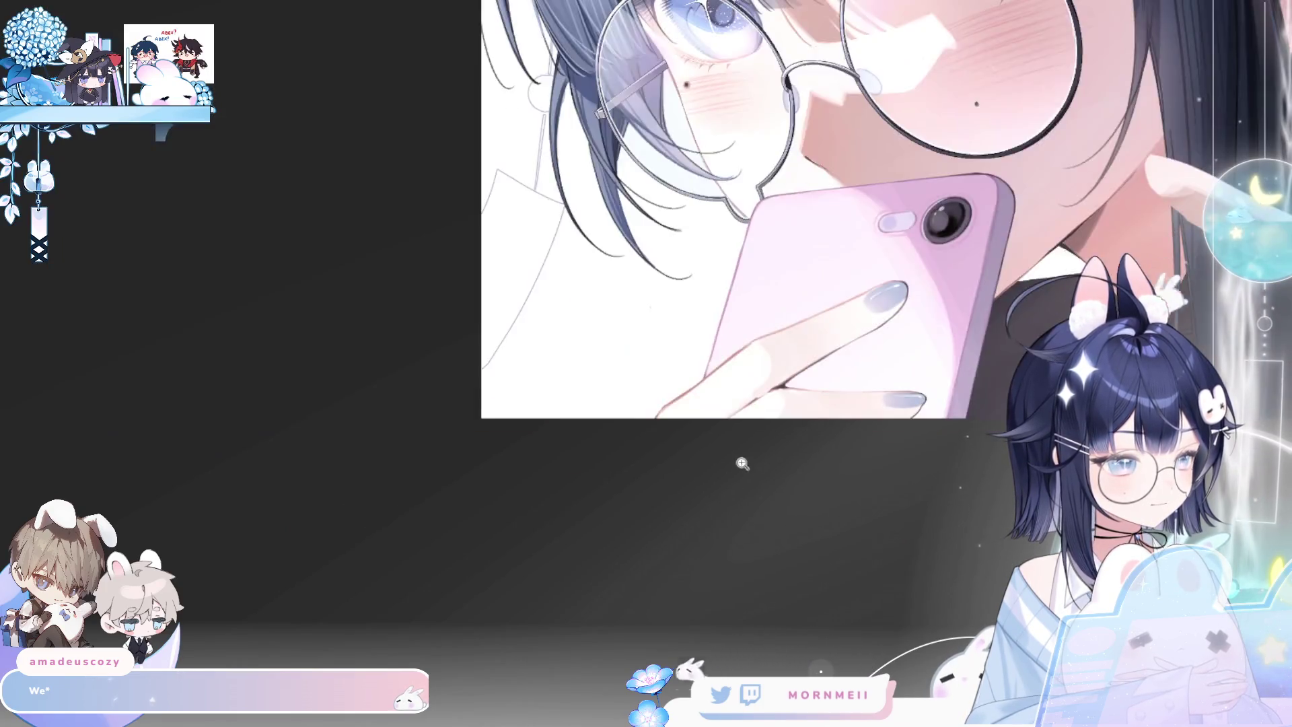
scroll(501, 411, up, 1)
Mirror the view to check it and set the brush to about 130 px
key(h)
scroll(533, 459, up, 2)
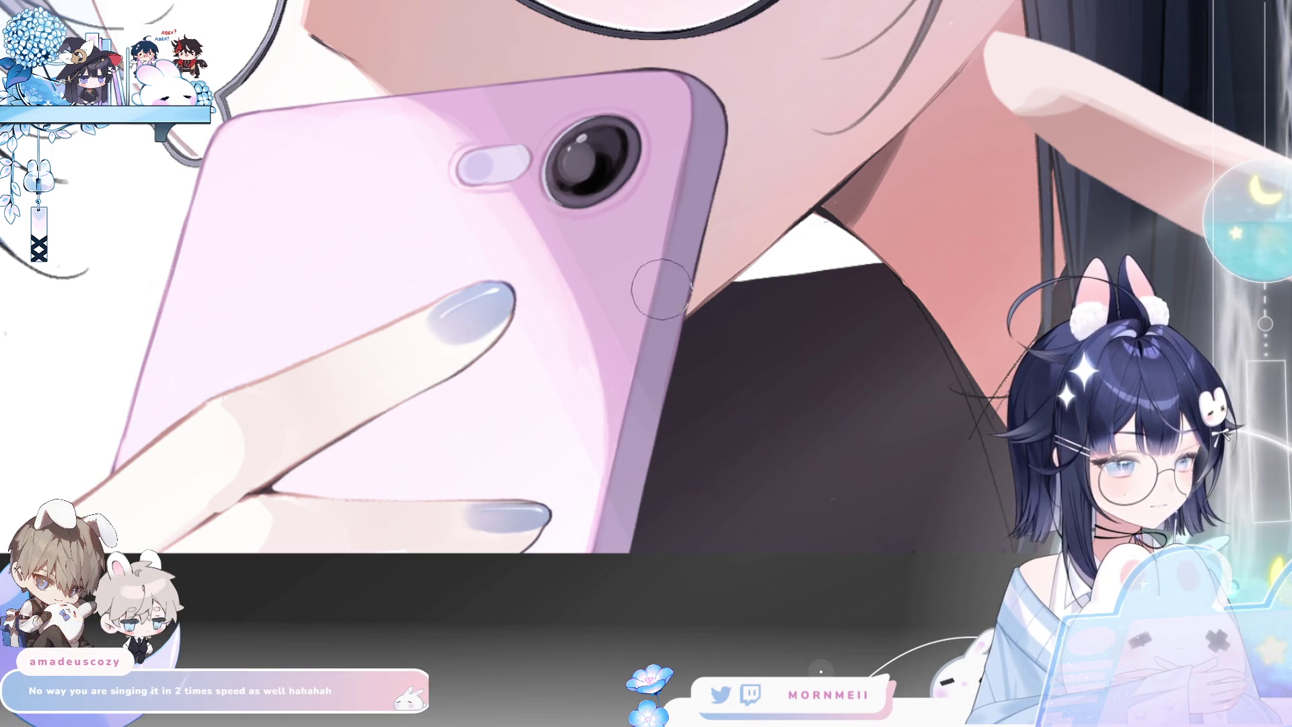
key(bracketright)
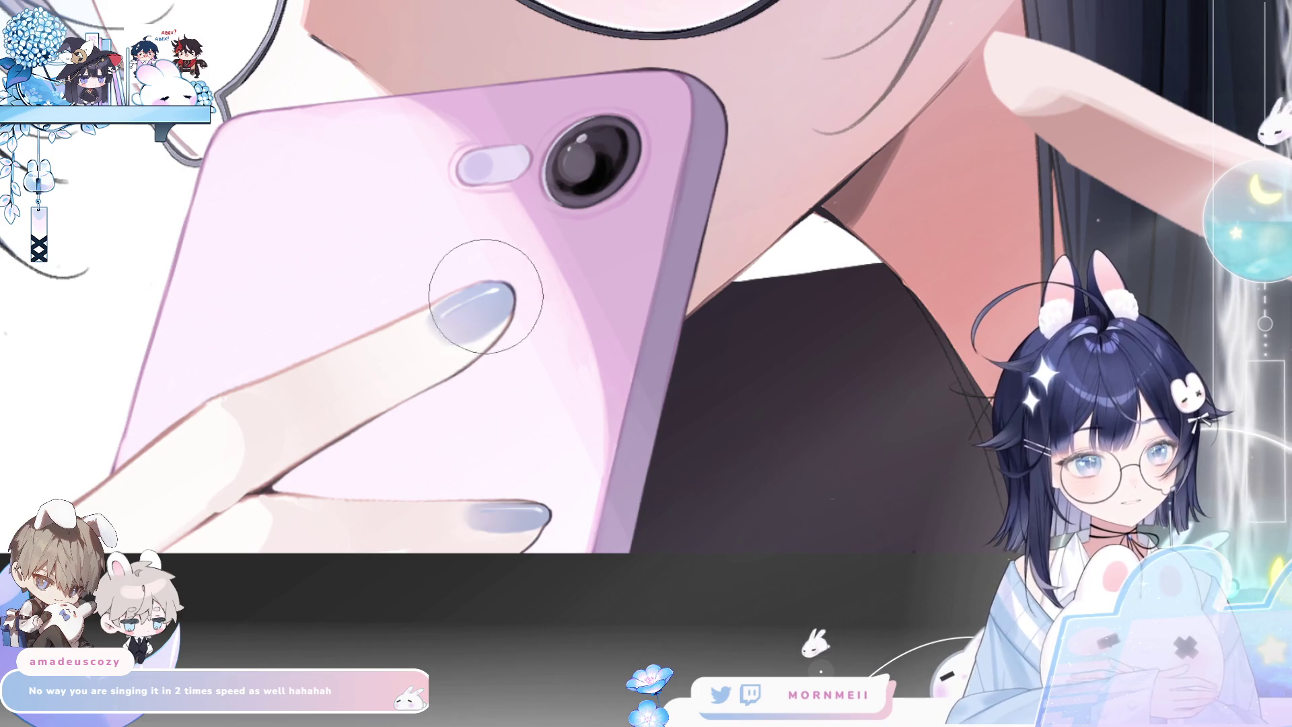
key(bracketleft)
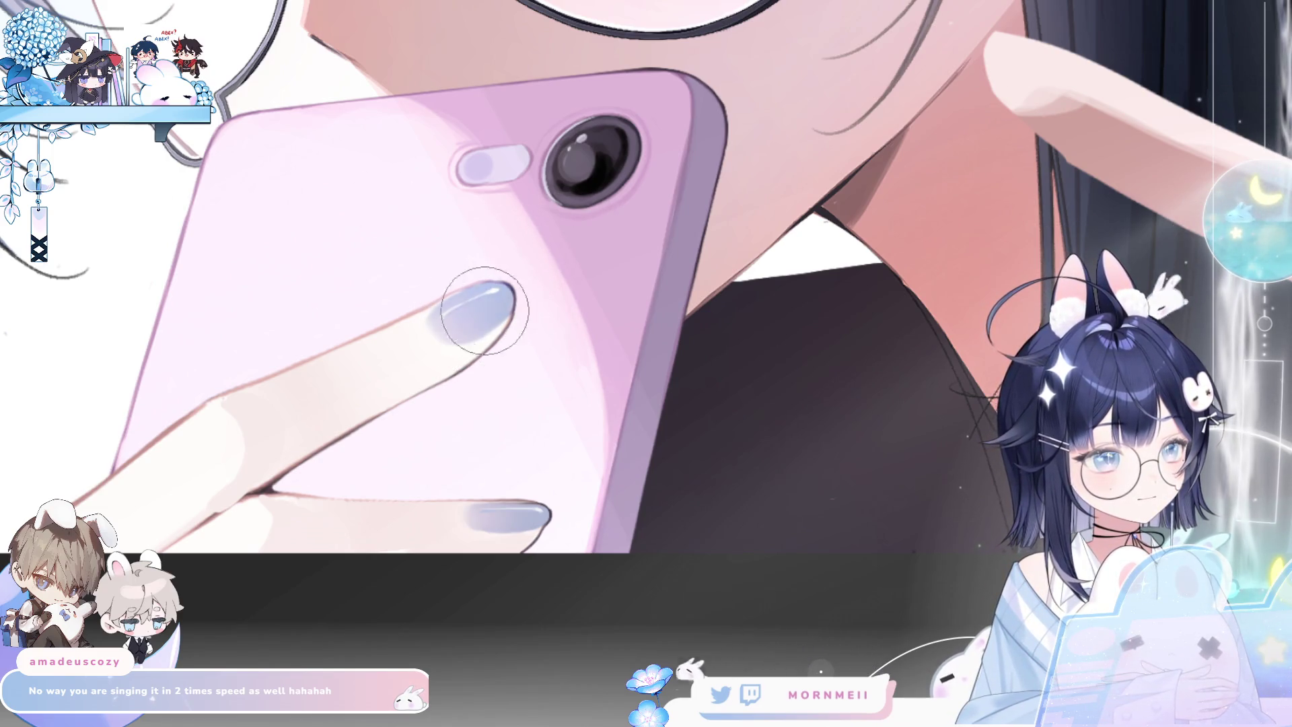
Fit the whole artwork on screen and toggle the horizontal flip to compare orientations
key(ctrl+0)
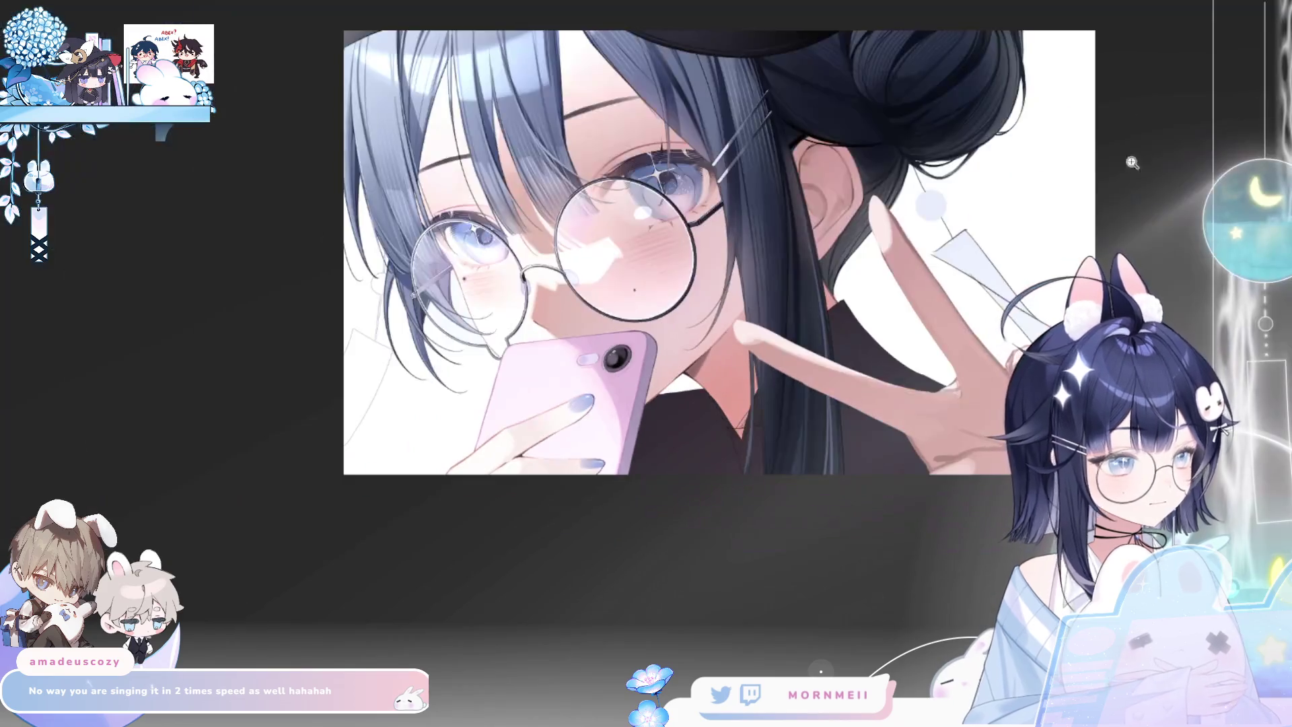
key(h)
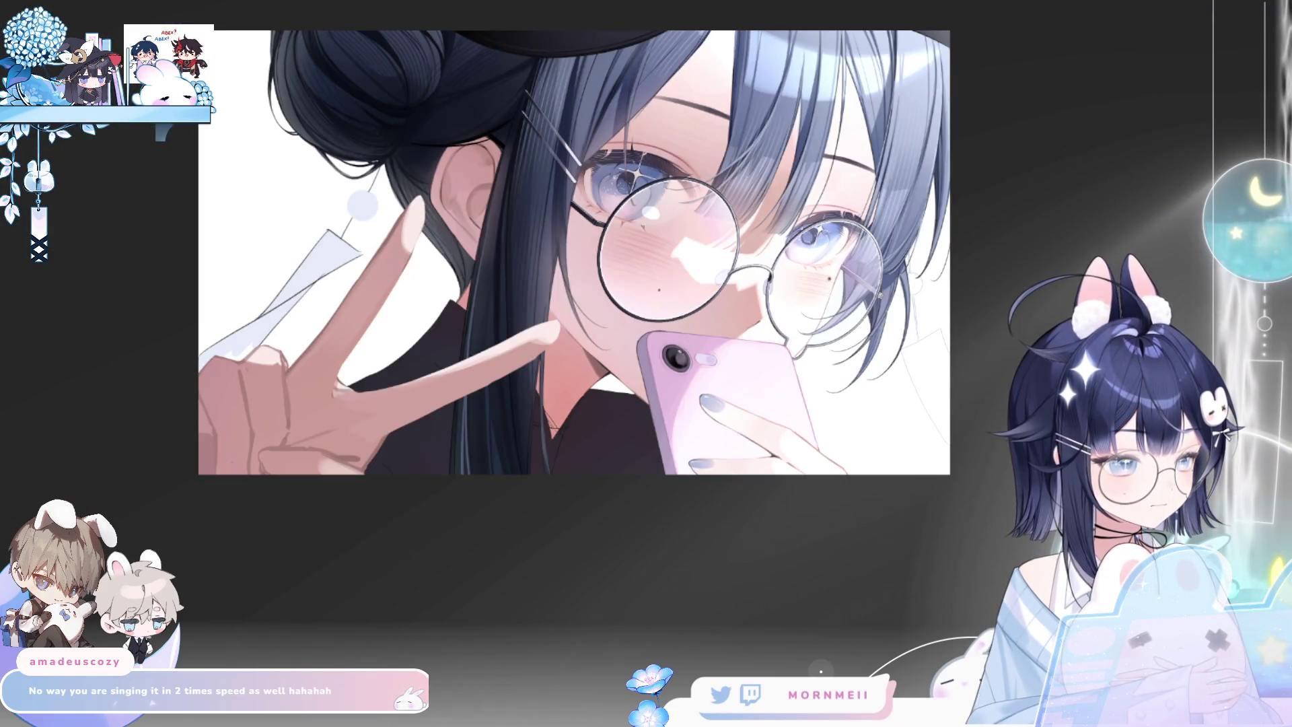
key(h)
key(h)
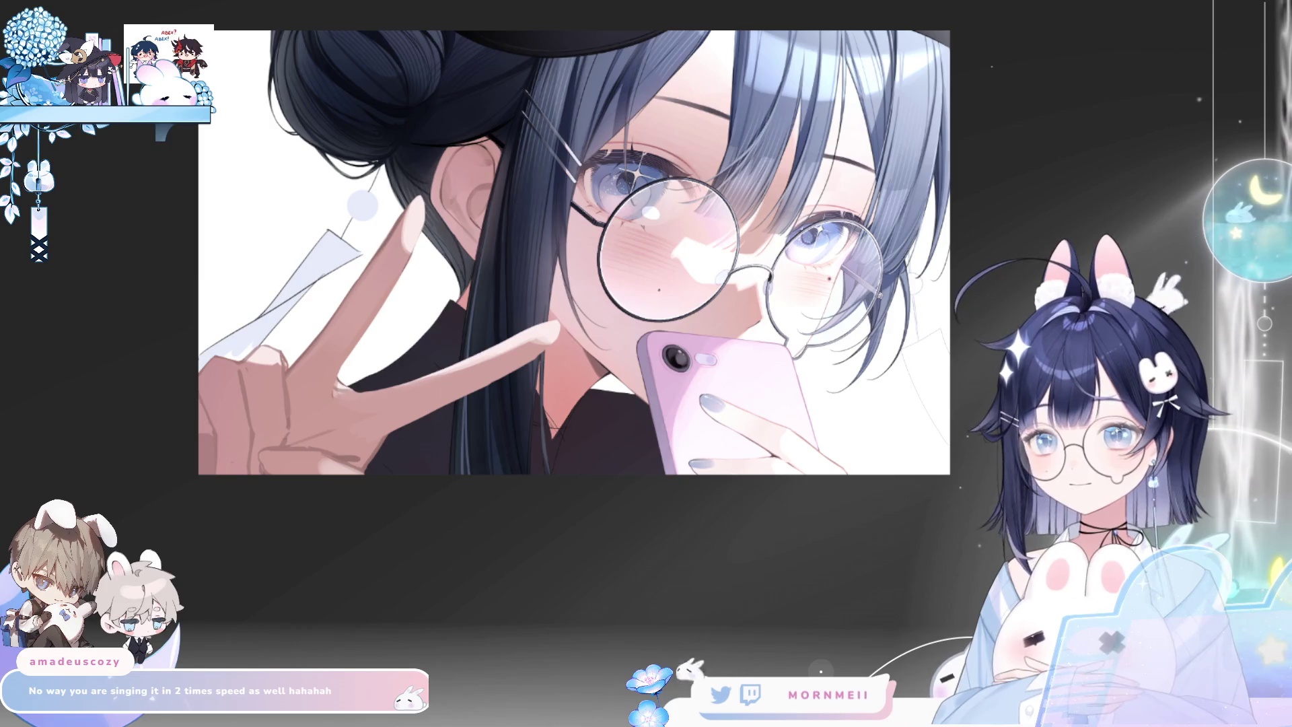
scroll(357, 340, up, 5)
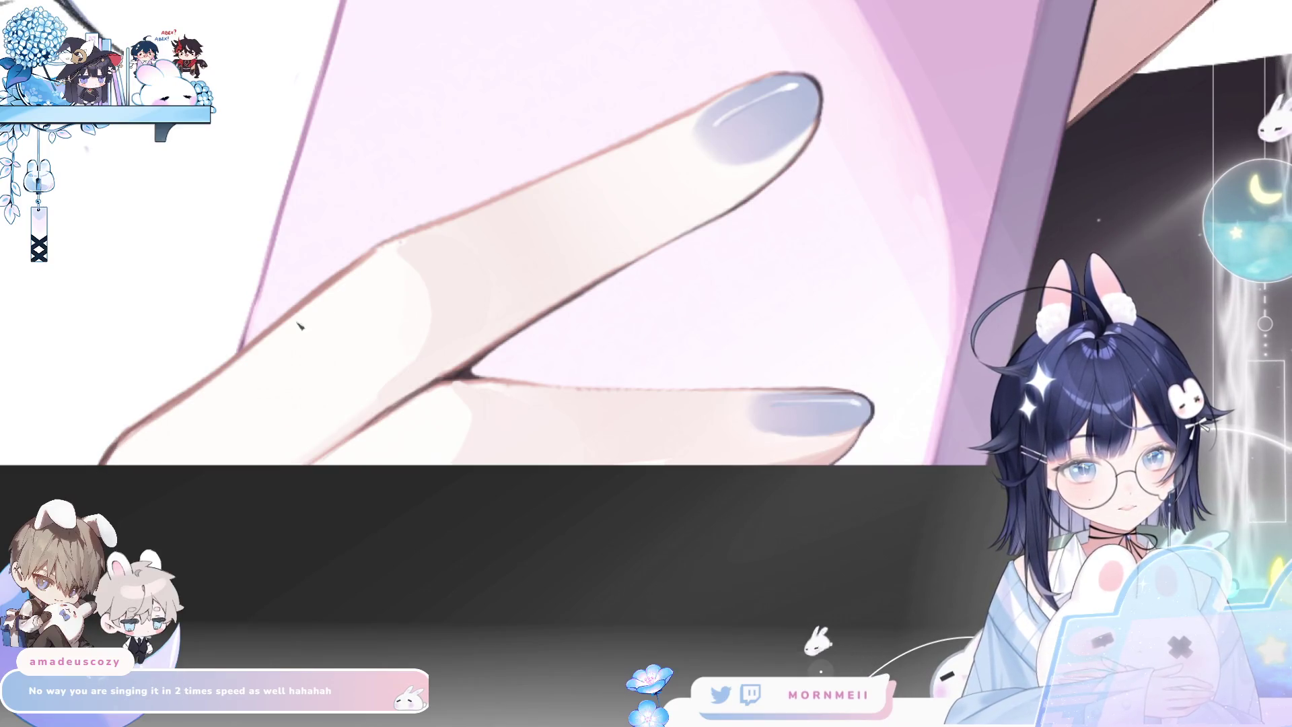
key(h)
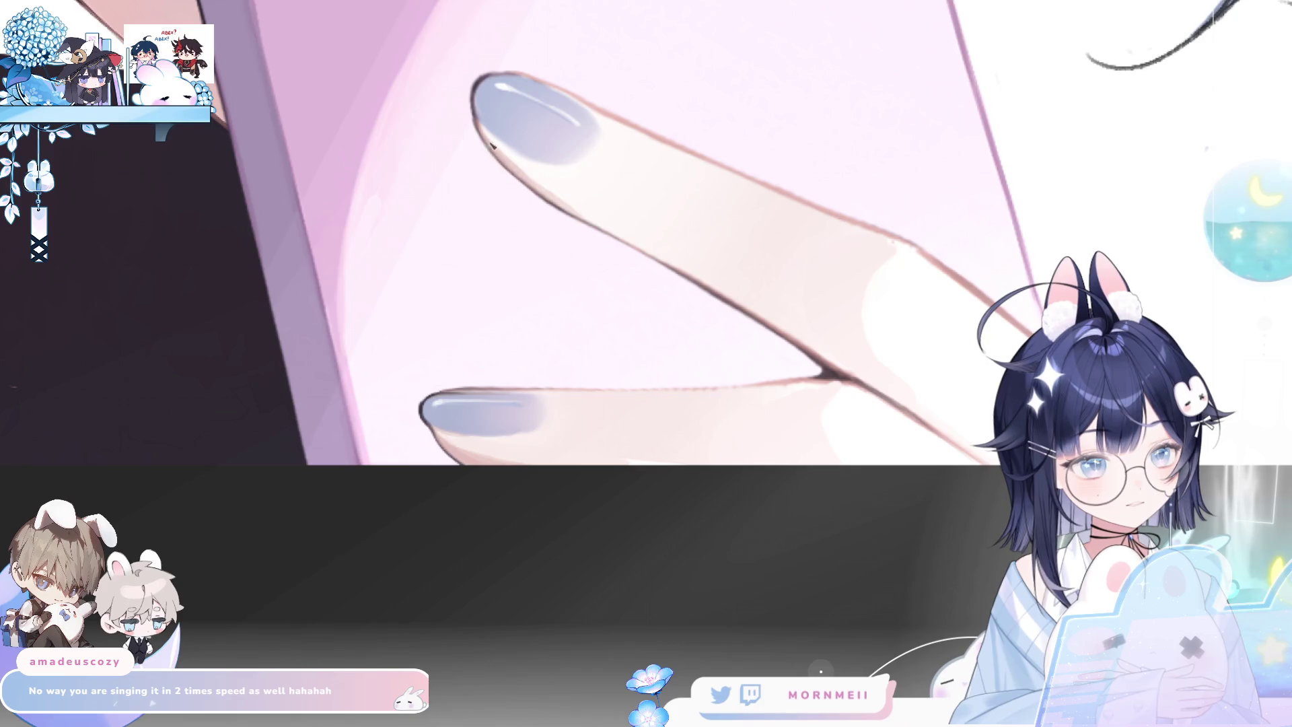
key(h)
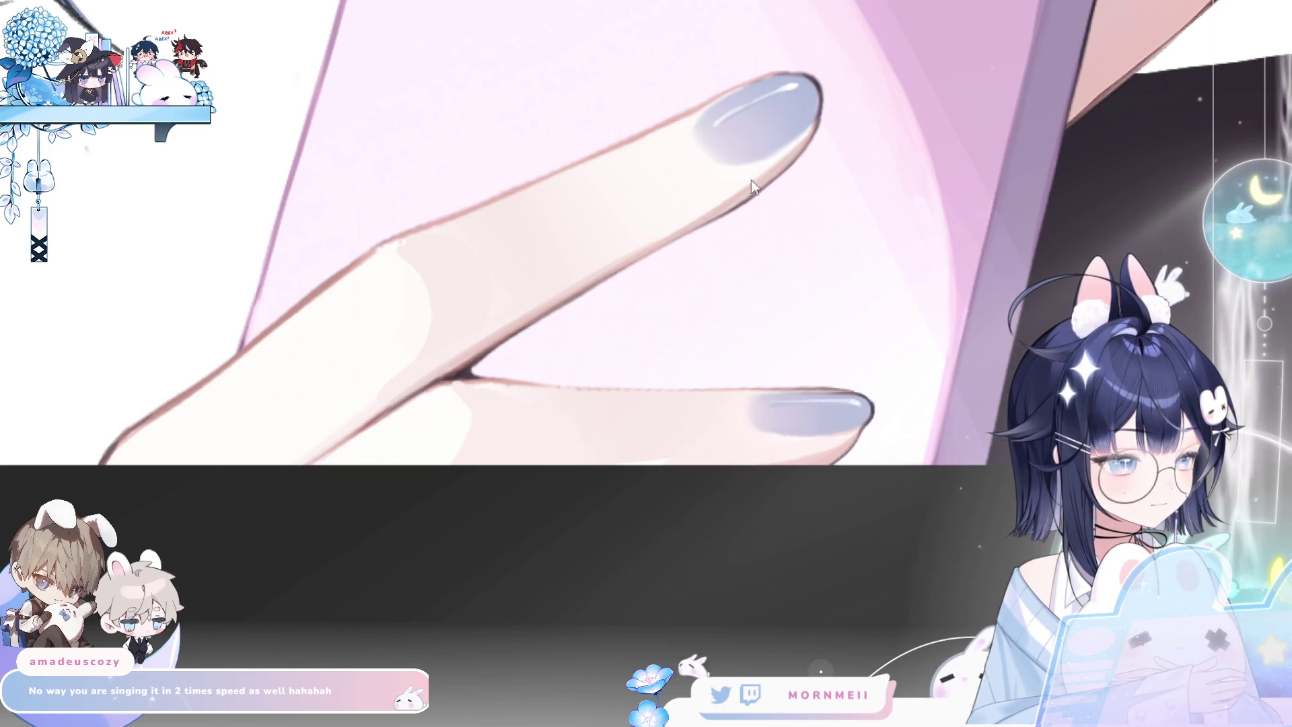
key(ctrl+0)
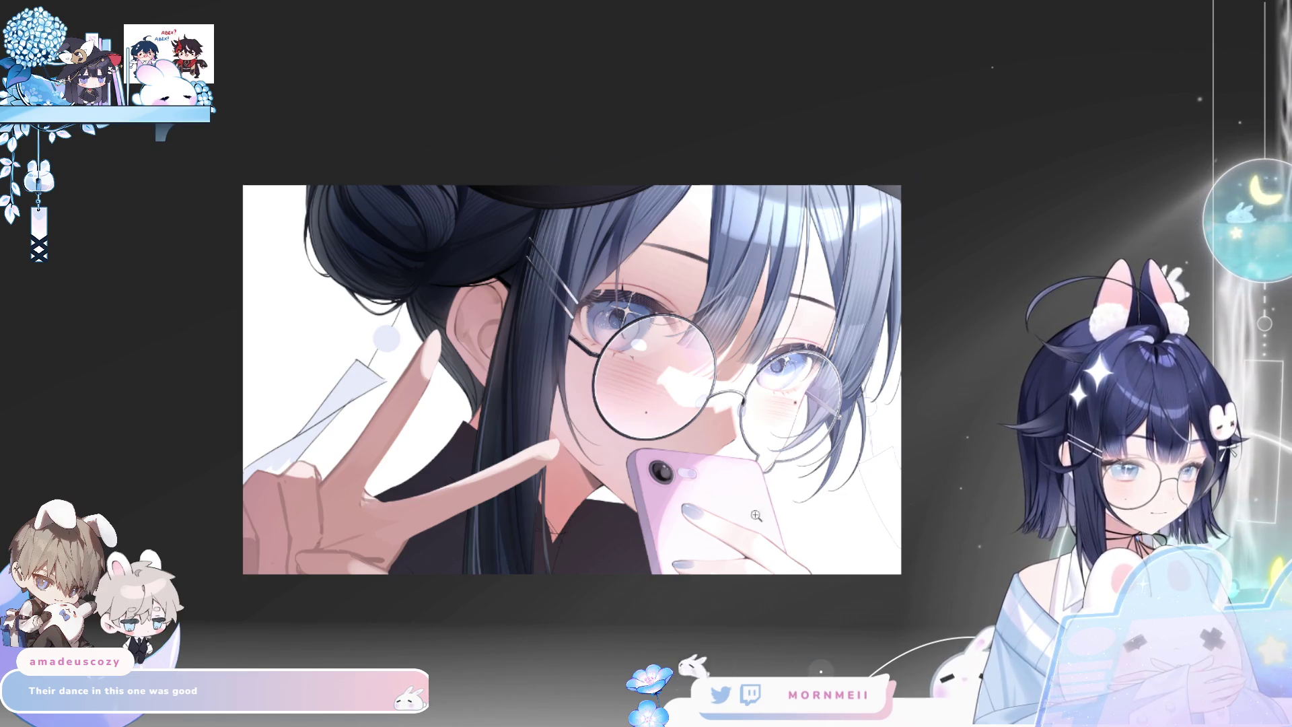
Nudge the hand and nails slightly down-right, then start rotating them counter-clockwise
key(h)
key(h)
key(h)
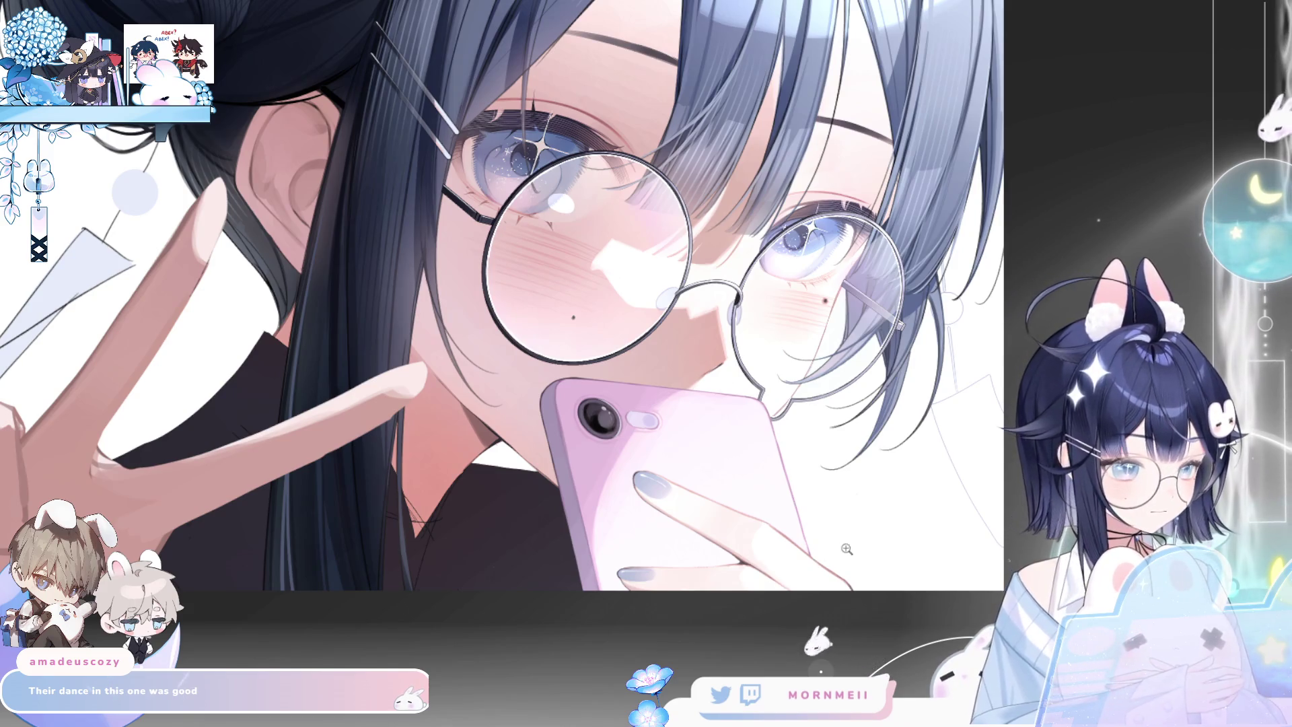
key(ctrl+0)
key(h)
key(h)
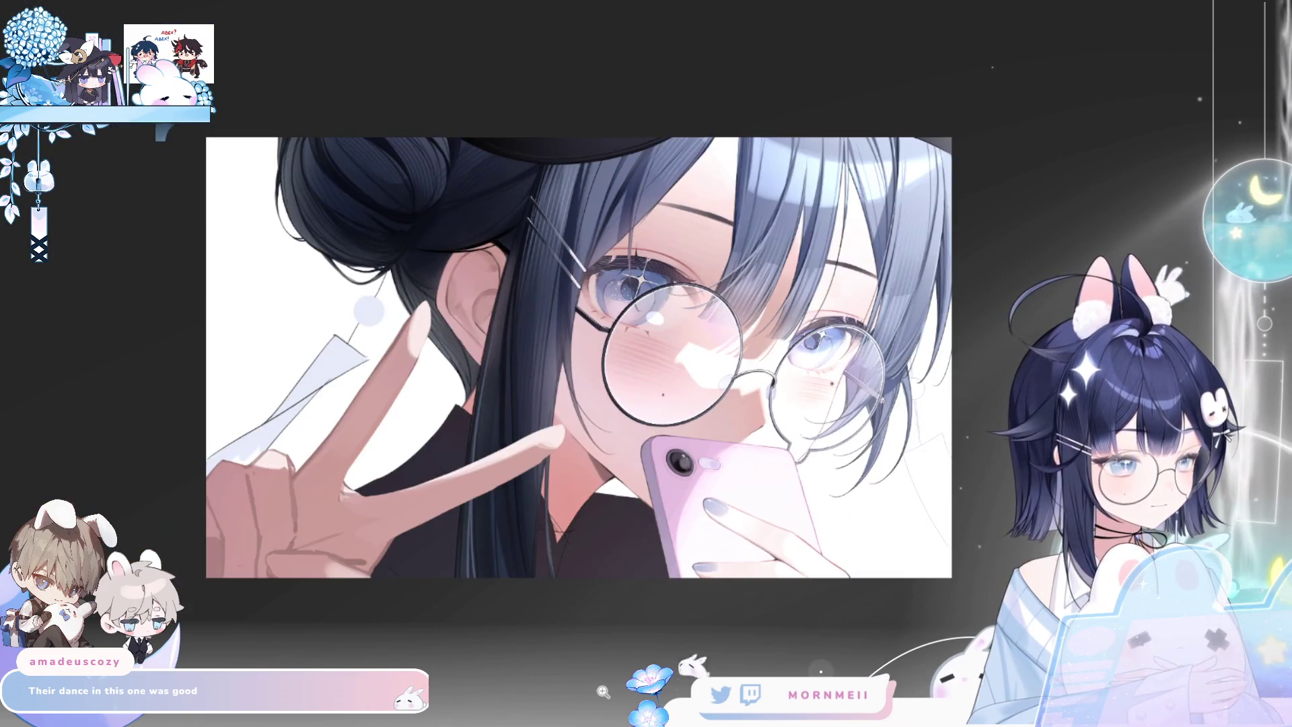
key(h)
key(h)
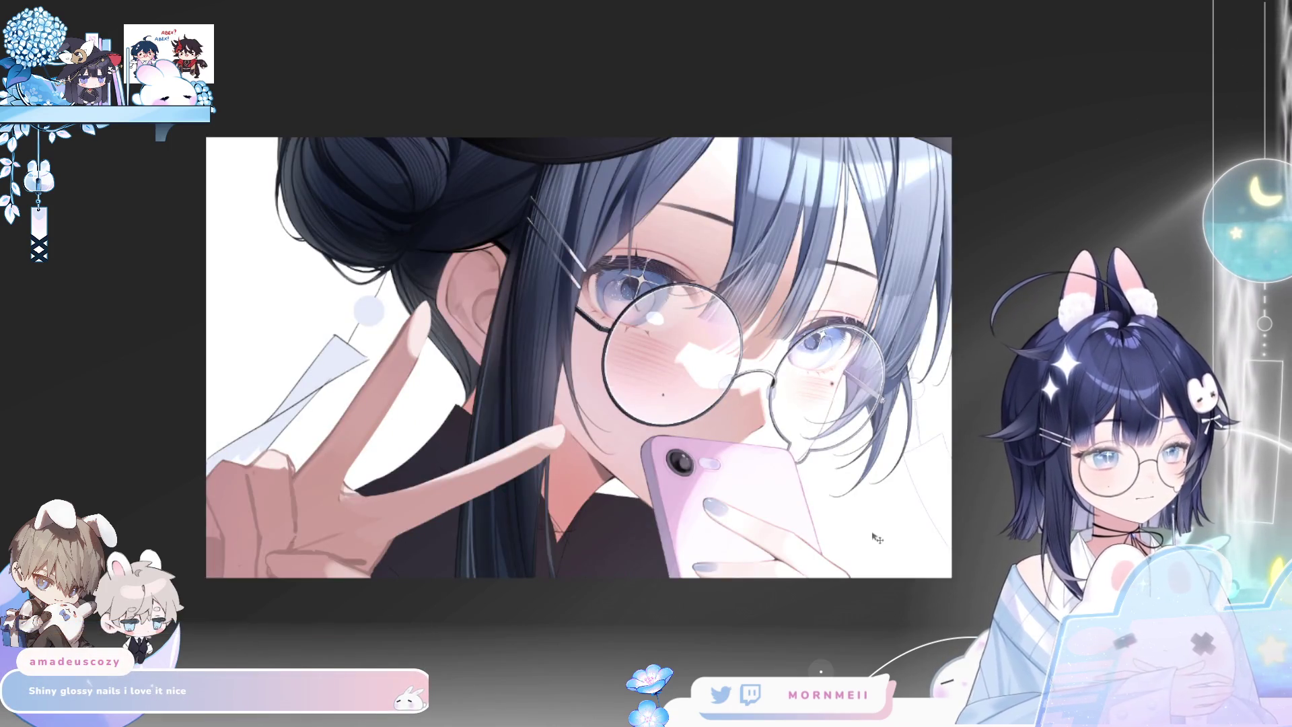
mouse_move(883, 534)
mouse_down()
mouse_move(902, 531)
mouse_move(902, 506)
mouse_up()
key(h)
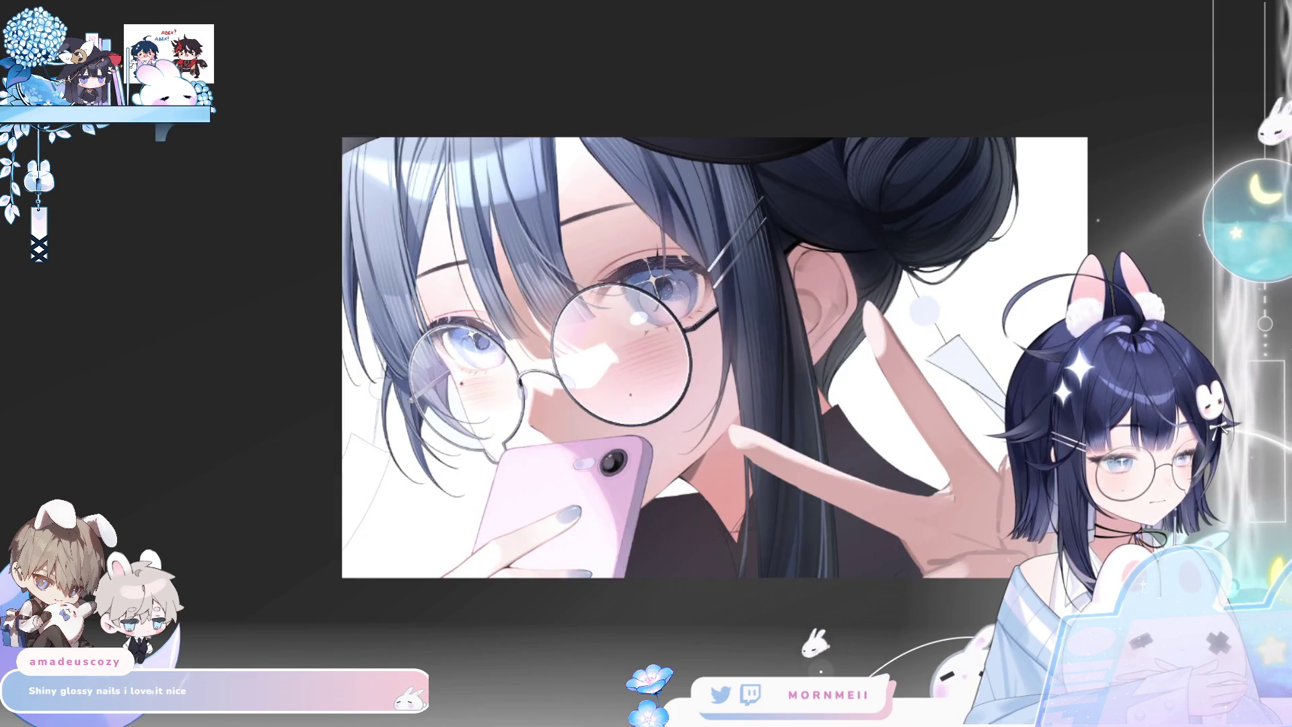
key(ctrl+t)
drag(681, 551, 572, 594)
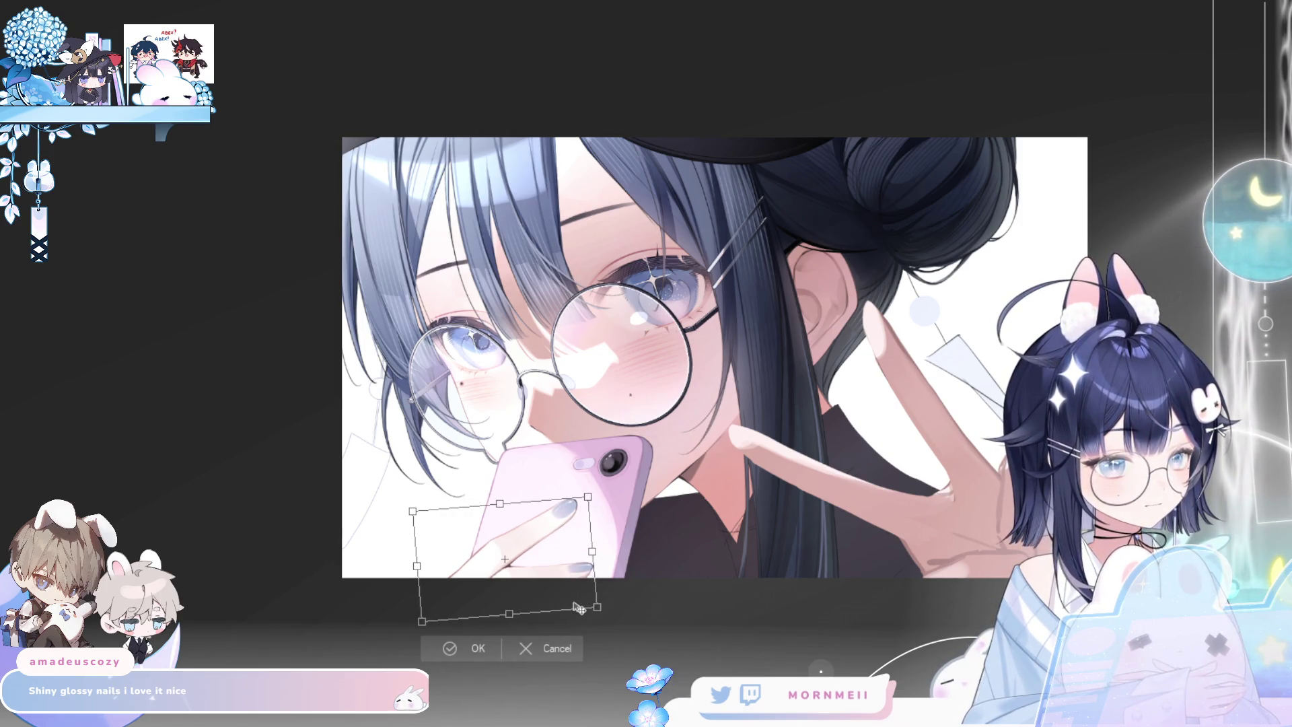
Confirm the slight nail rotation, then undo the previous finger adjustment
click(462, 655)
key(h)
key(h)
key(h)
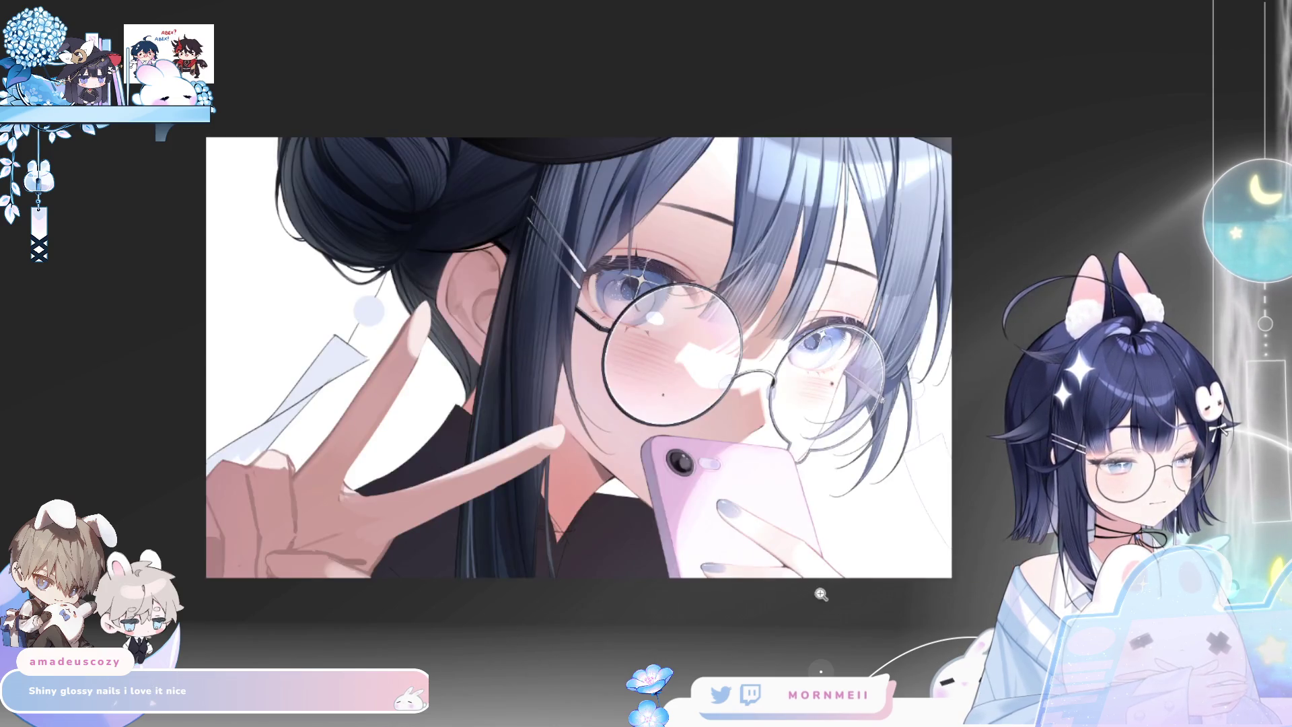
click(821, 594)
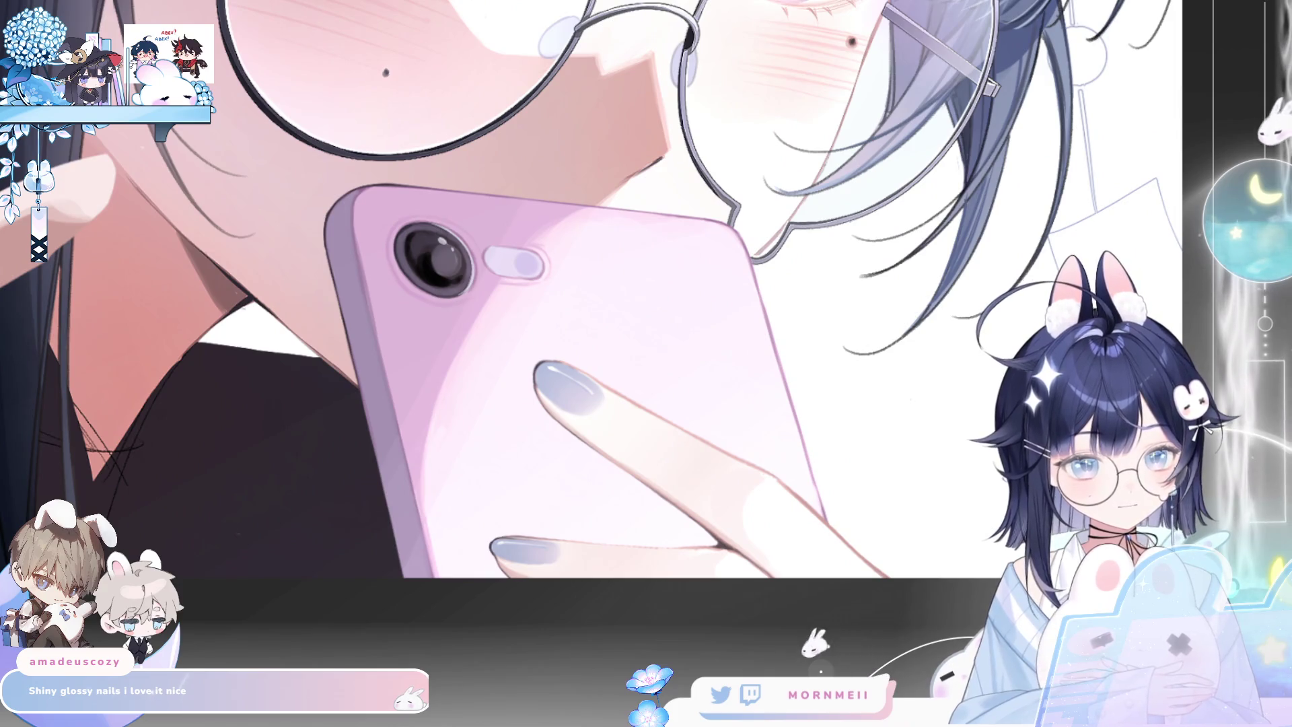
key(ctrl+z)
key(h)
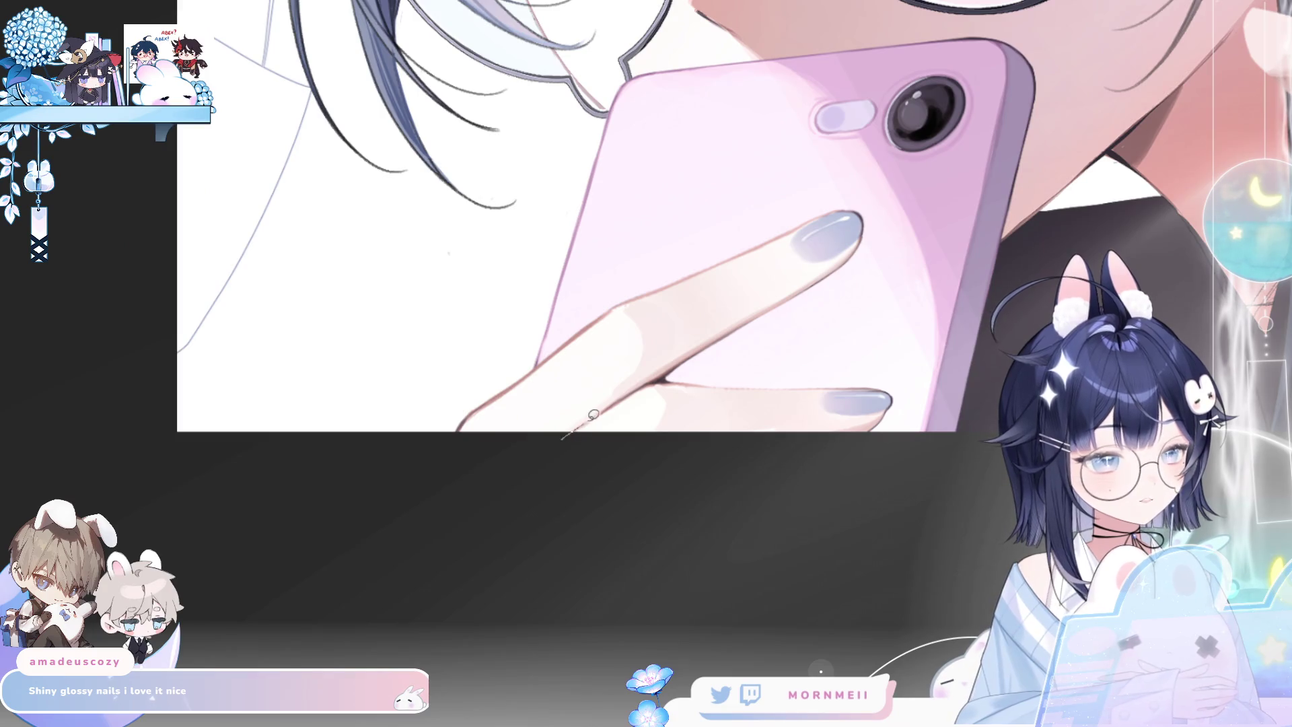
Lasso the lower finger and nail, shift it up-left, deselect, and zoom to check
mouse_move(677, 372)
mouse_down()
mouse_move(962, 382)
mouse_move(956, 431)
mouse_up()
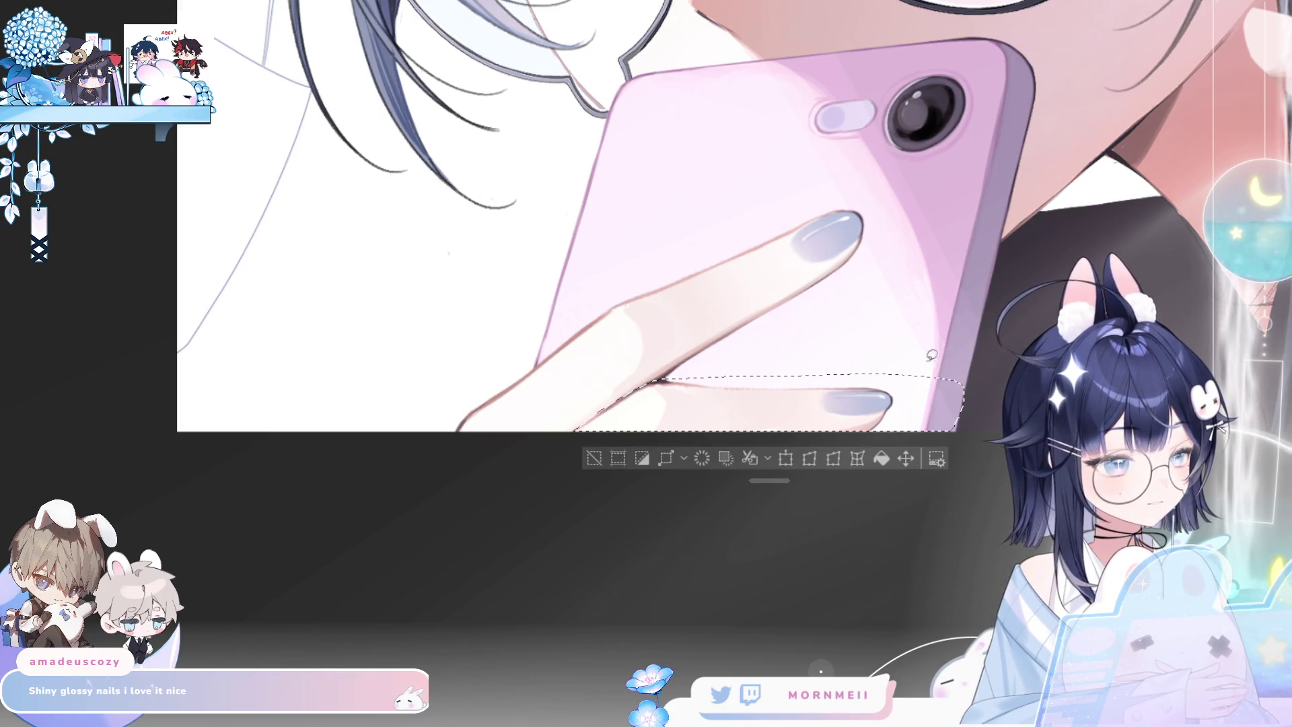
drag(830, 419, 805, 425)
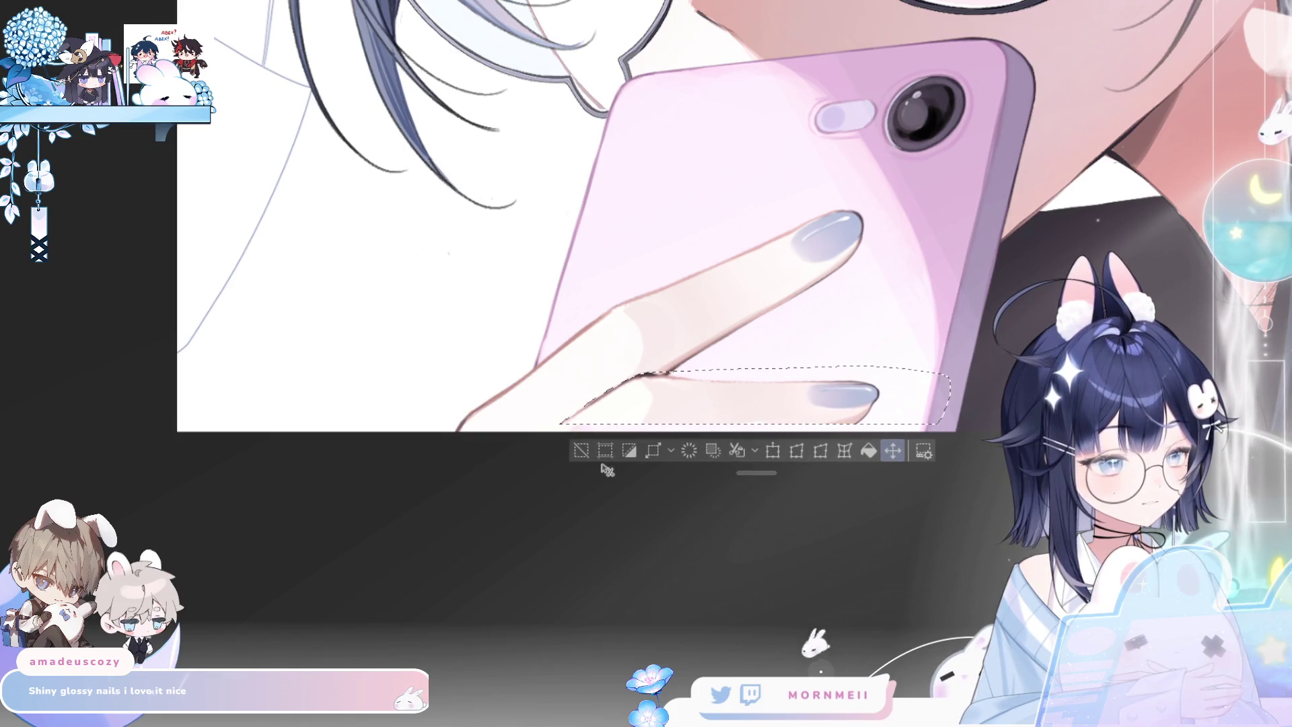
mouse_move(656, 412)
mouse_down()
mouse_move(687, 405)
mouse_move(690, 364)
mouse_move(680, 404)
mouse_move(712, 414)
mouse_up()
click(582, 447)
scroll(666, 373, up, 2)
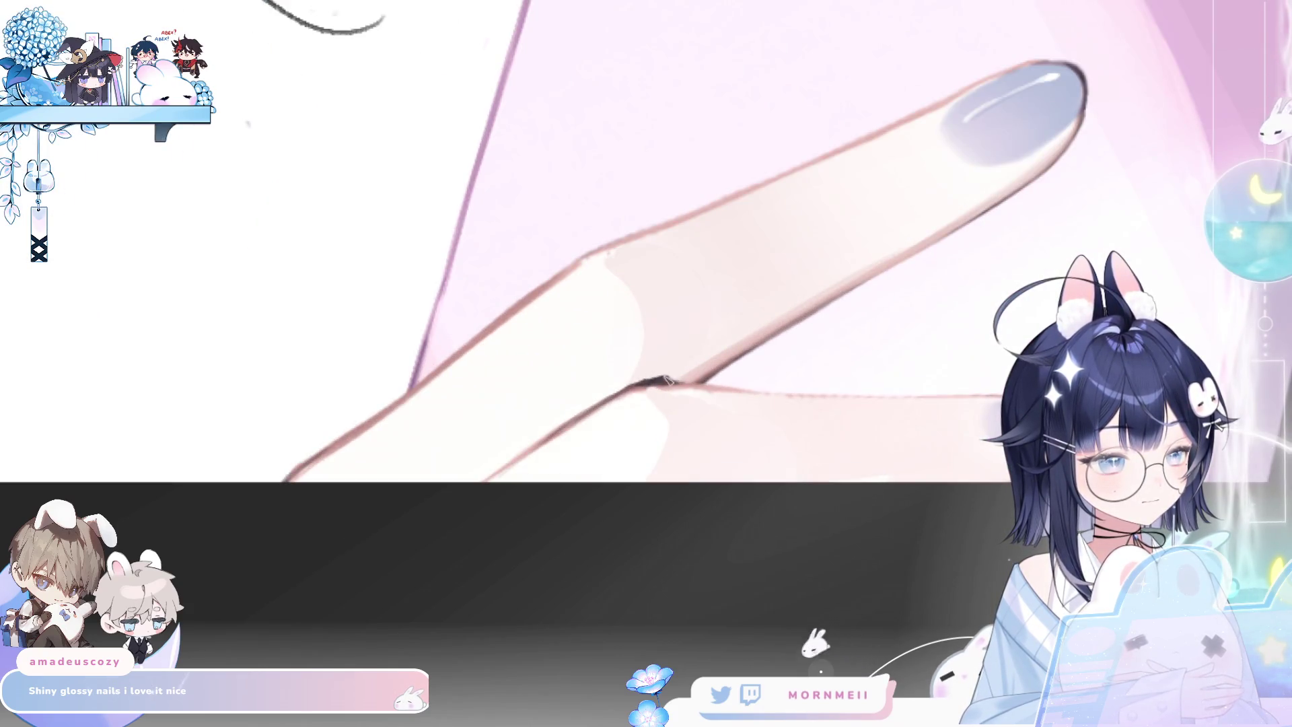
scroll(687, 378, down, 2)
scroll(377, 558, right, 3)
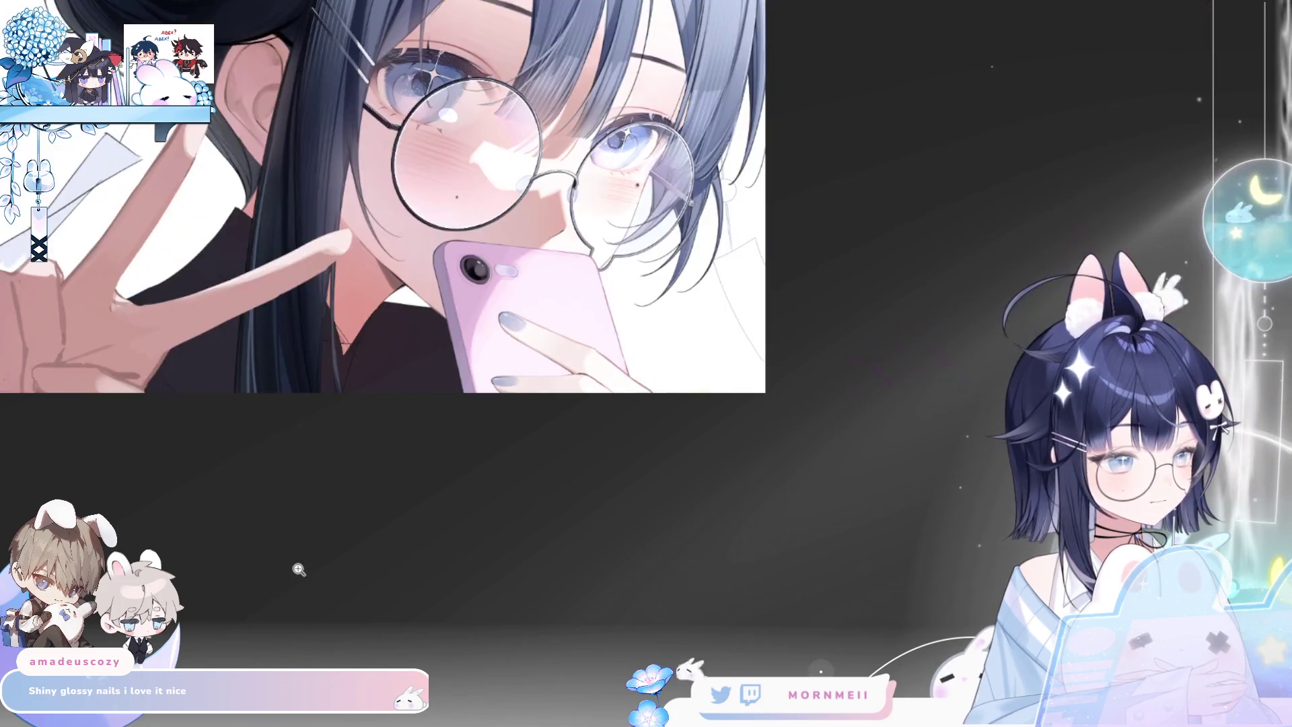
scroll(809, 346, up, 2)
scroll(741, 359, up, 1)
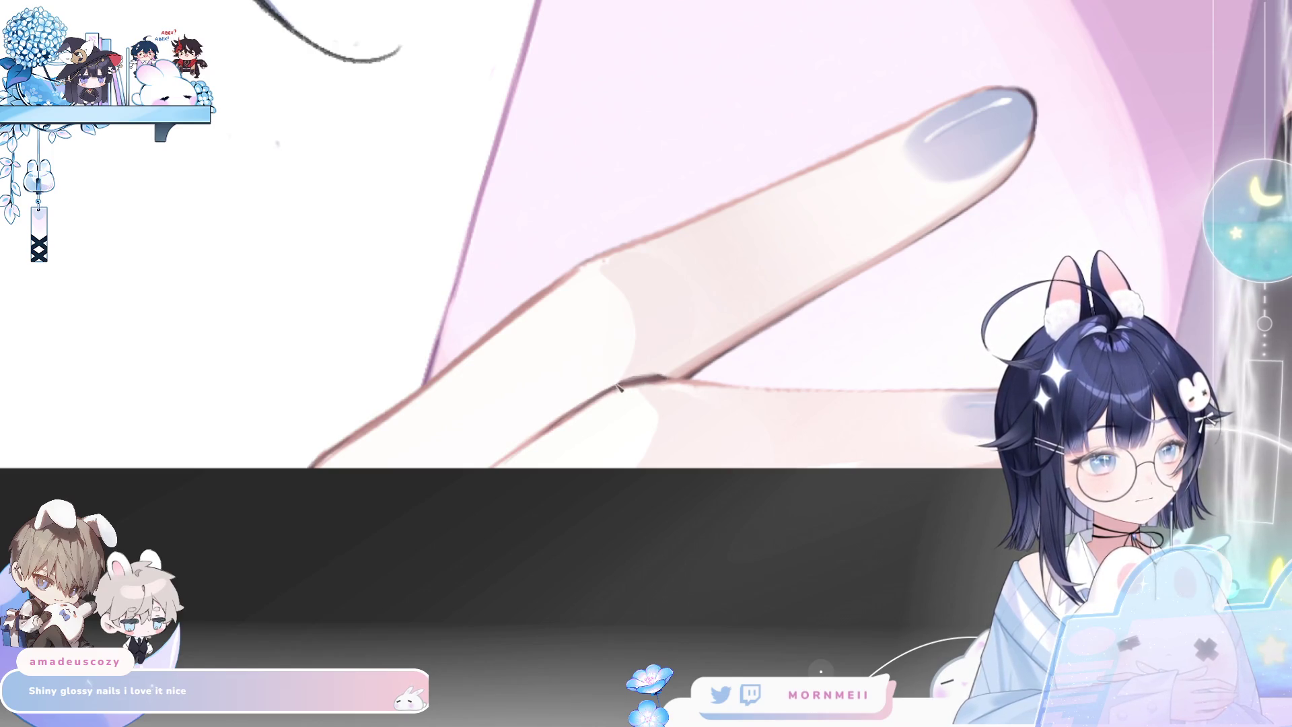
scroll(653, 426, down, 3)
scroll(1225, 135, down, 2)
scroll(767, 335, up, 2)
scroll(754, 345, up, 3)
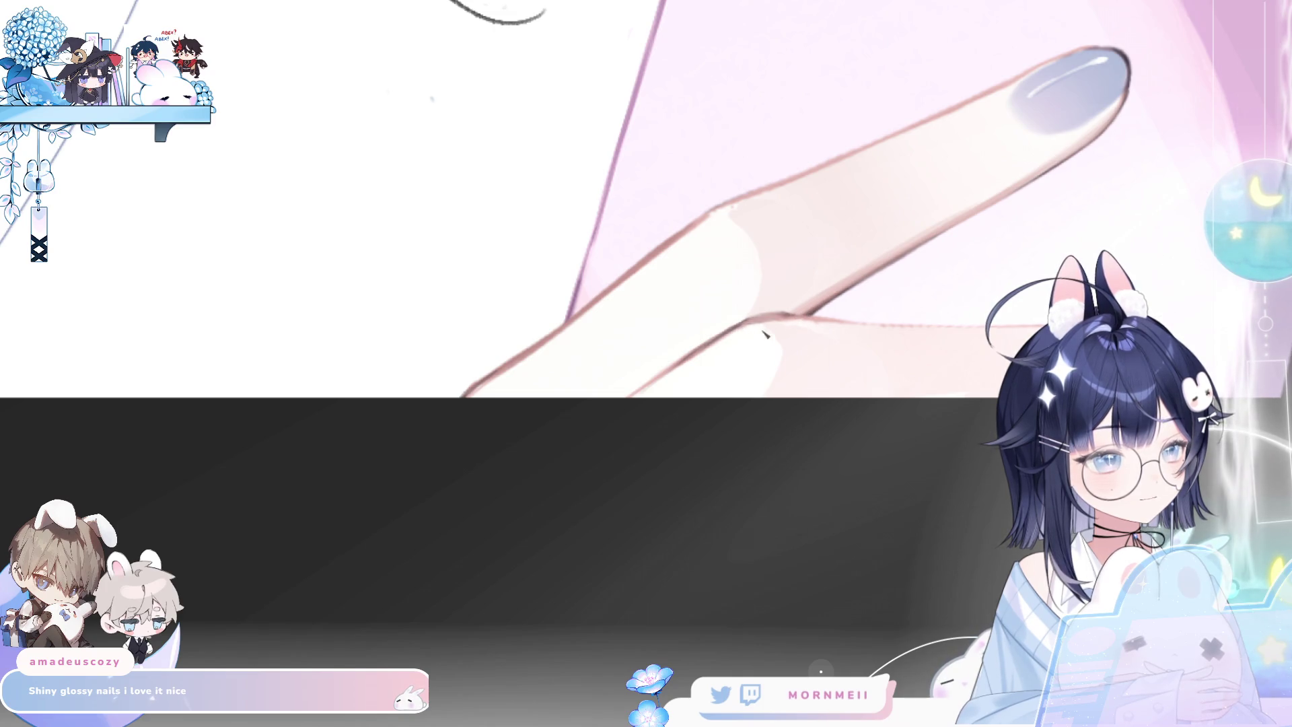
scroll(779, 331, down, 4)
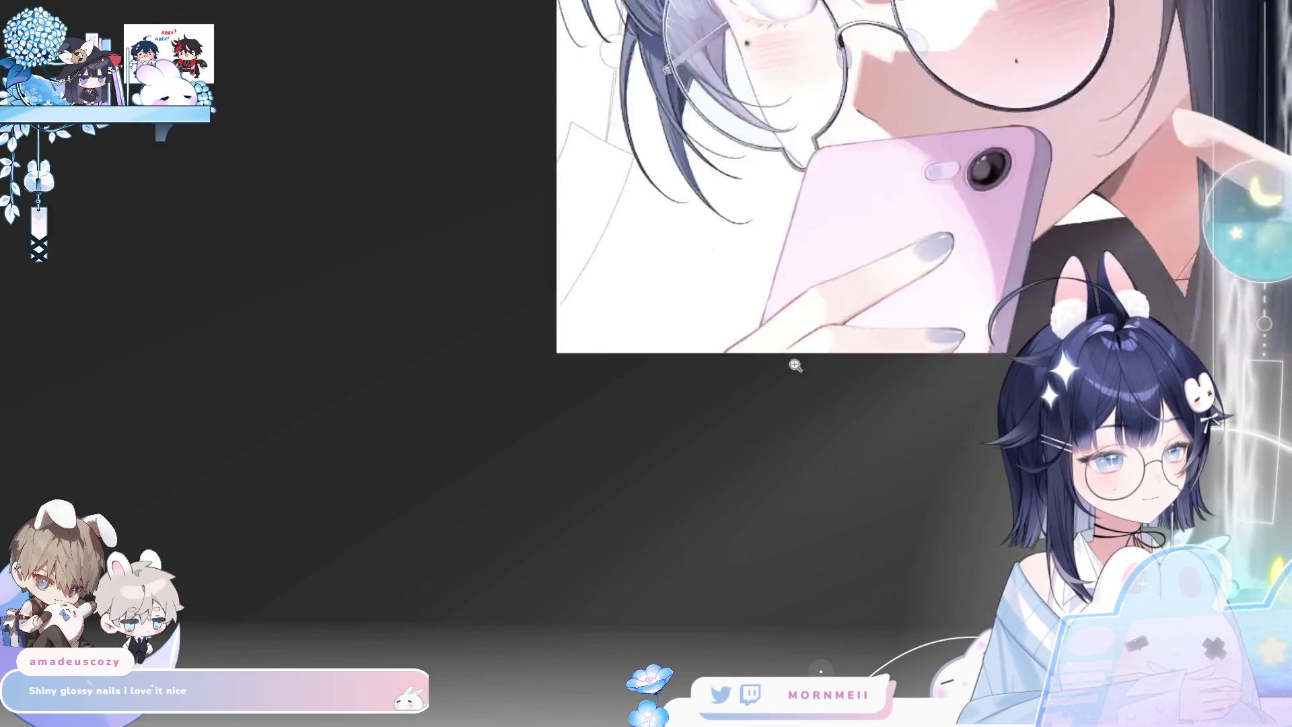
key(h)
key(h)
key(ctrl+0)
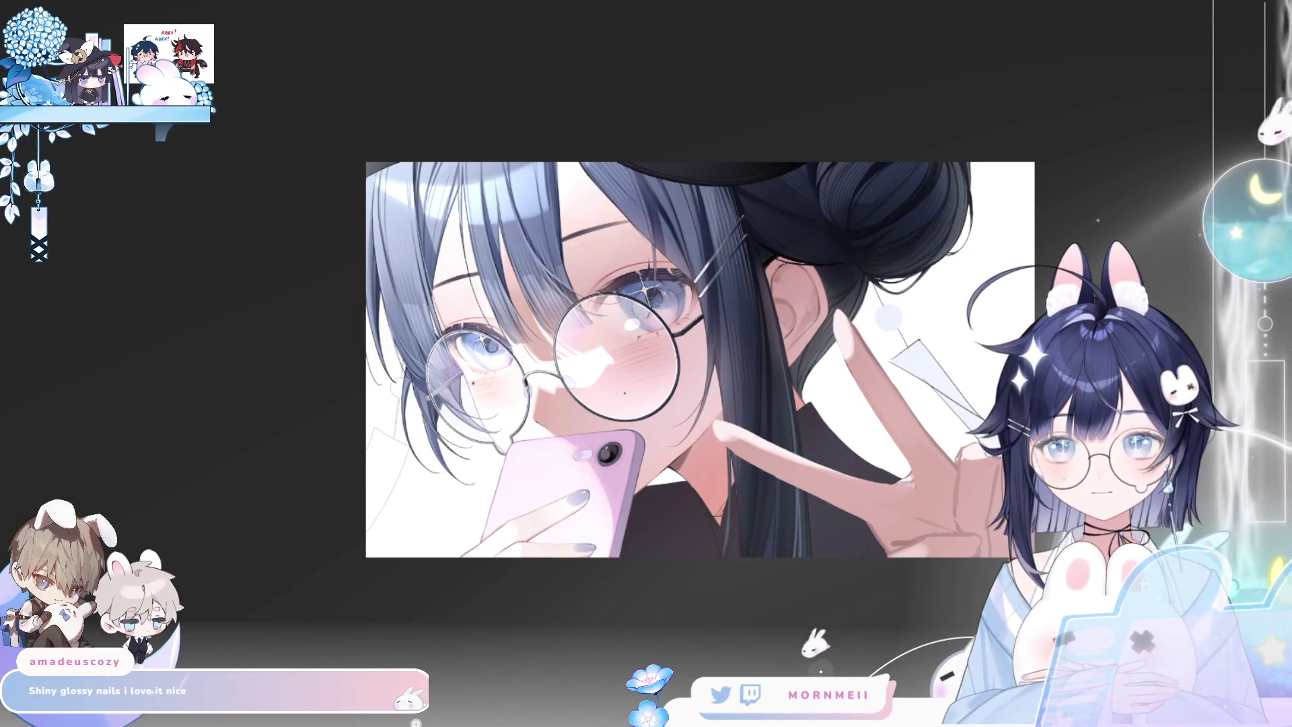
key(h)
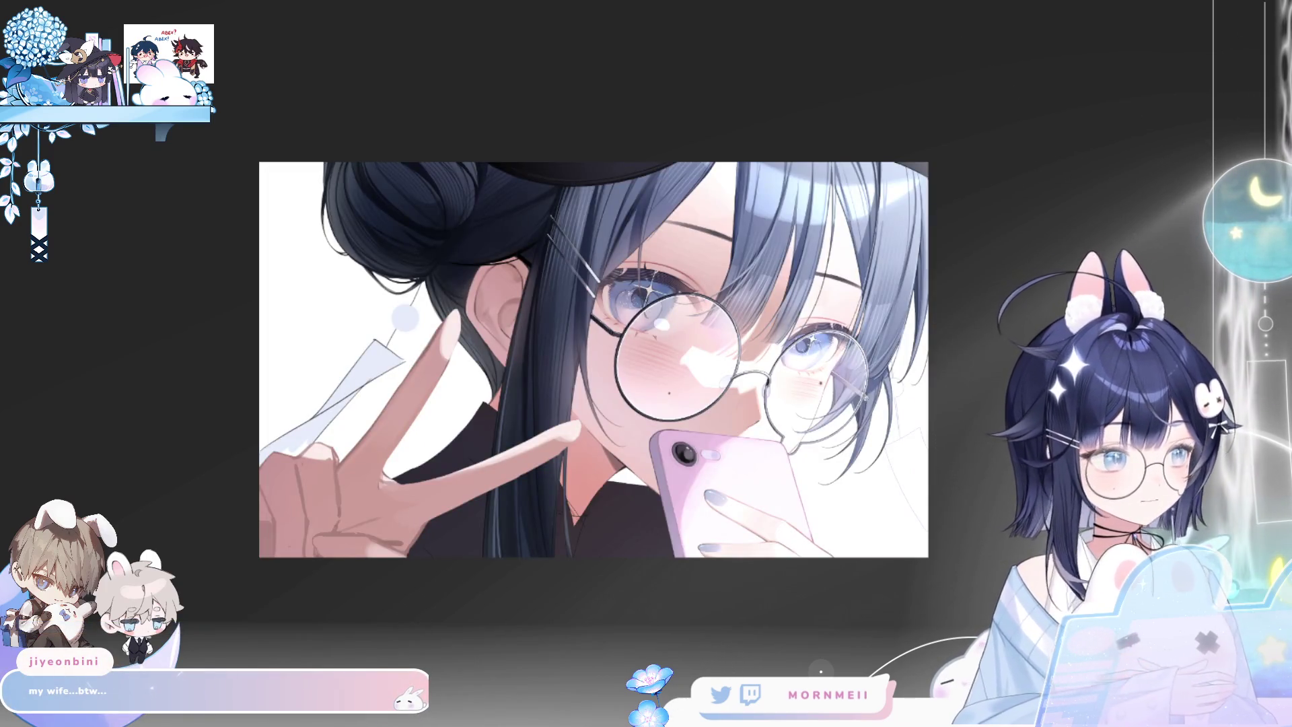
click(684, 528)
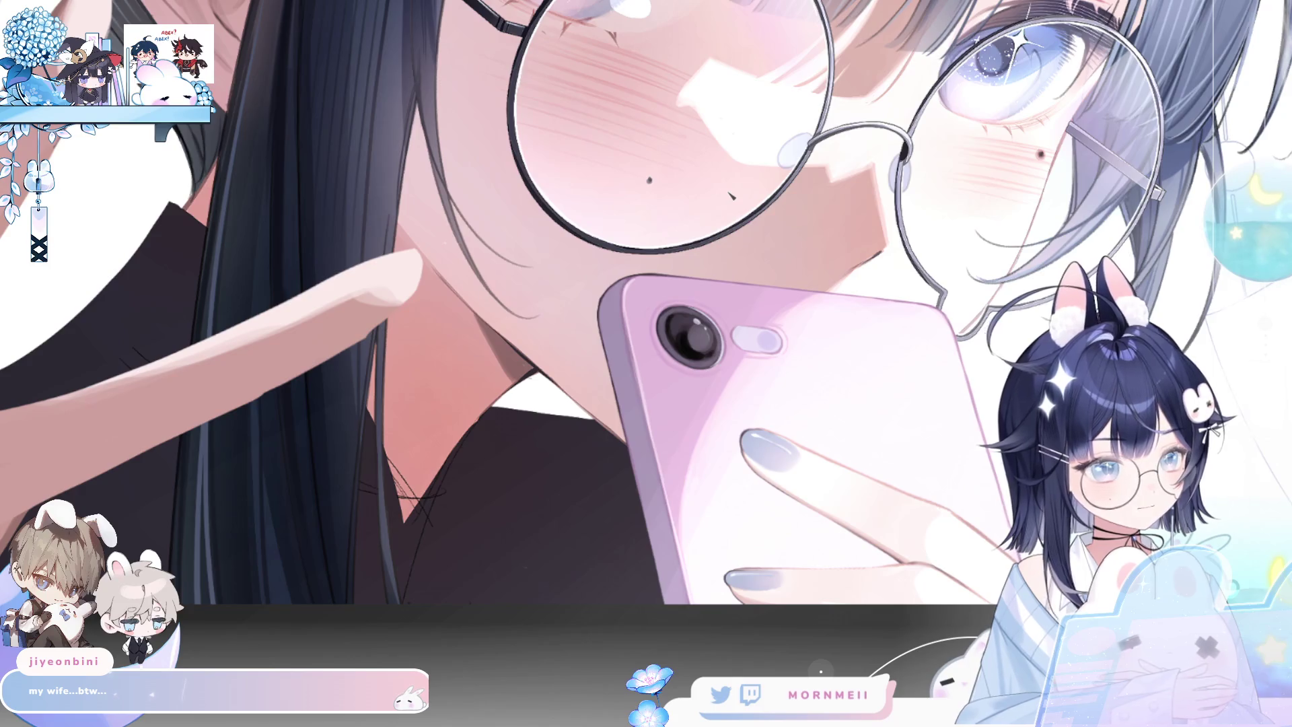
key(h)
scroll(475, 306, up, 2)
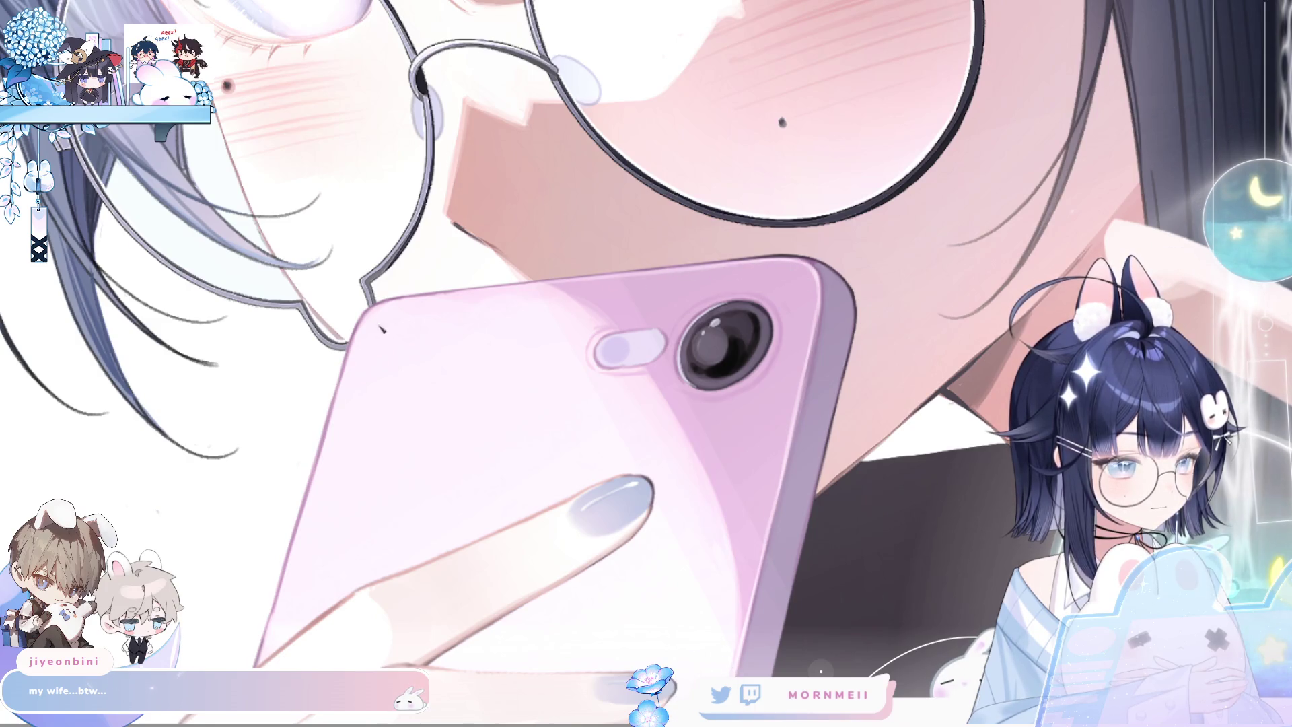
key(ctrl+0)
key(h)
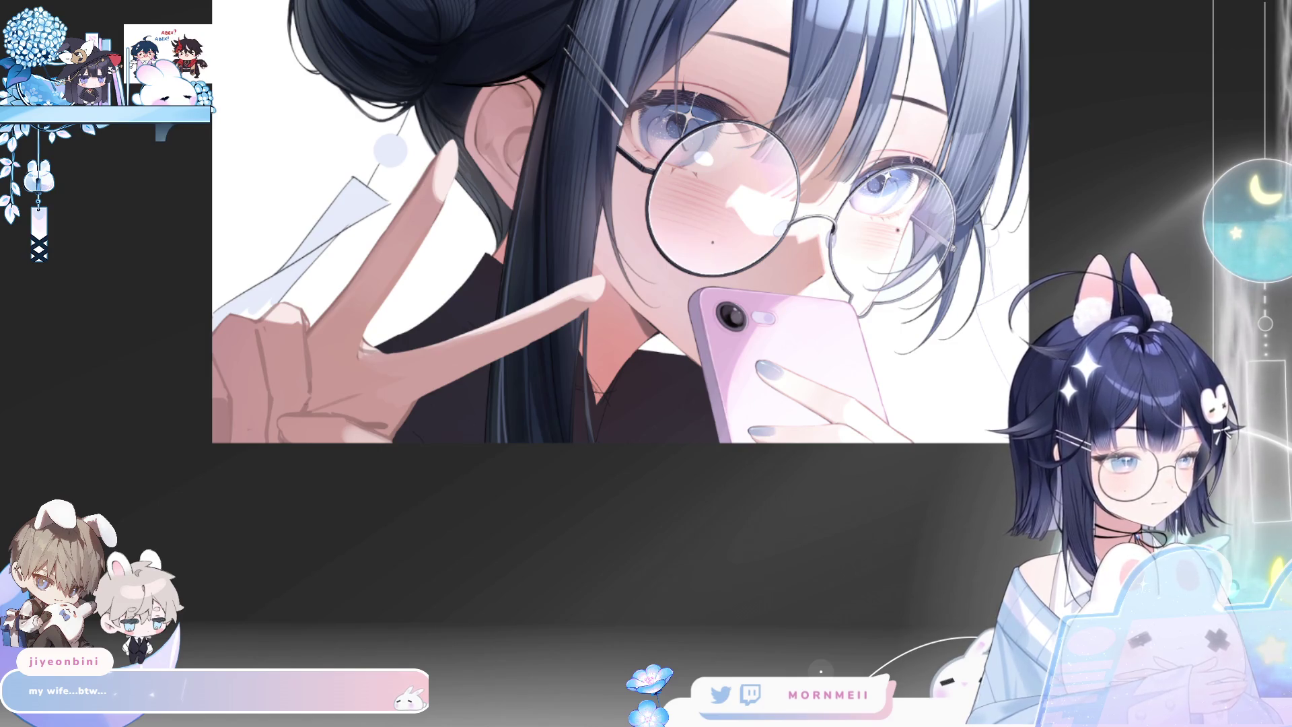
Zoom in on the phone and face and compare the mirrored and normal views
key(ctrl+plus)
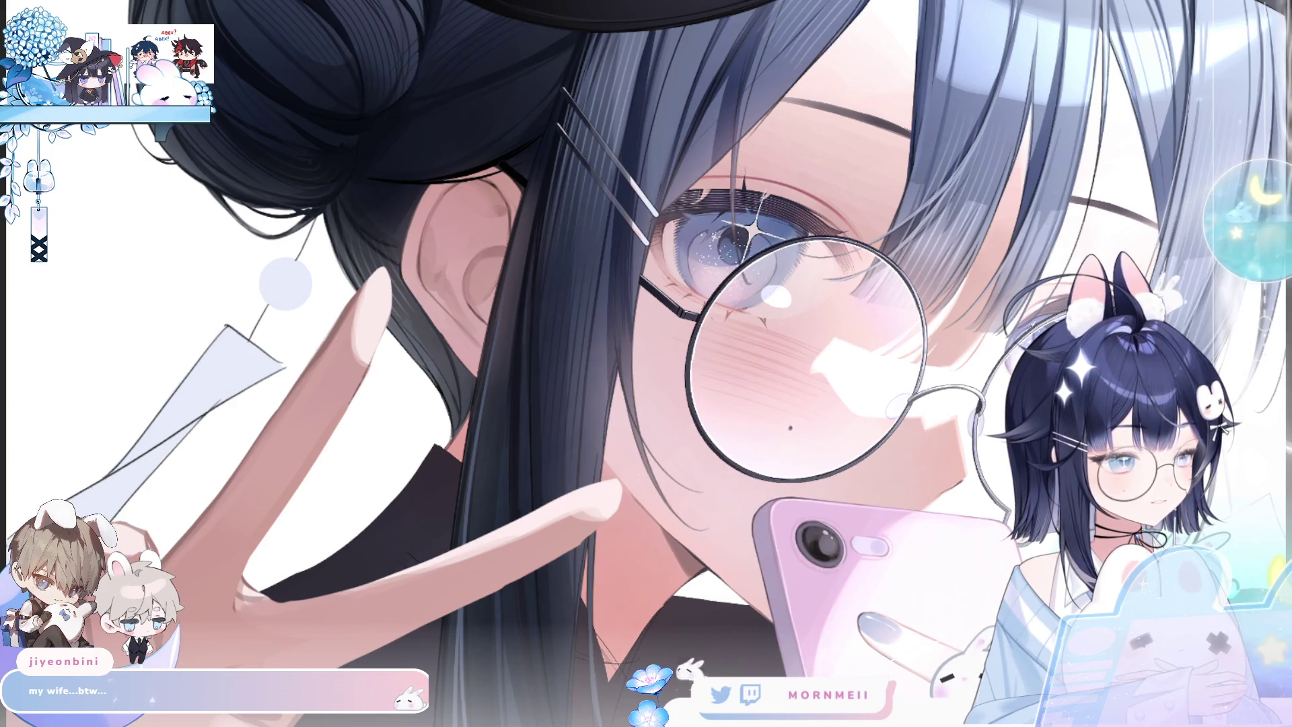
drag(828, 517, 170, 144)
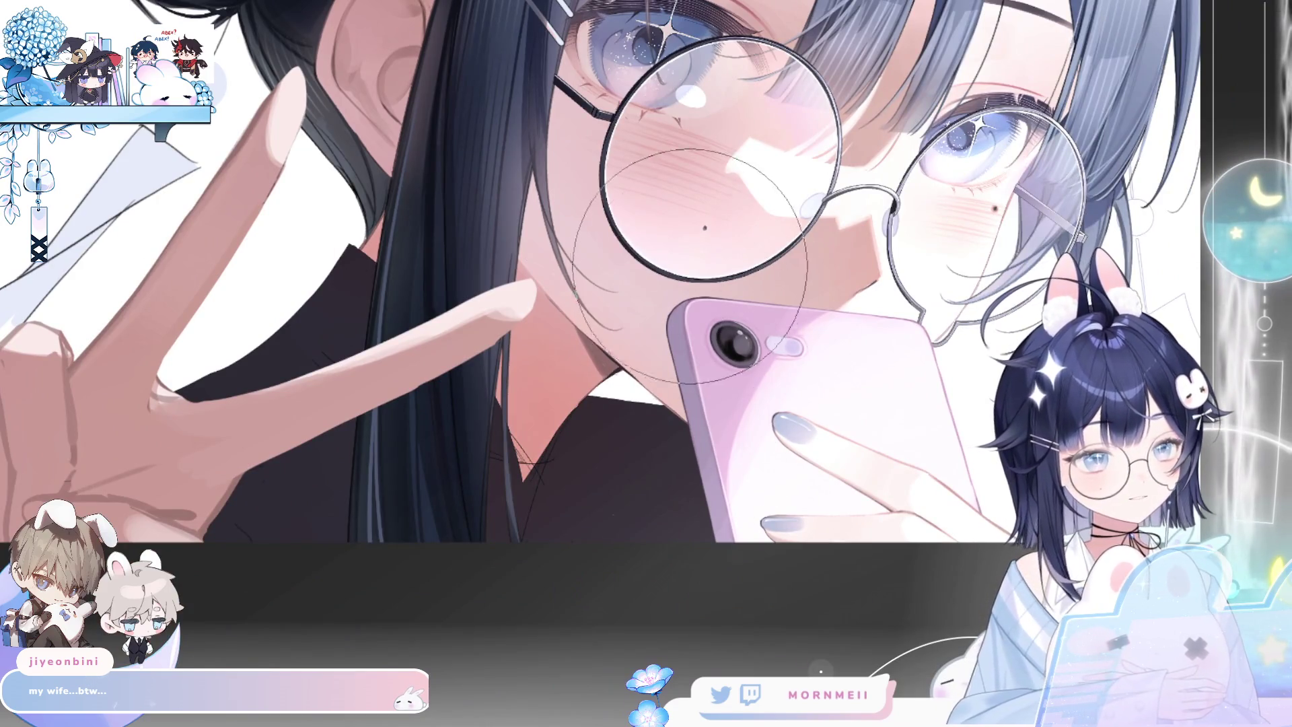
key(h)
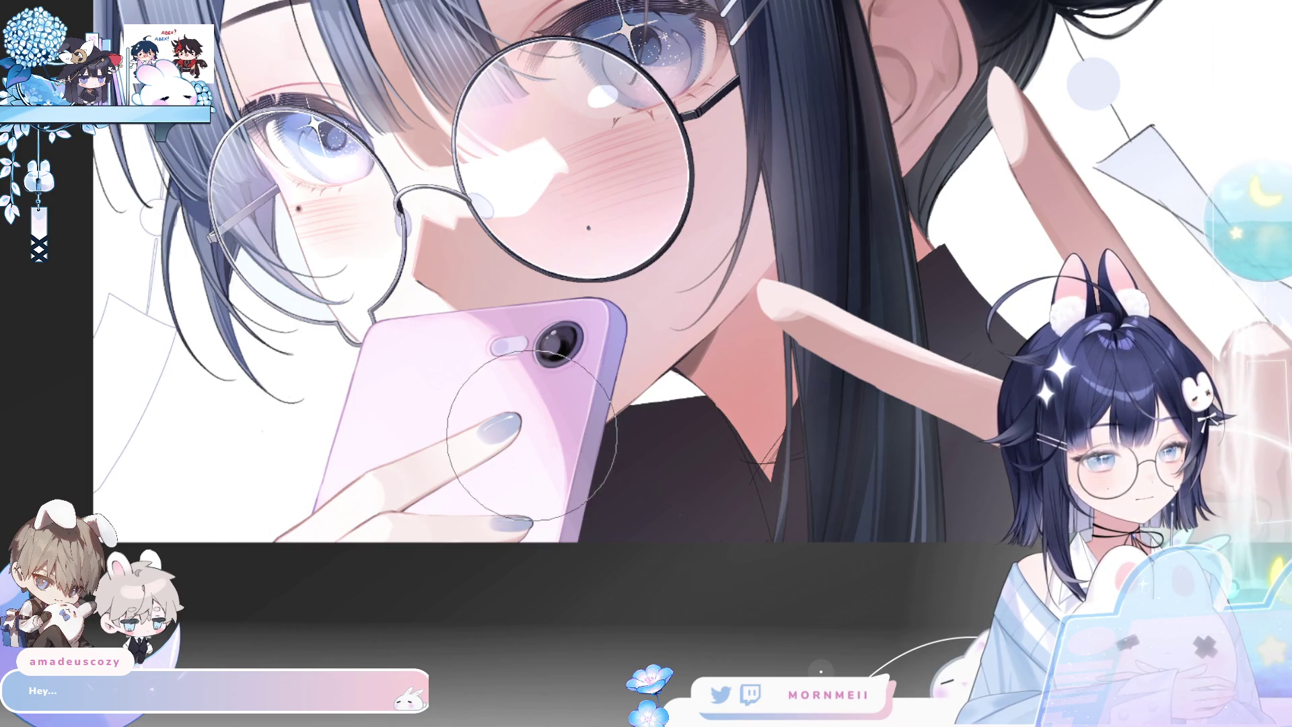
key(ctrl+0)
key(h)
key(h)
key(h)
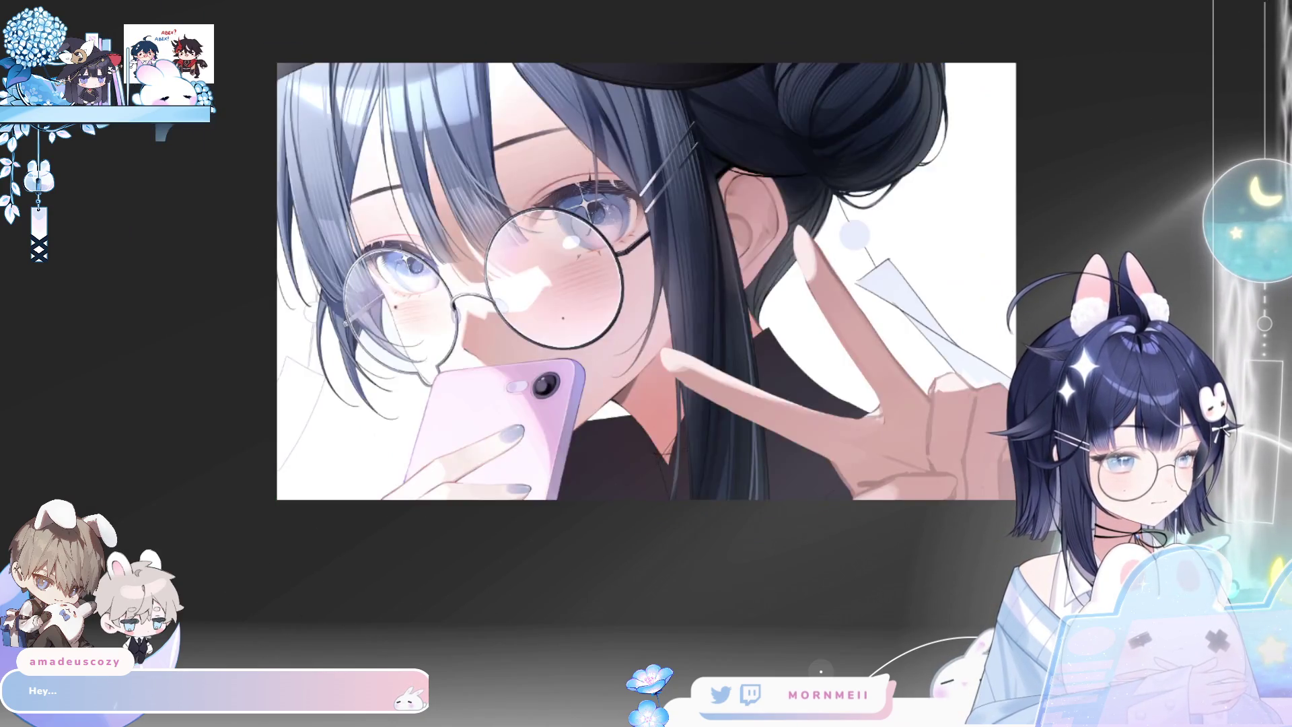
key(h)
key(h)
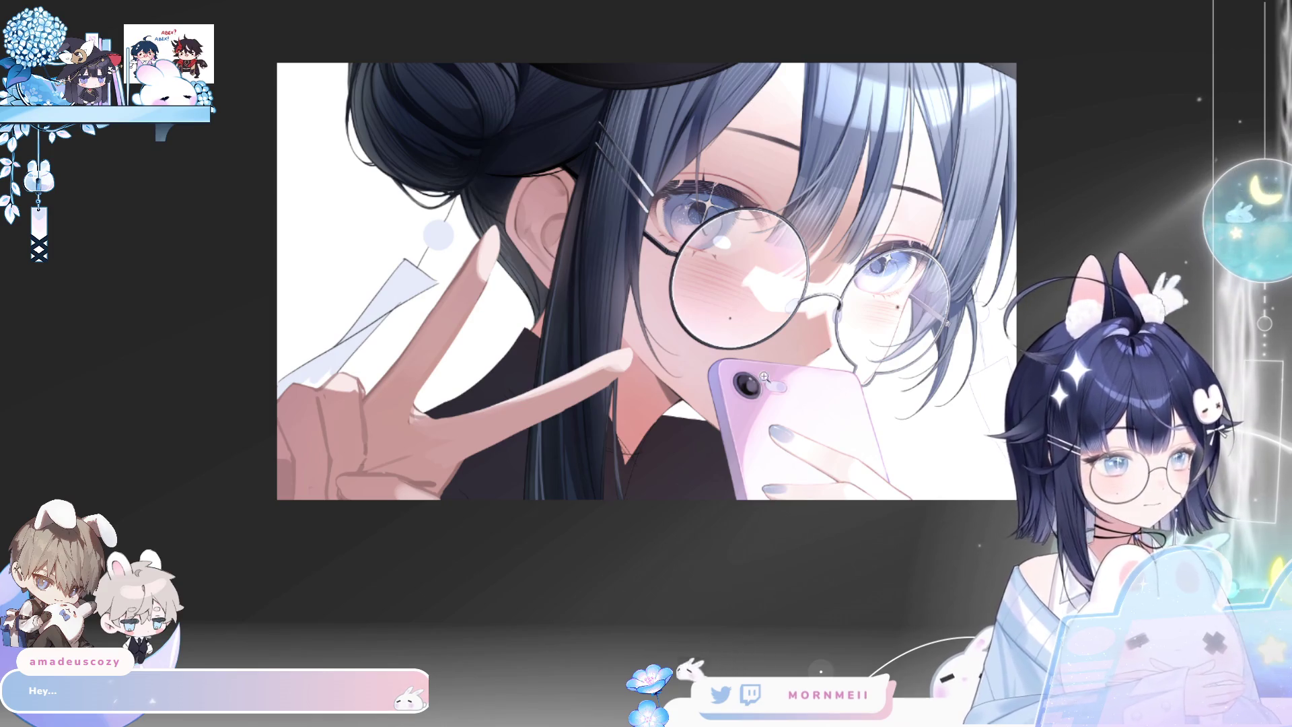
Airbrush soft light grey over the dark shirt below the peace-sign finger
click(749, 394)
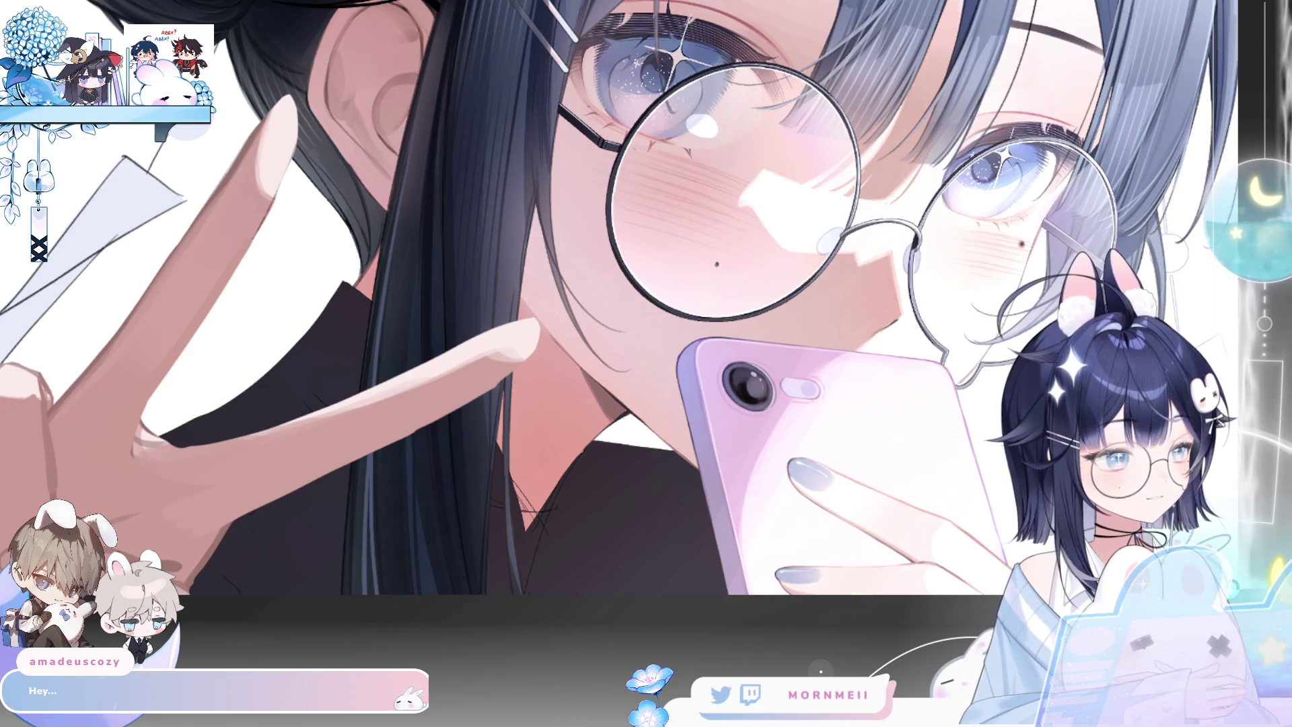
key(h)
mouse_move(919, 520)
mouse_down()
mouse_move(642, 512)
mouse_move(589, 498)
mouse_move(481, 510)
mouse_up()
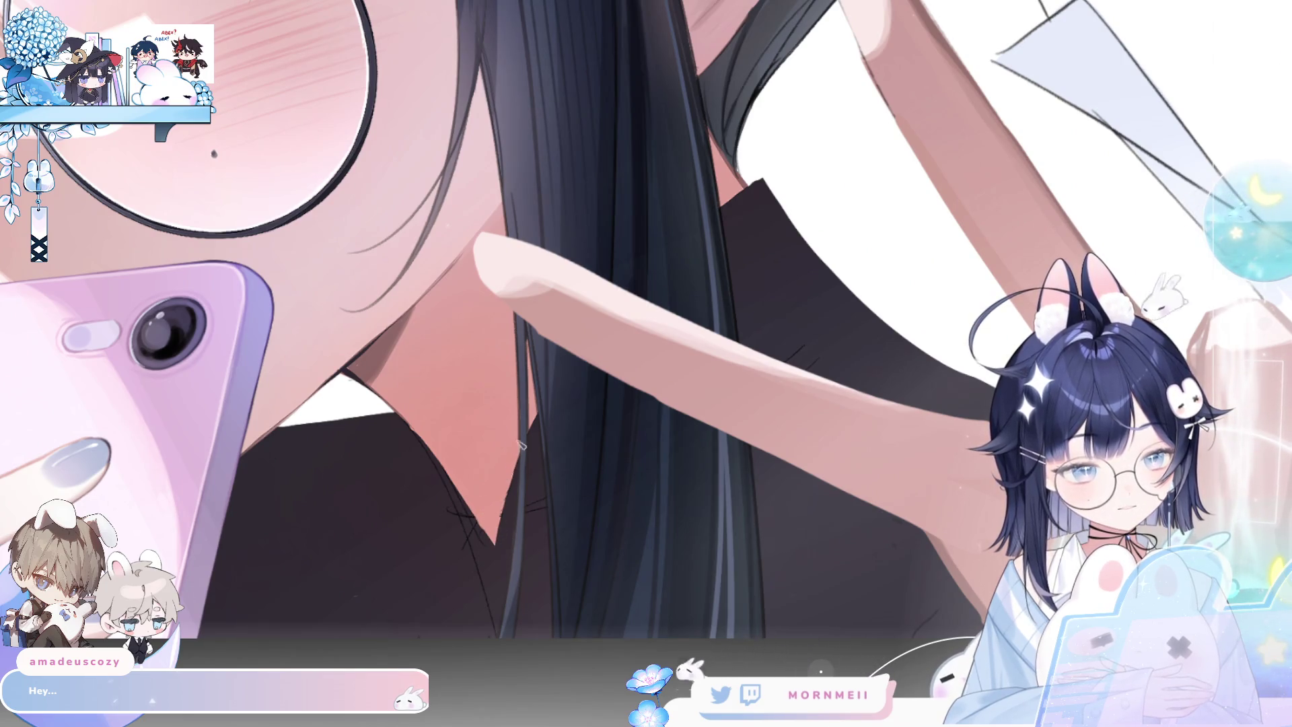
key(ctrl+0)
click(543, 398)
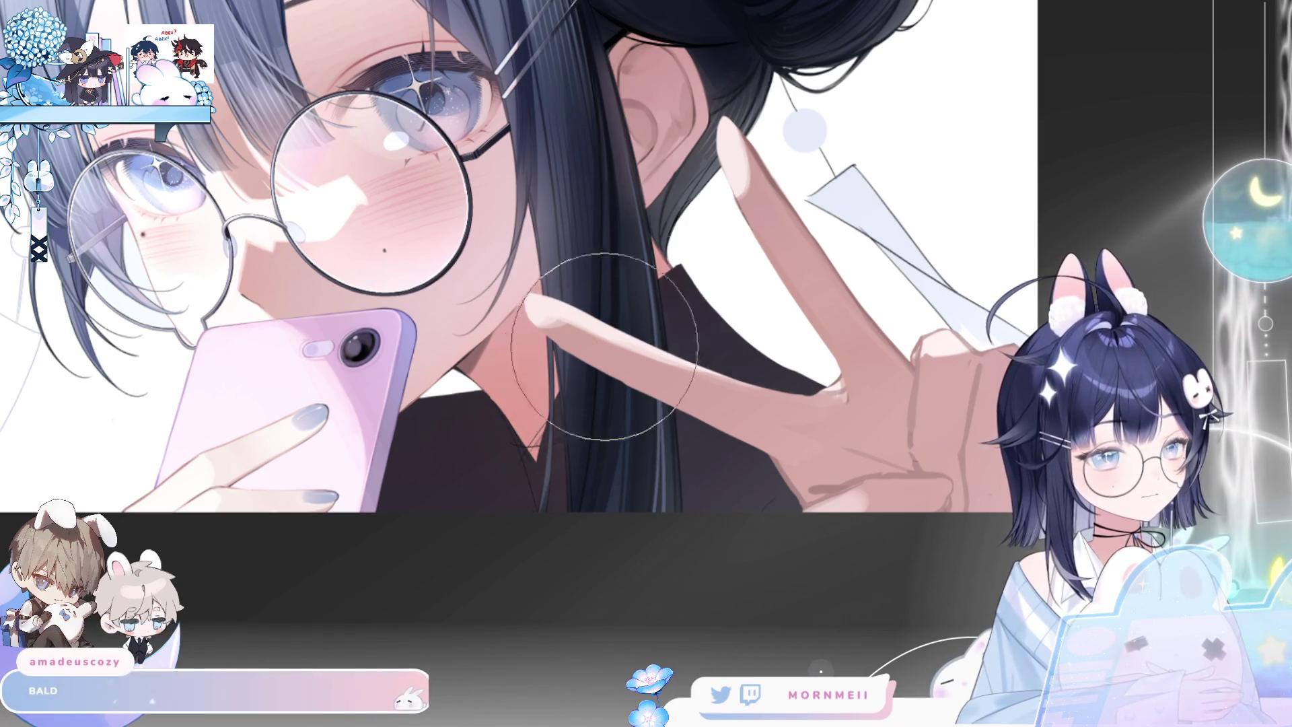
key(h)
key(h)
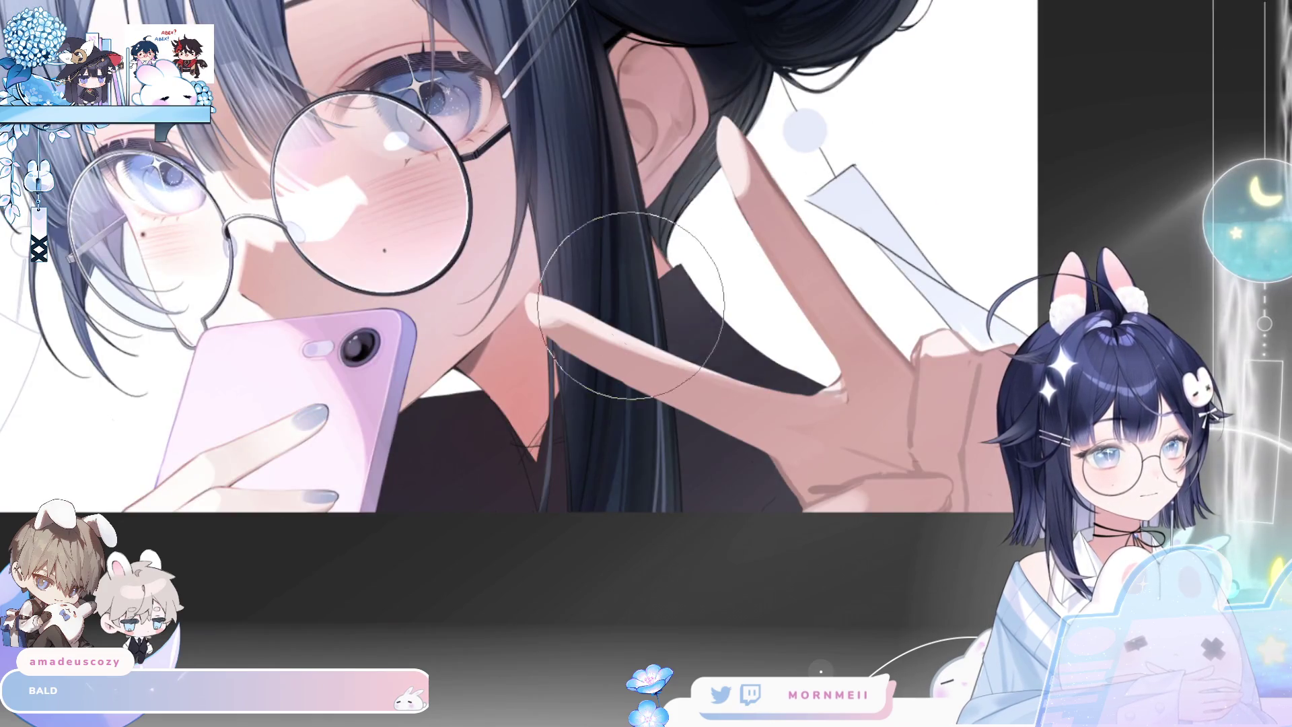
drag(662, 304, 747, 242)
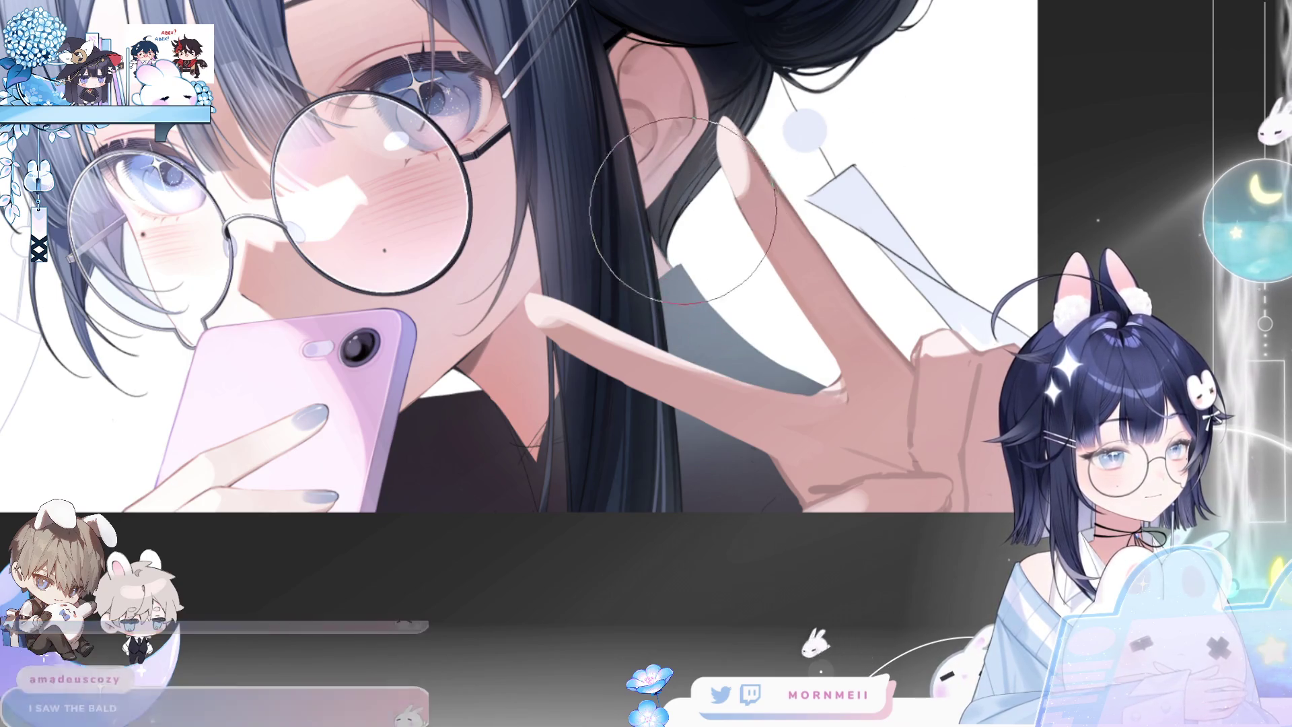
key(ctrl+0)
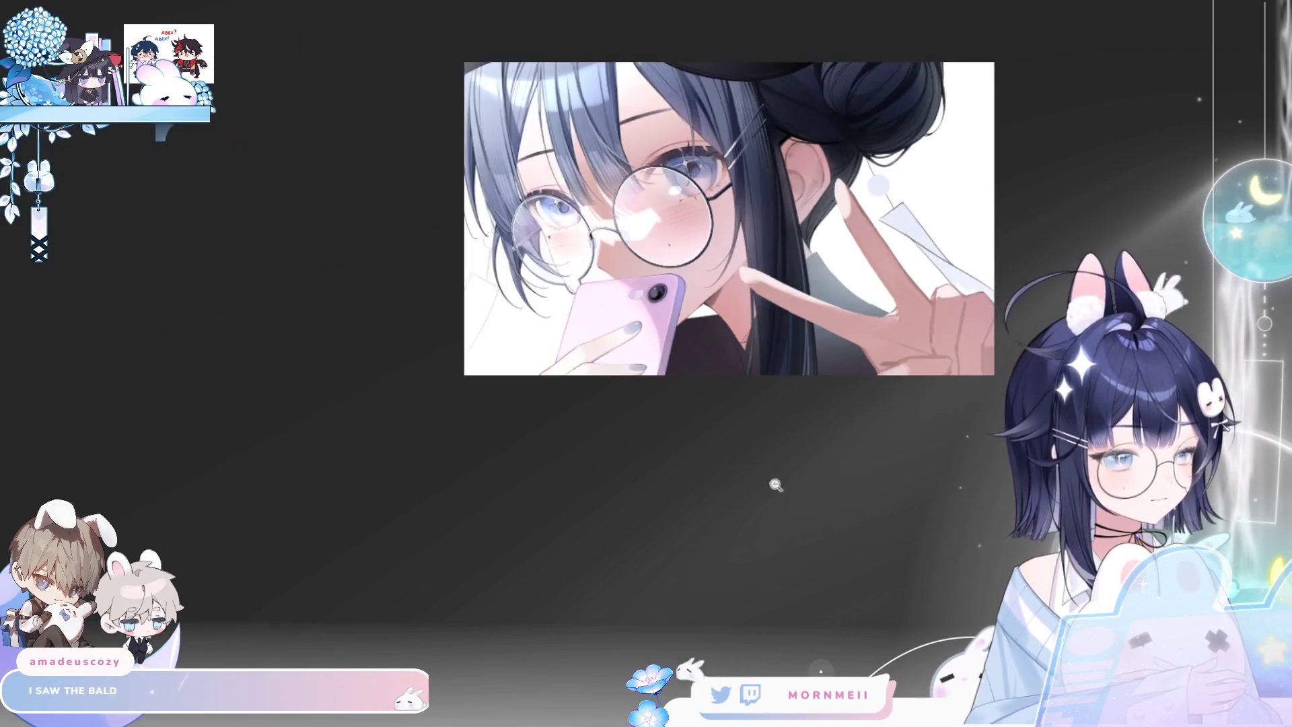
Check the mirrored view, then add a thin light stroke on the dark clothing
key(h)
key(h)
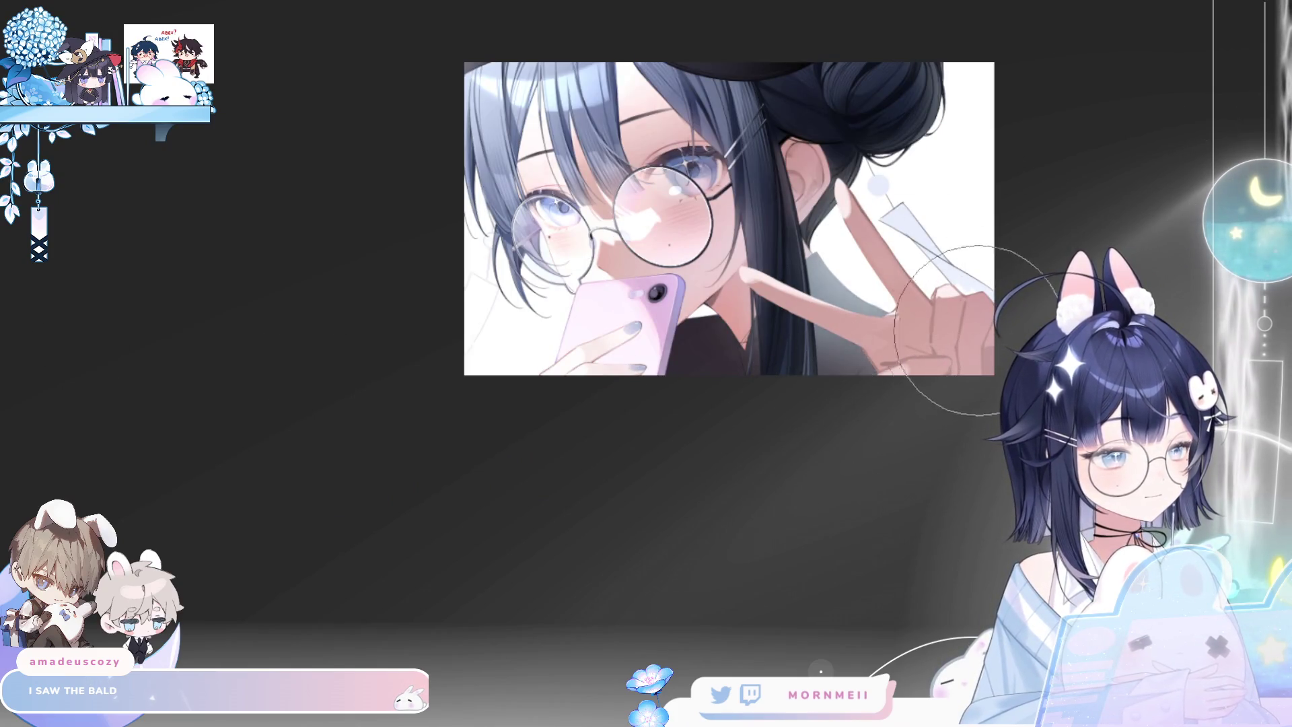
key(h)
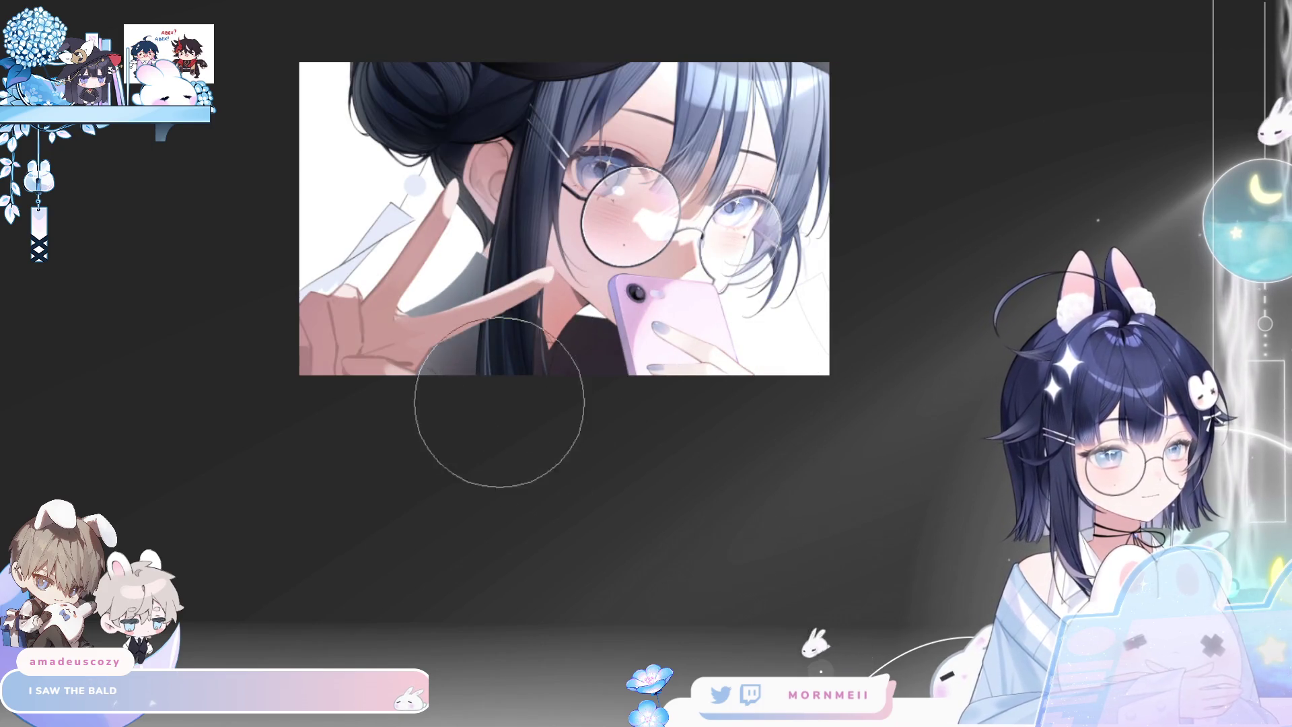
key(h)
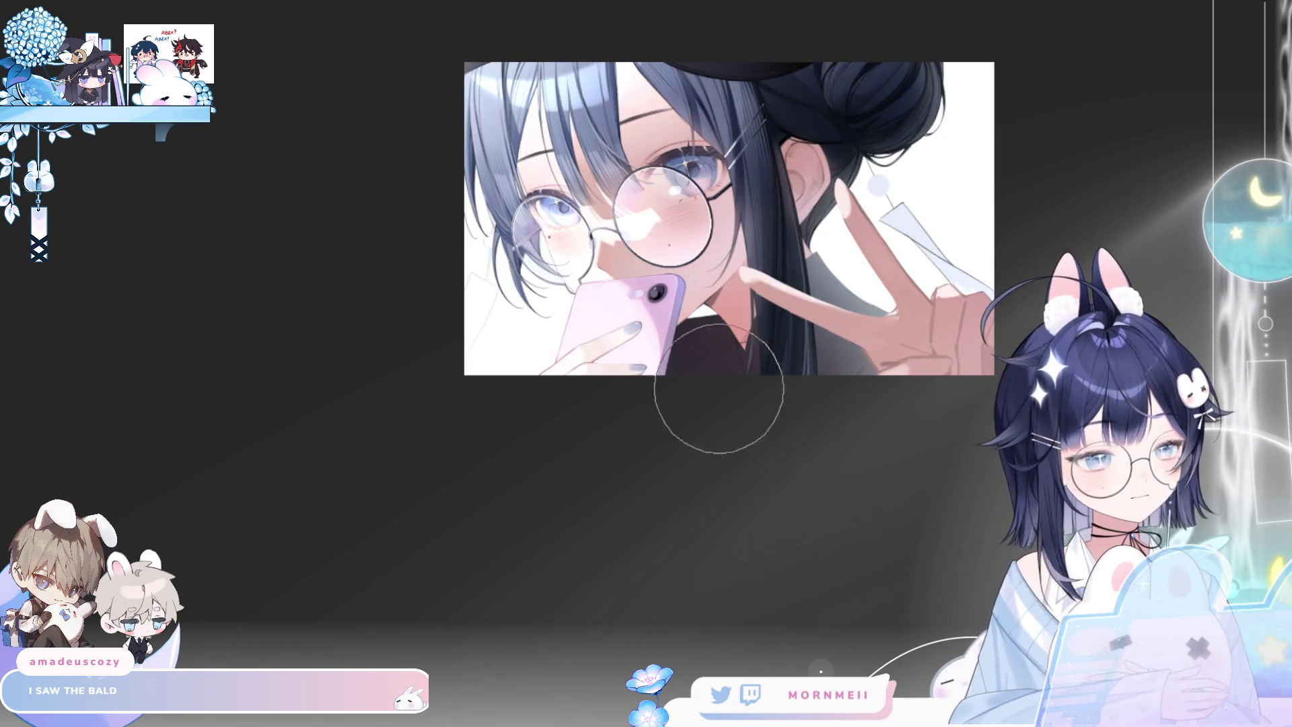
key(h)
scroll(611, 389, up, 5)
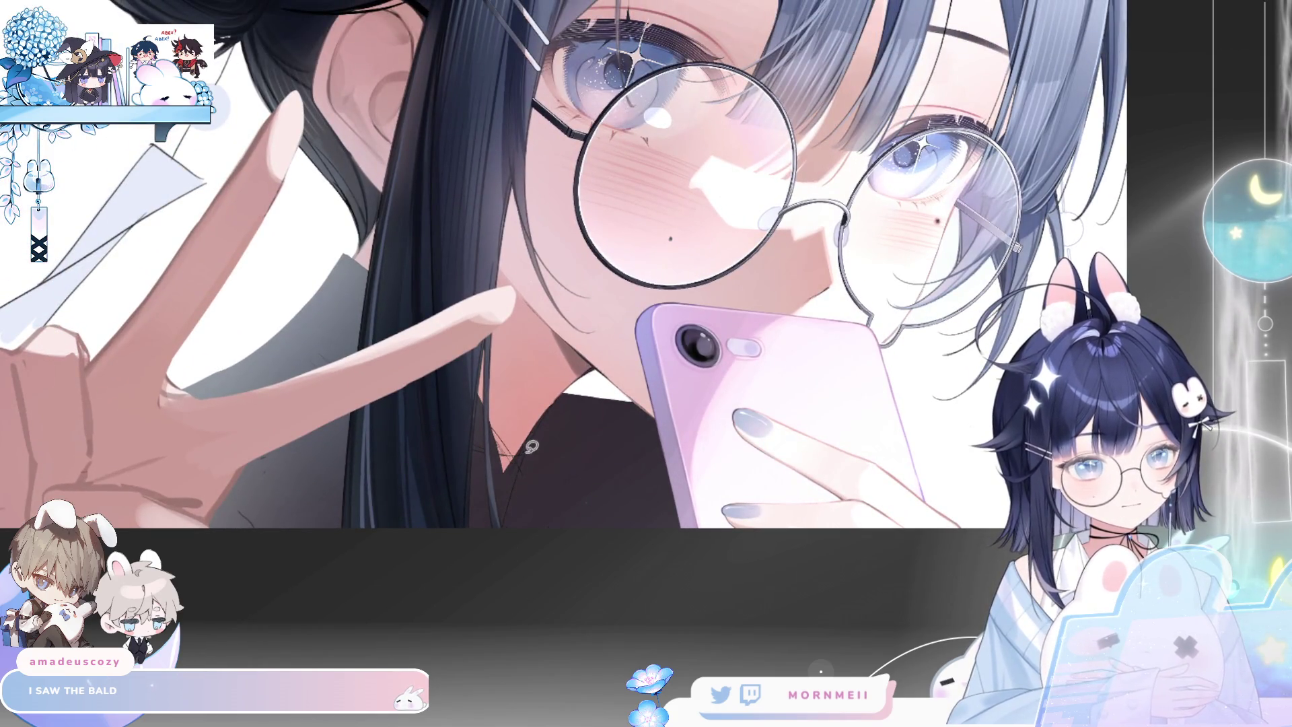
drag(542, 518, 529, 424)
Outline the phone as a selection, then deselect and recheck the drawing mirrored
mouse_move(611, 386)
mouse_down()
mouse_move(686, 431)
mouse_move(784, 532)
mouse_move(740, 552)
mouse_up()
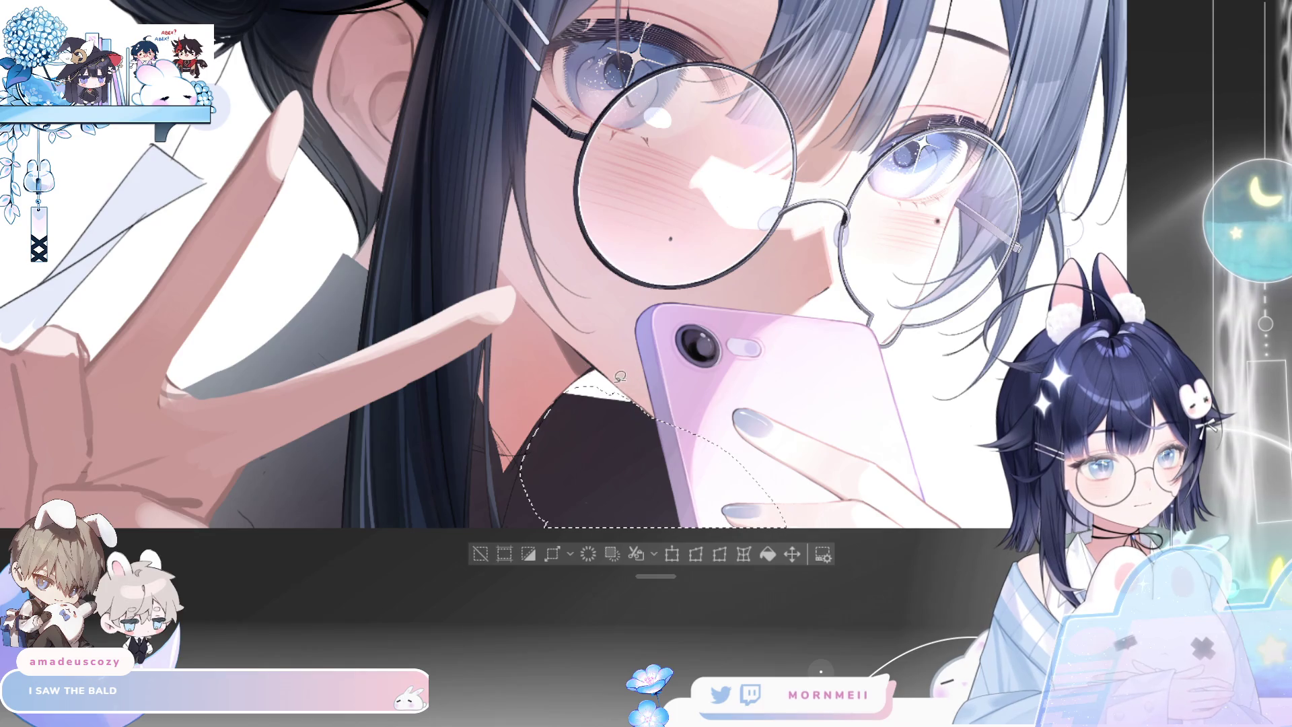
key(ctrl+0)
key(h)
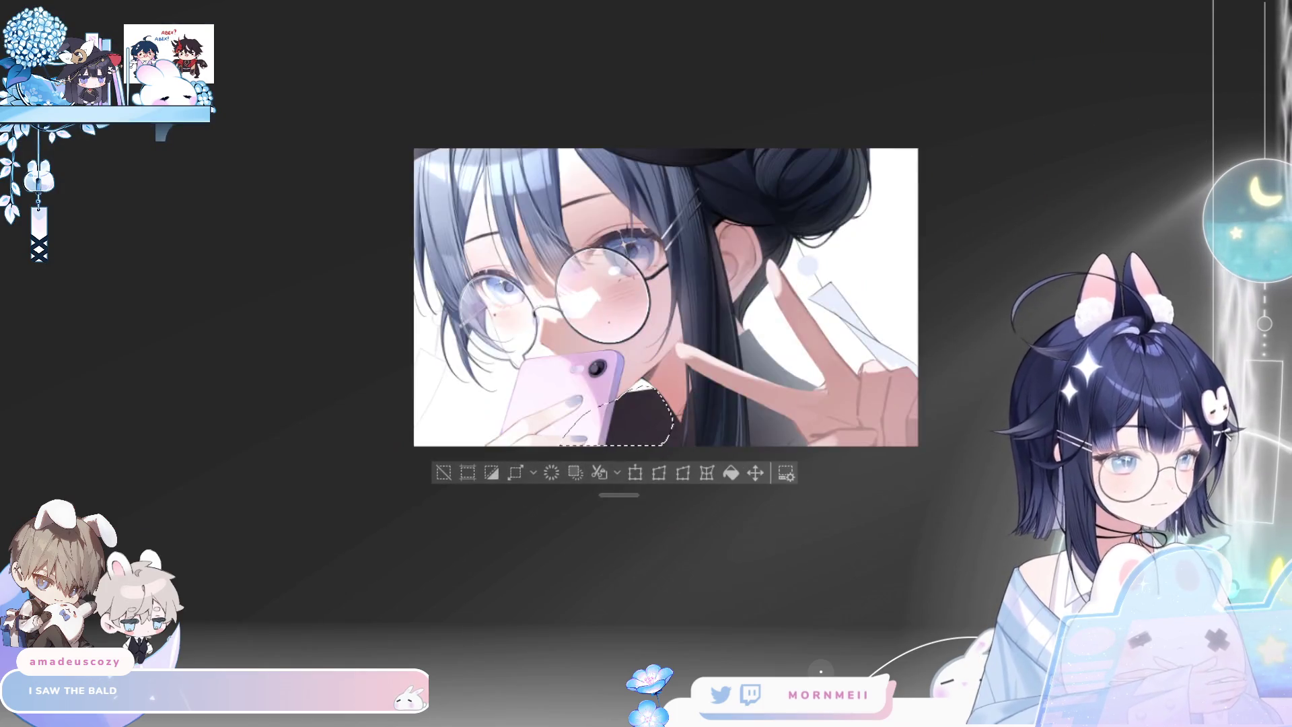
key(h)
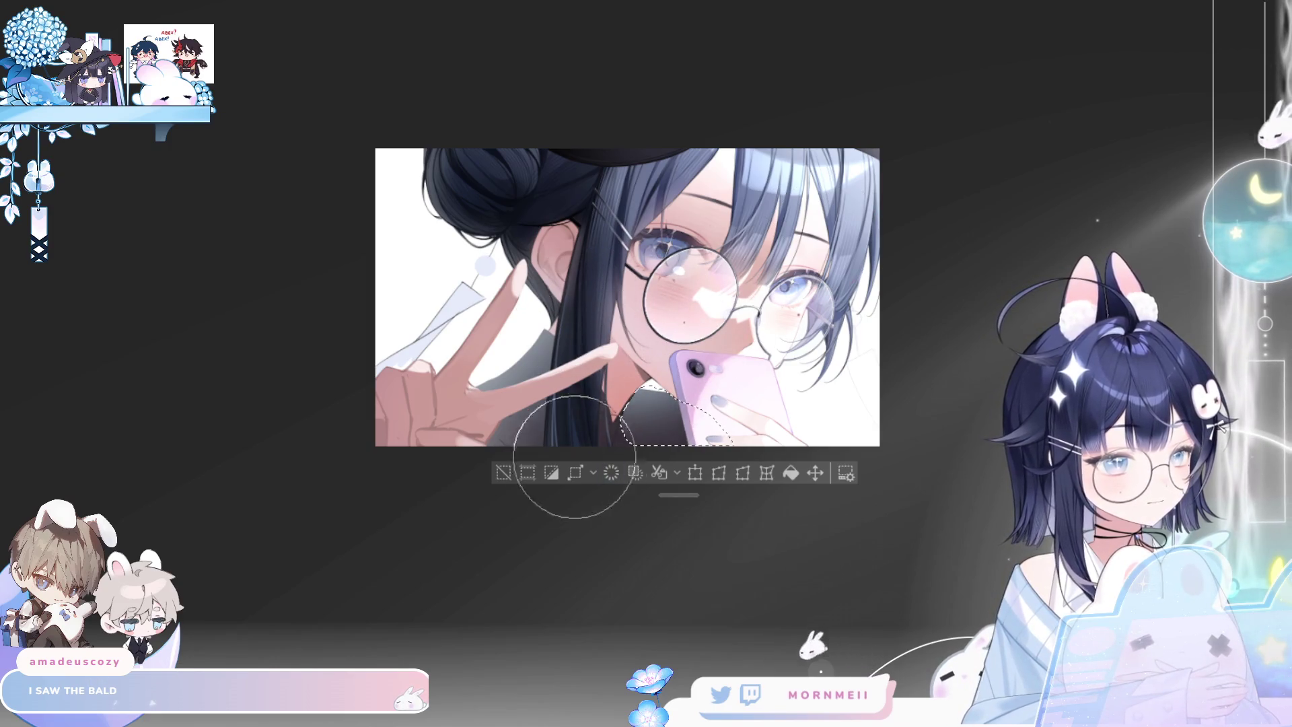
key(ctrl+d)
key(h)
key(h)
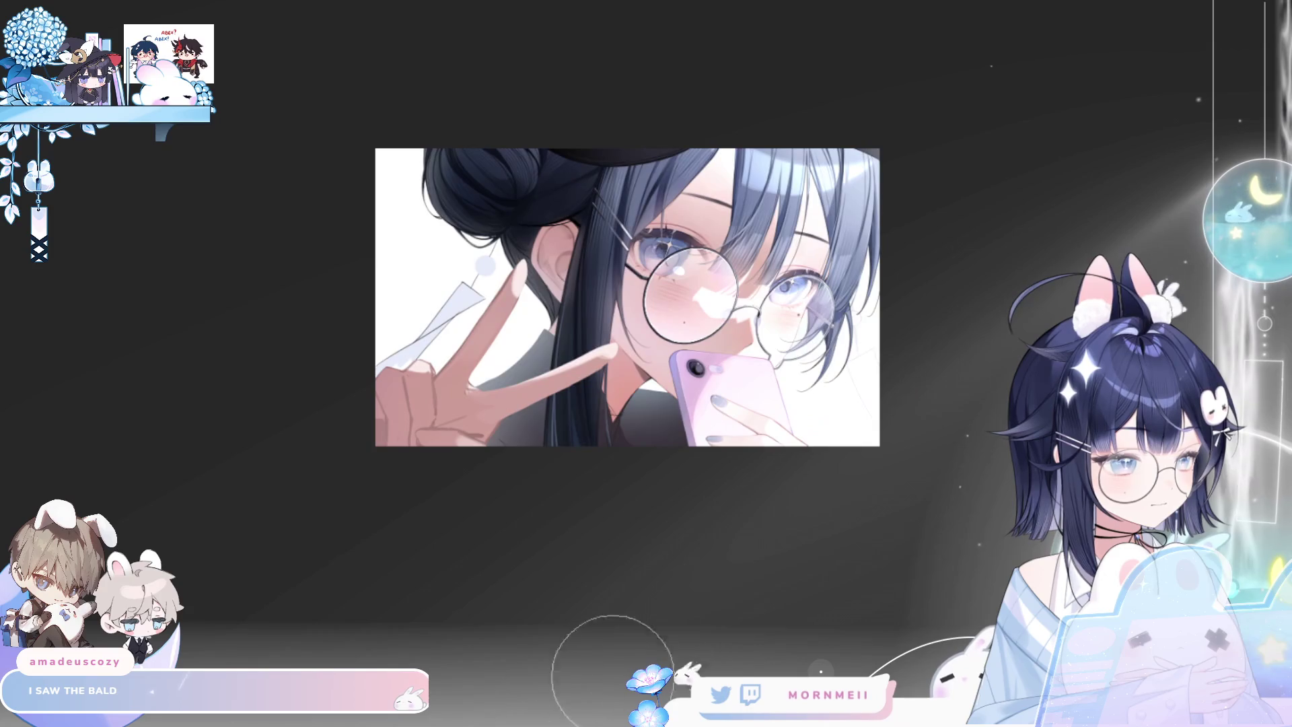
key(h)
key(h)
key(h)
scroll(646, 363, up, 5)
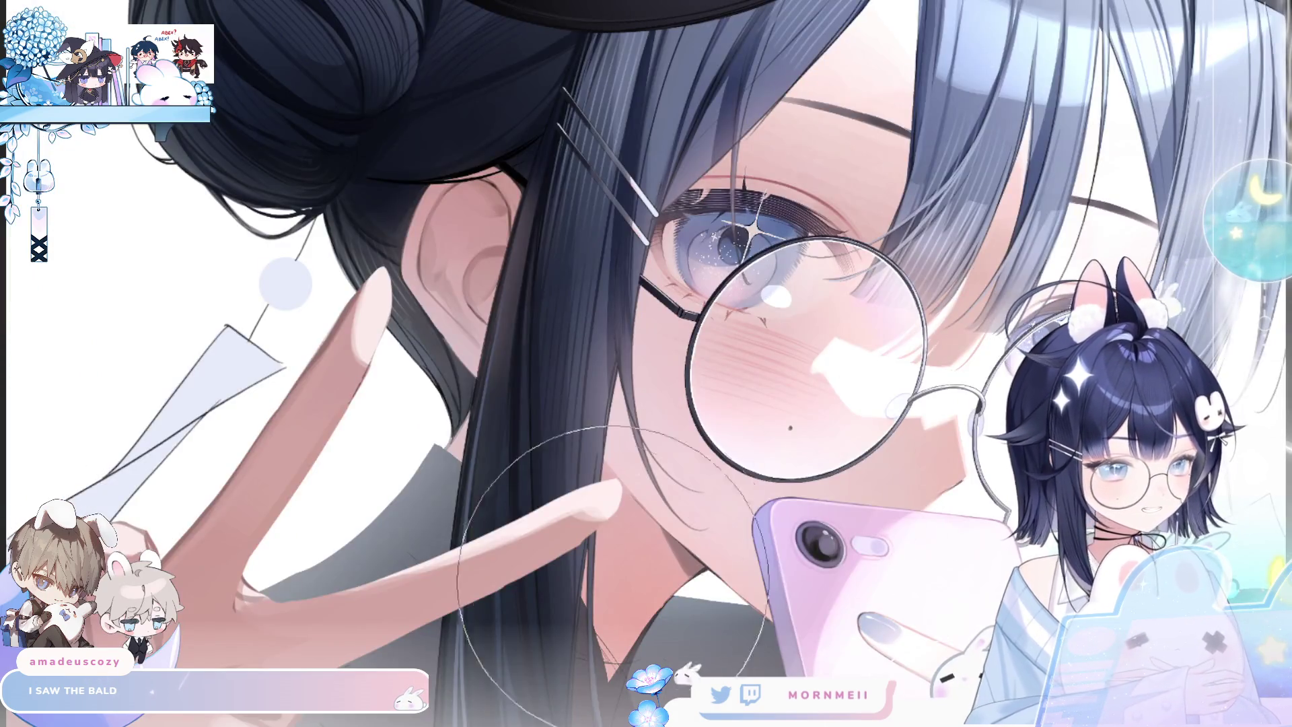
key(ctrl+minus)
key(h)
key(h)
key(h)
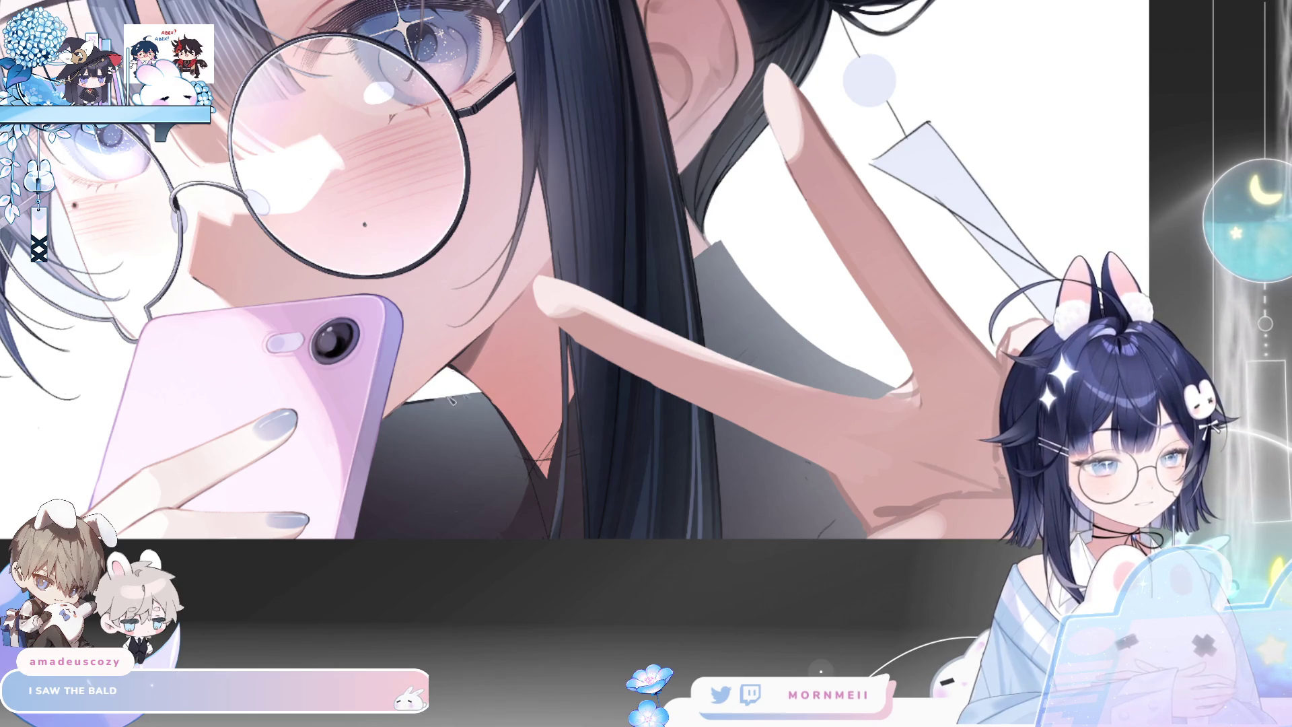
key(h)
key(h)
scroll(576, 278, right, 5)
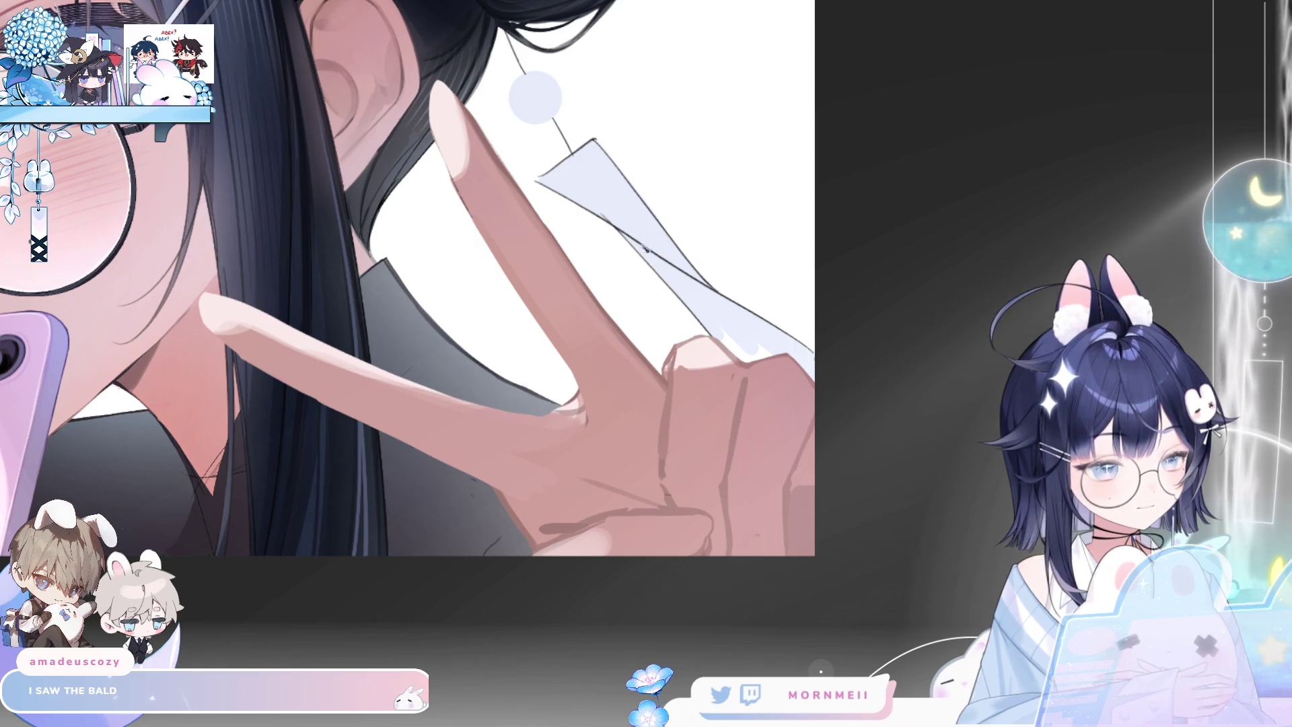
key(ctrl+0)
key(h)
key(h)
key(h)
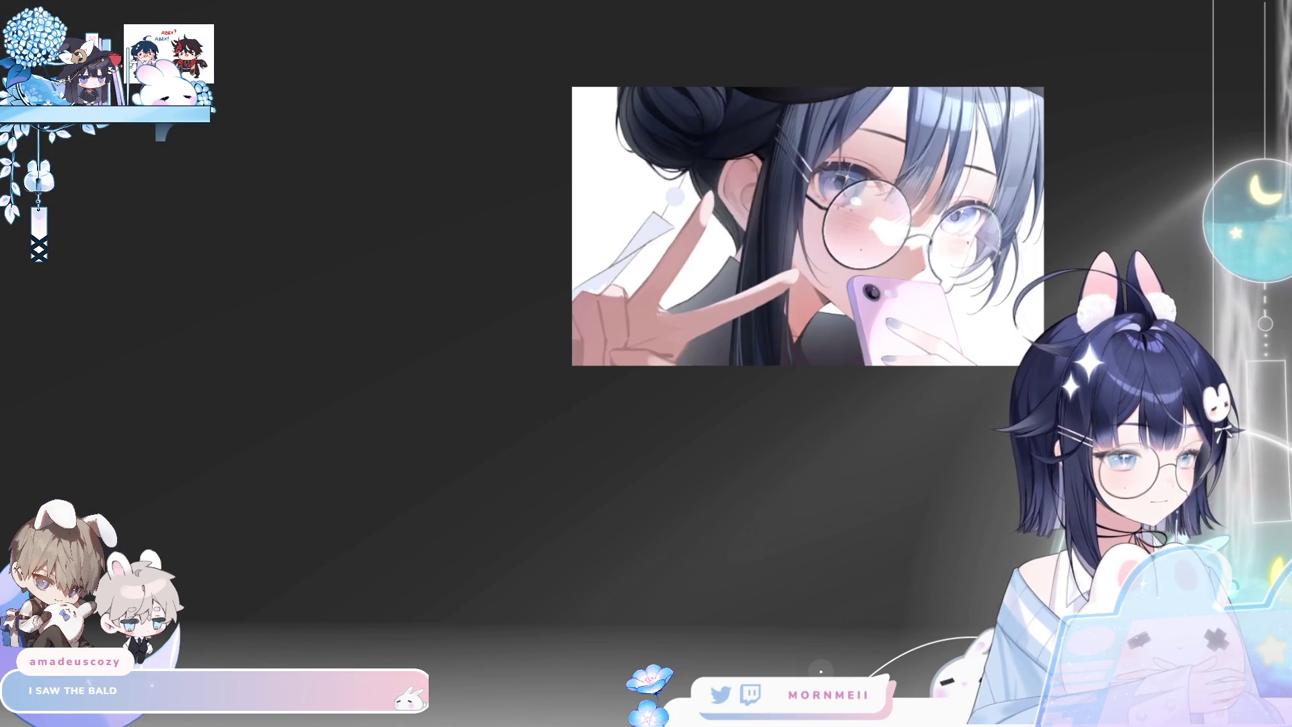
drag(968, 324, 733, 405)
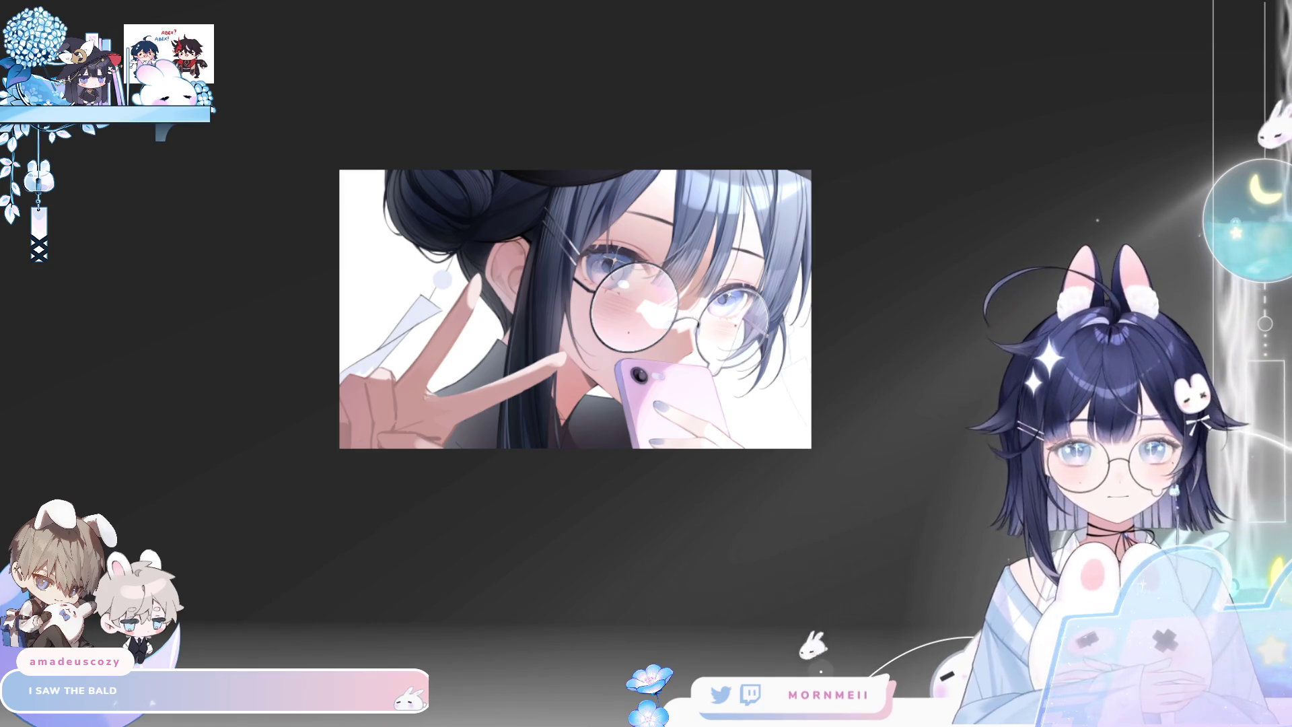
key(ctrl+1)
key(h)
key(h)
key(ctrl+0)
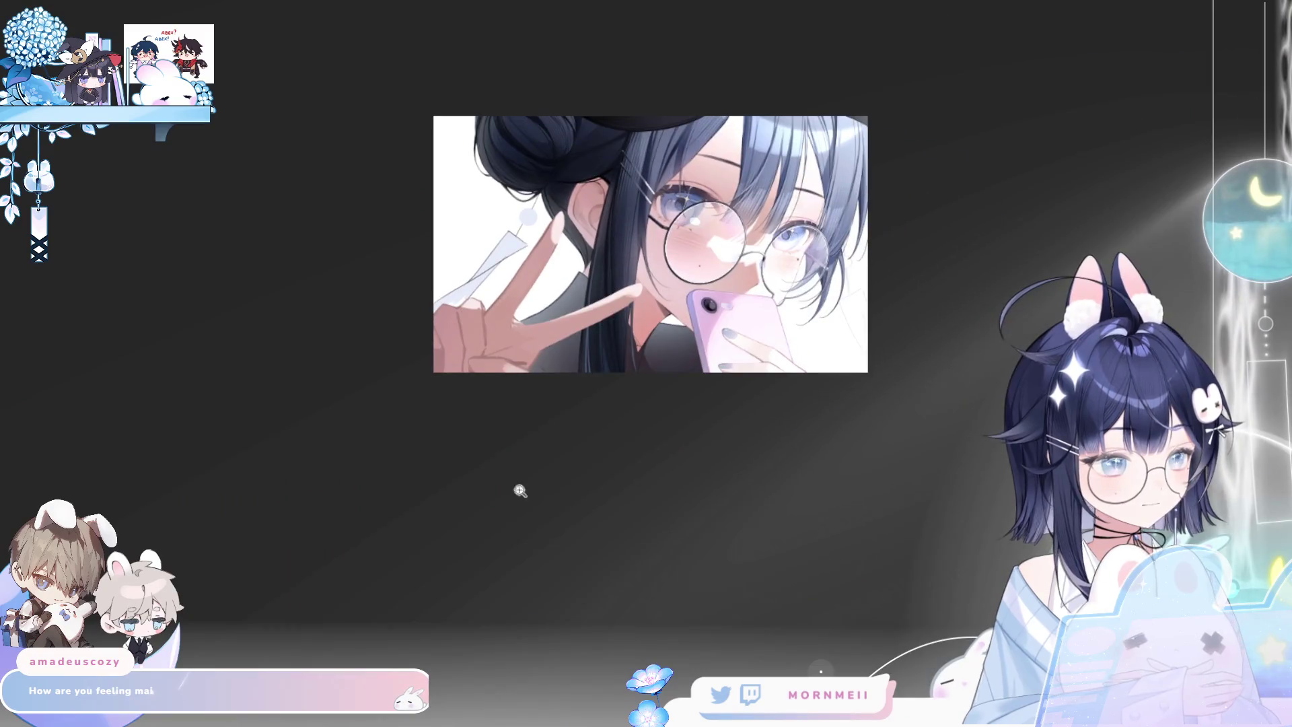
key(h)
key(h)
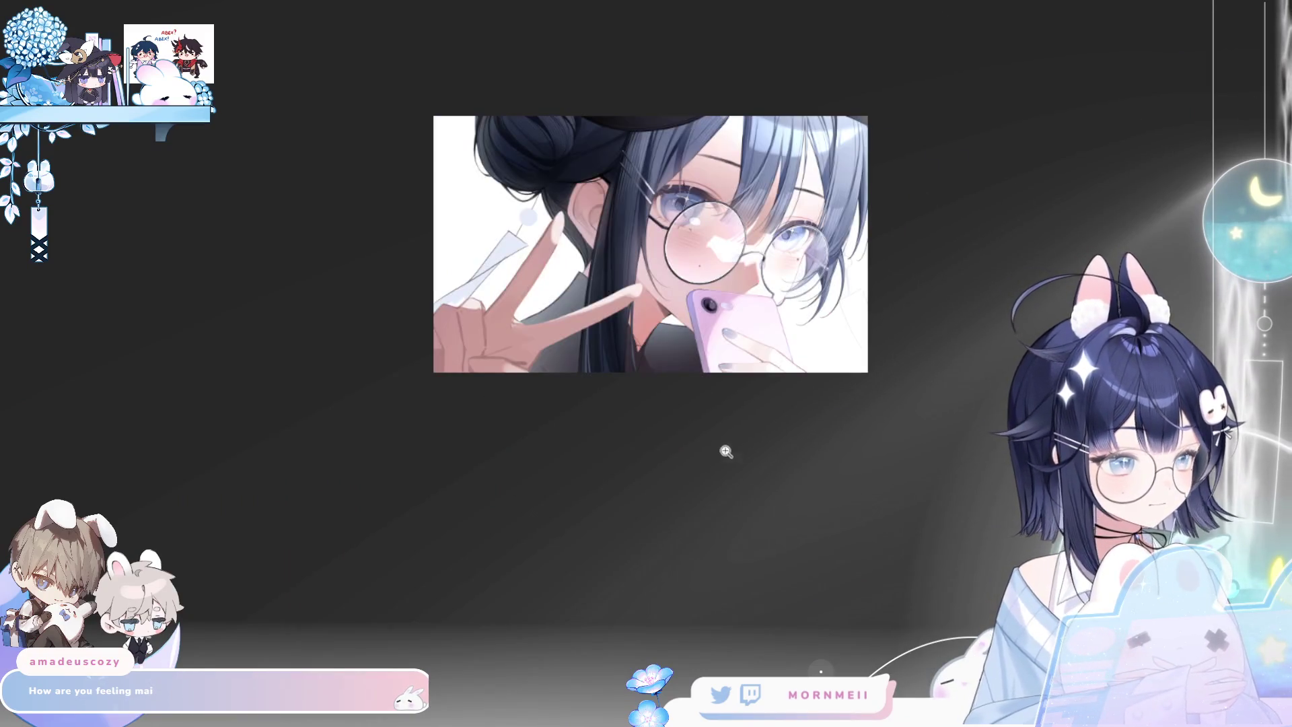
key(ctrl+minus)
key(h)
key(h)
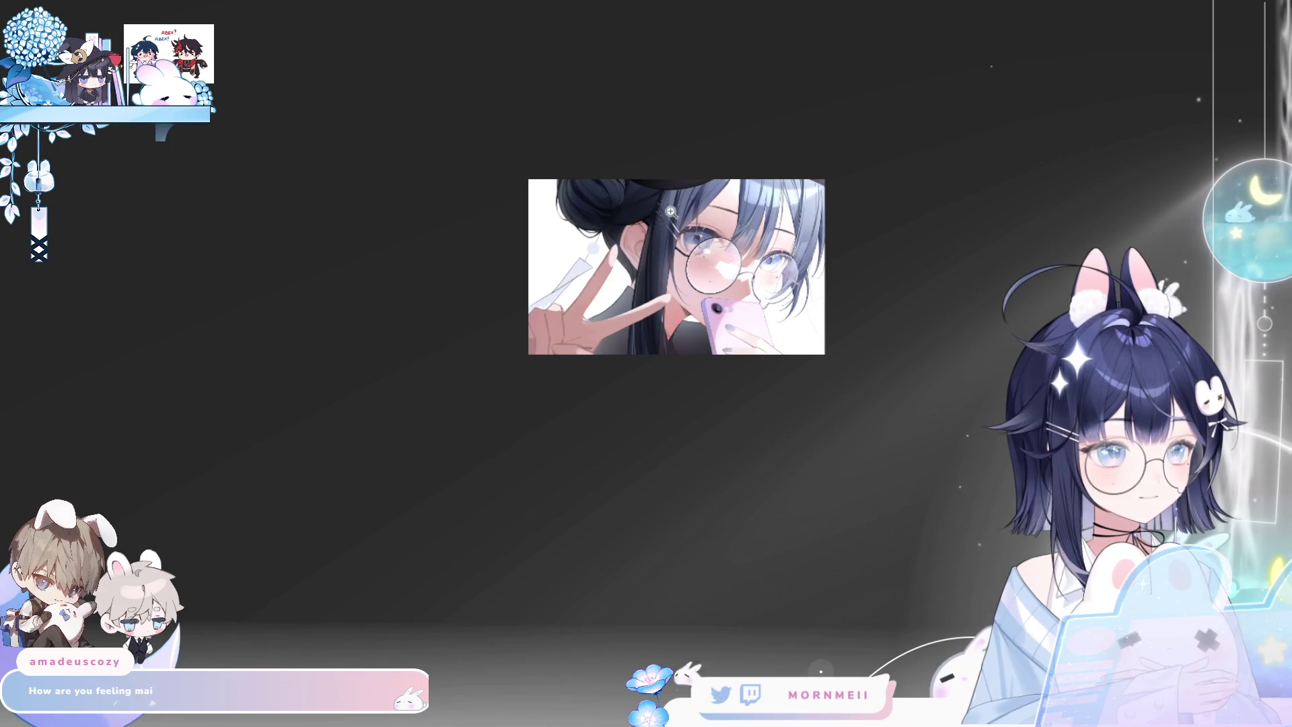
key(ctrl+plus)
key(h)
key(h)
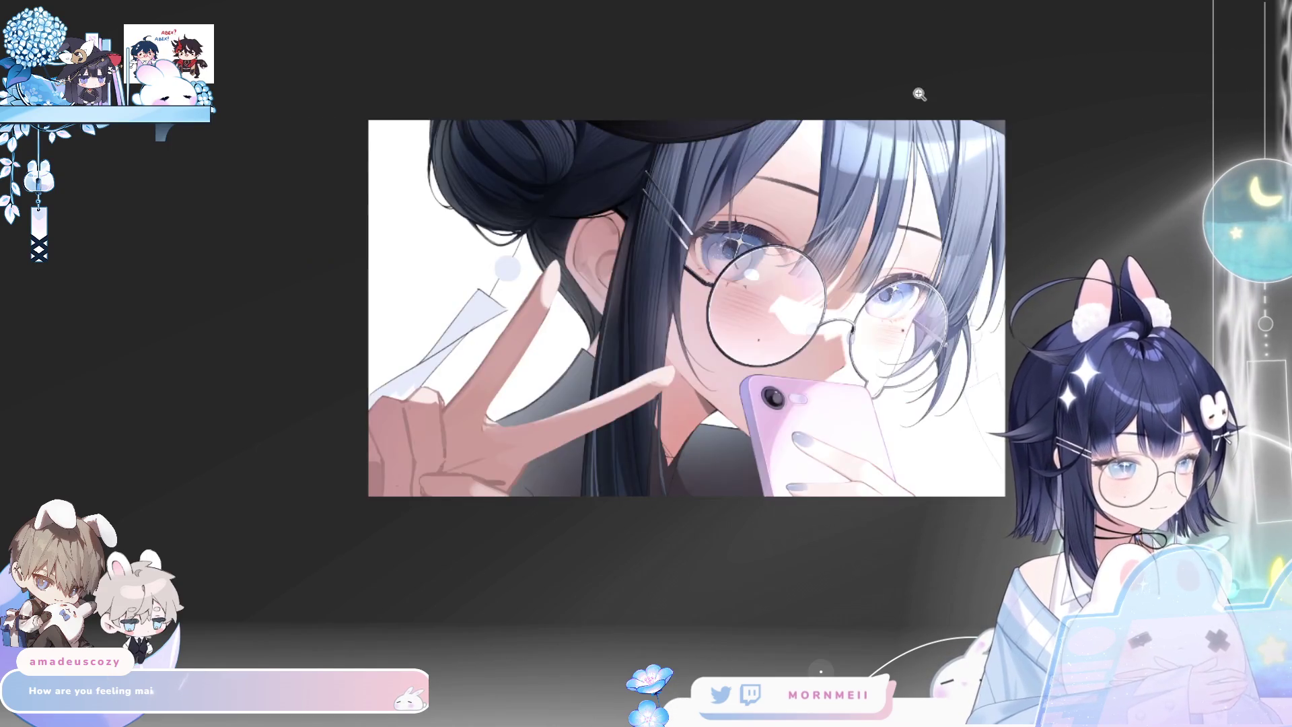
key(h)
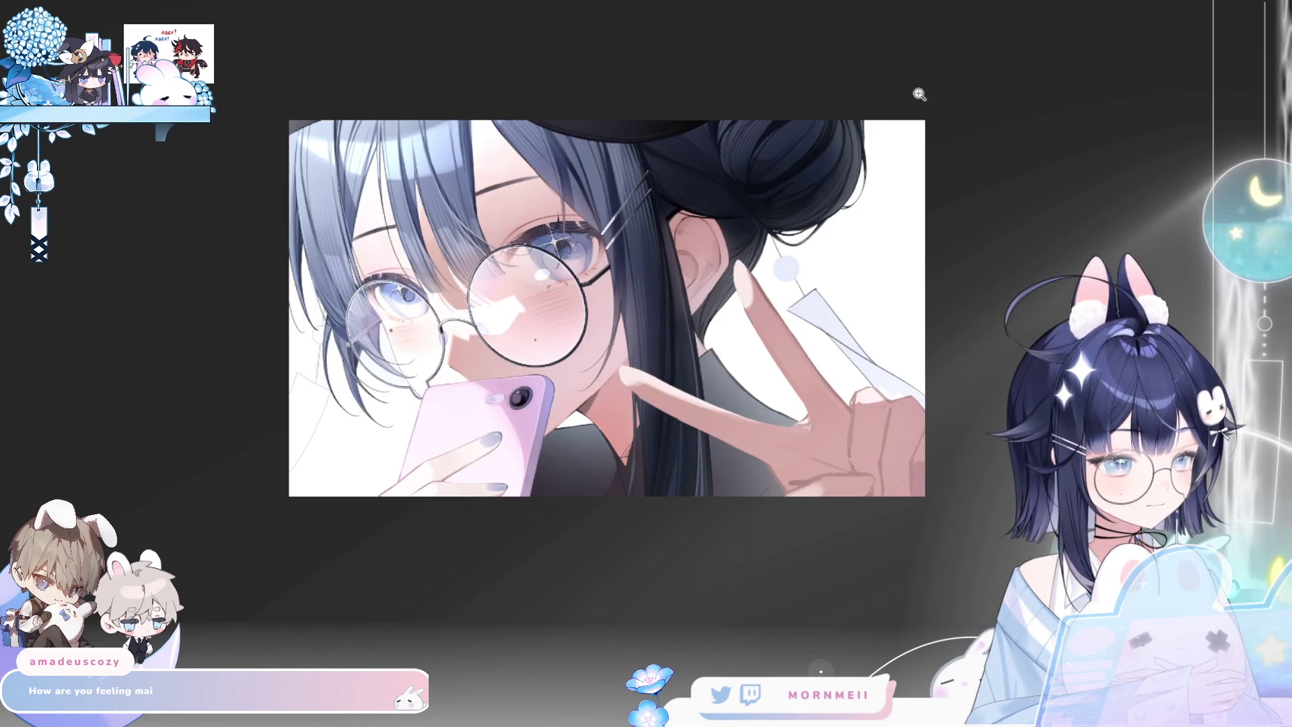
key(h)
key(h)
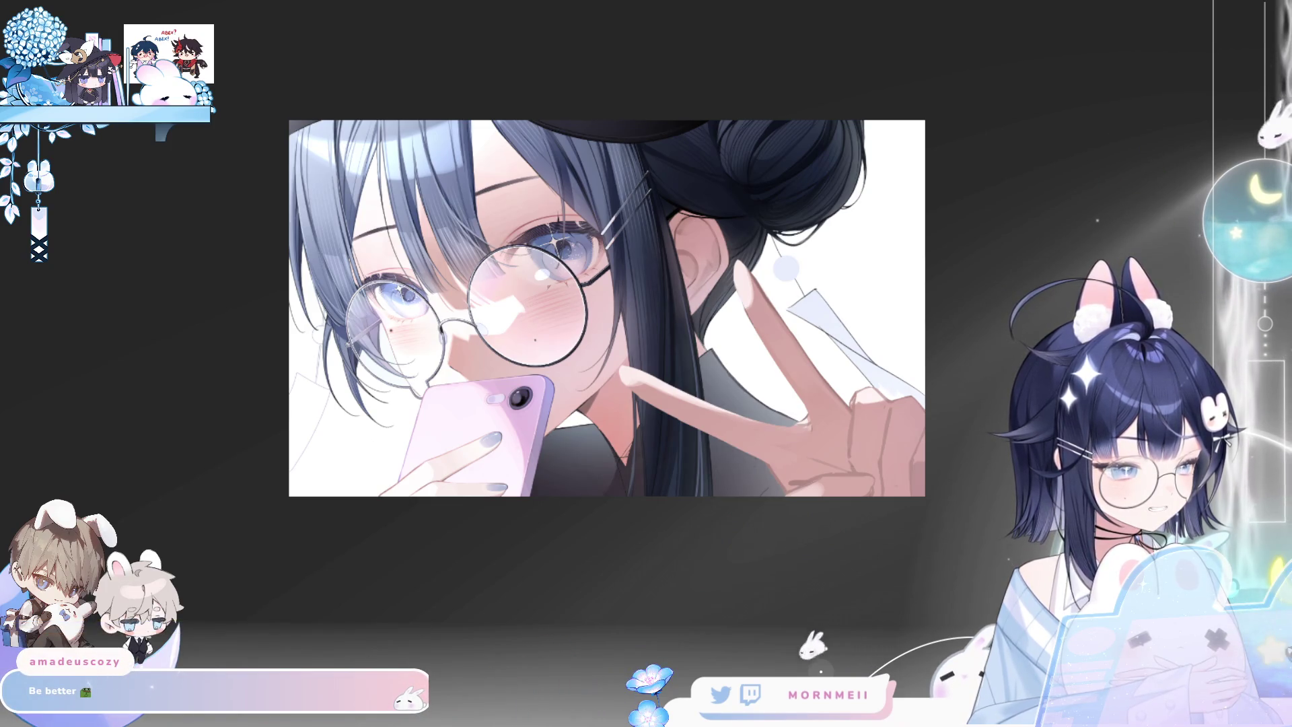
click(715, 445)
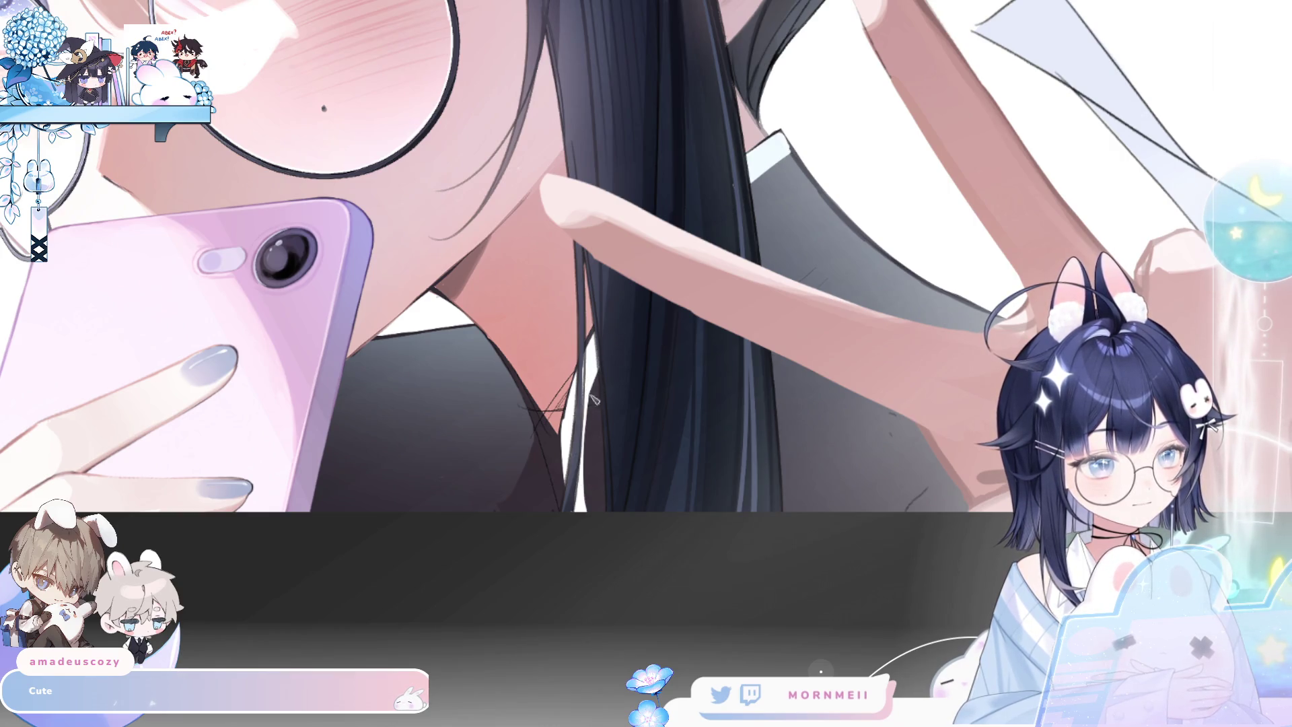
On the mirrored canvas, stroke a white highlight along the collar edge at the neckline
key(h)
mouse_move(792, 371)
mouse_down()
mouse_move(739, 446)
mouse_move(735, 474)
mouse_up()
drag(786, 384, 736, 488)
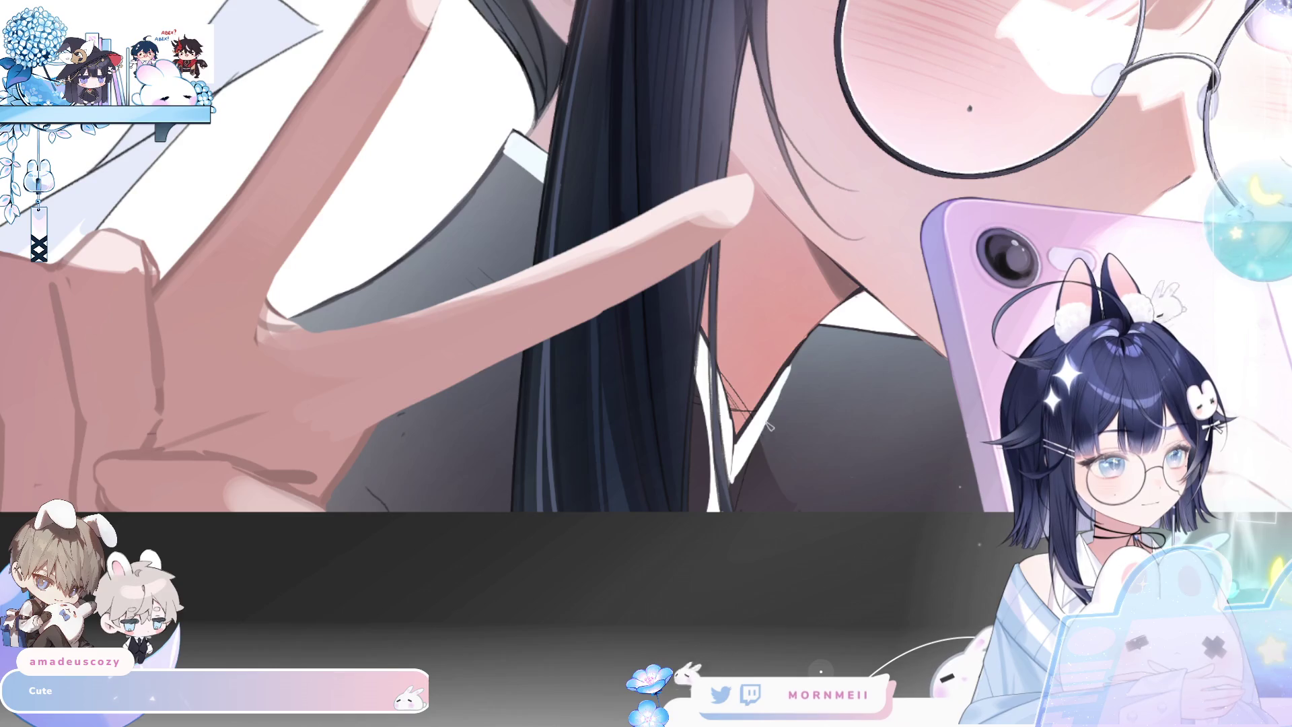
drag(743, 437, 800, 351)
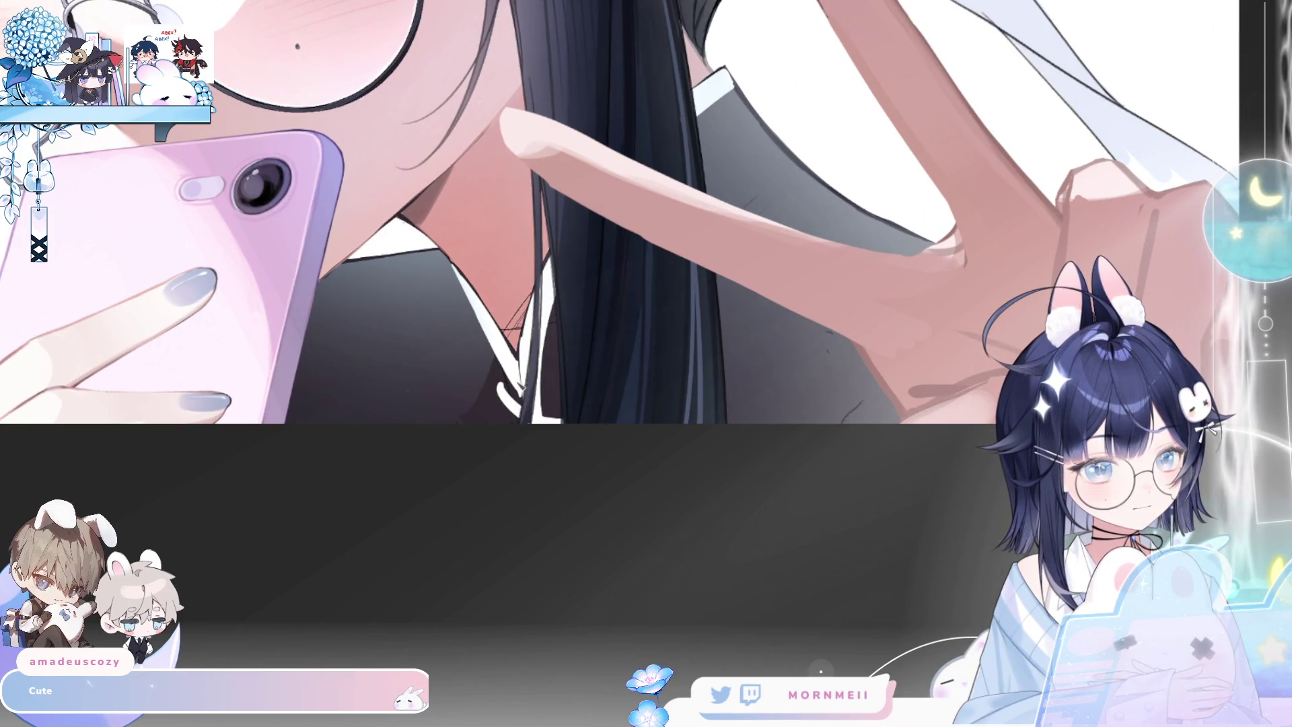
scroll(490, 431, up, 2)
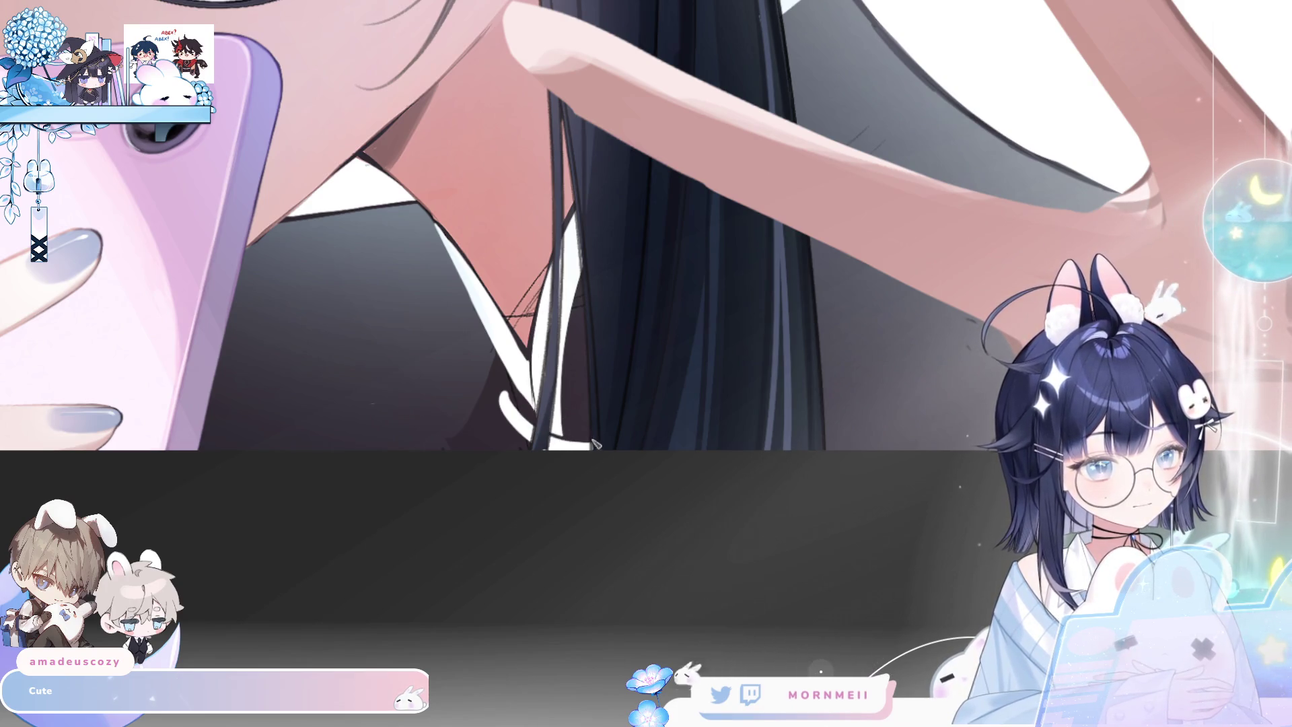
key(ctrl+0)
key(h)
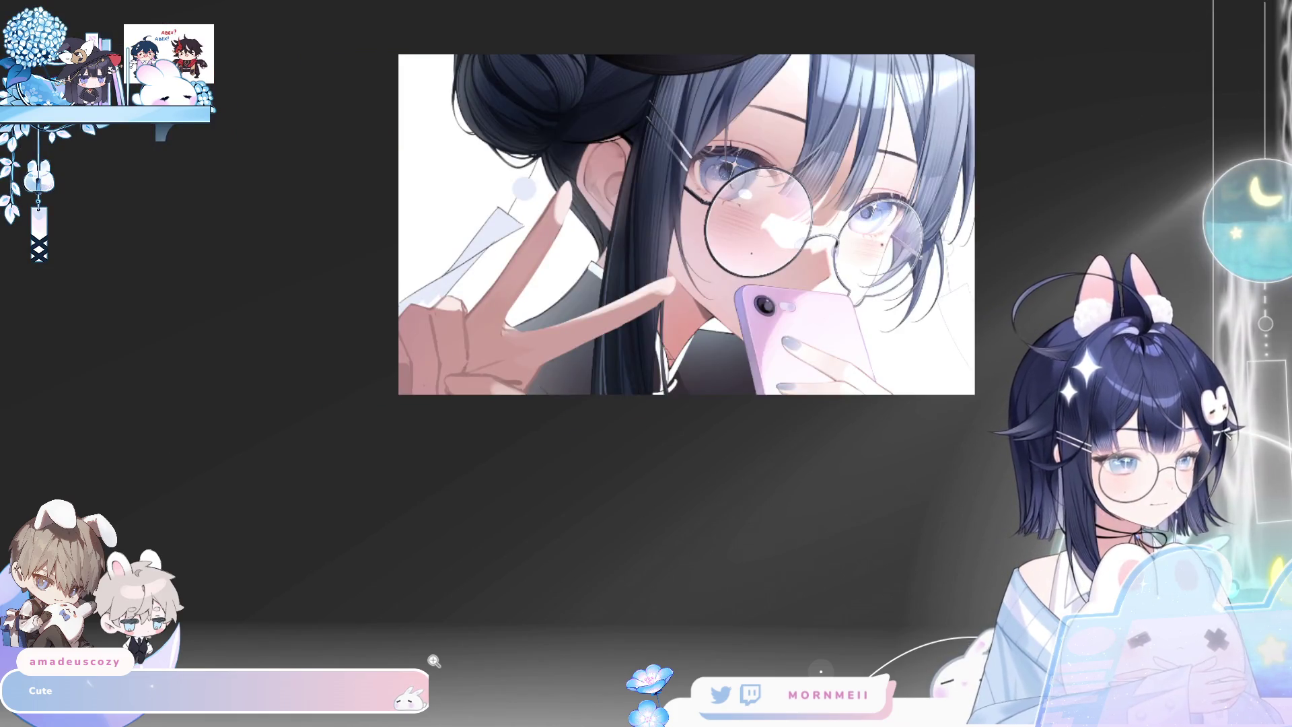
key(h)
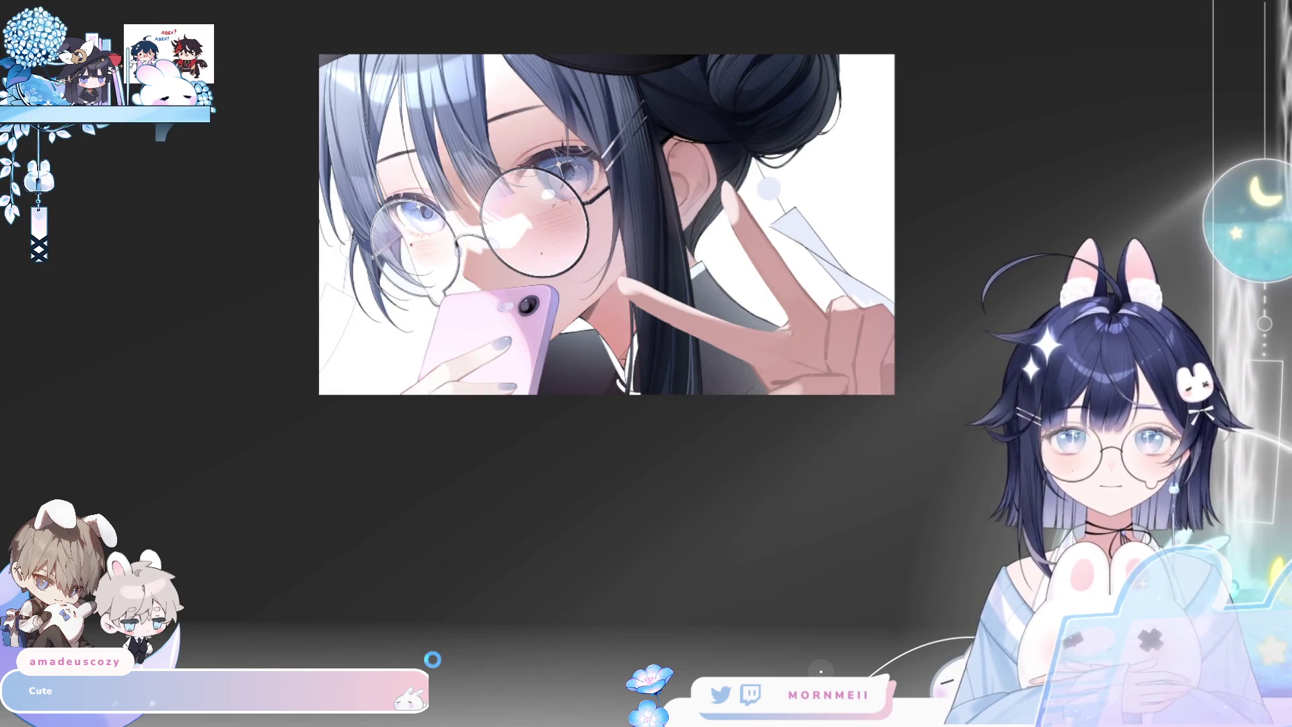
key(h)
key(h)
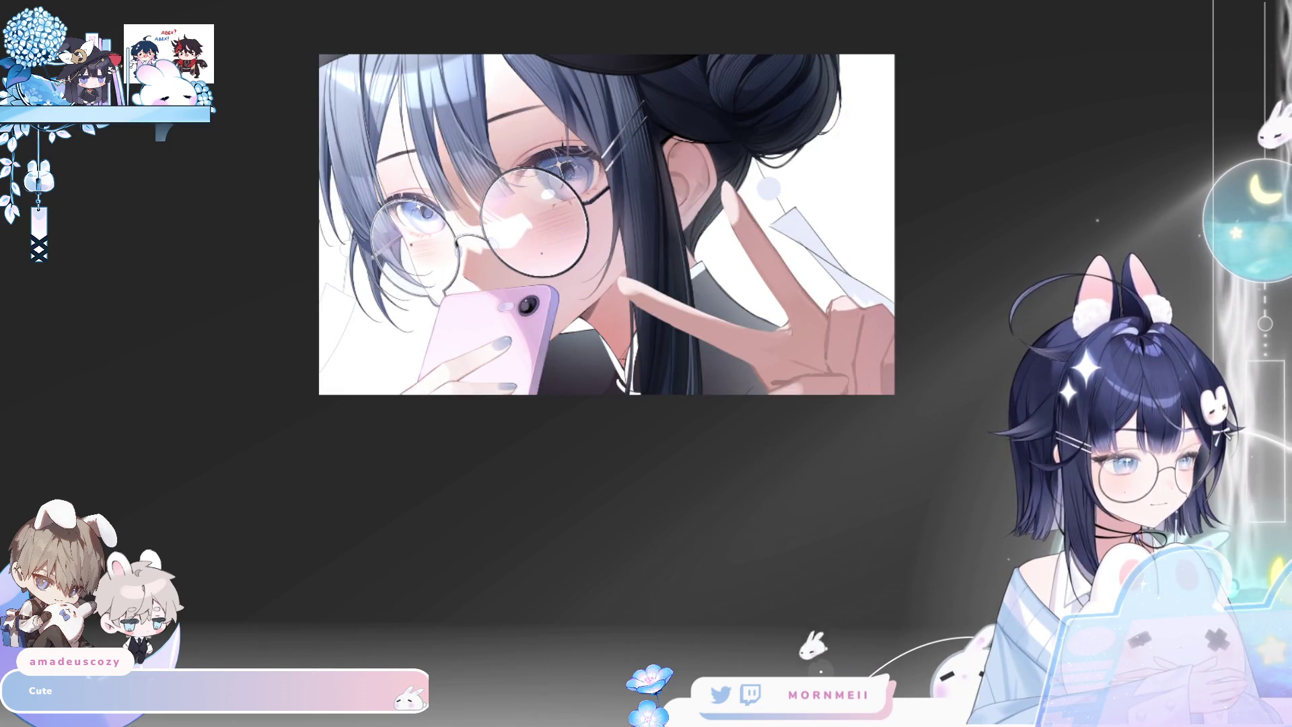
click(626, 312)
click(625, 312)
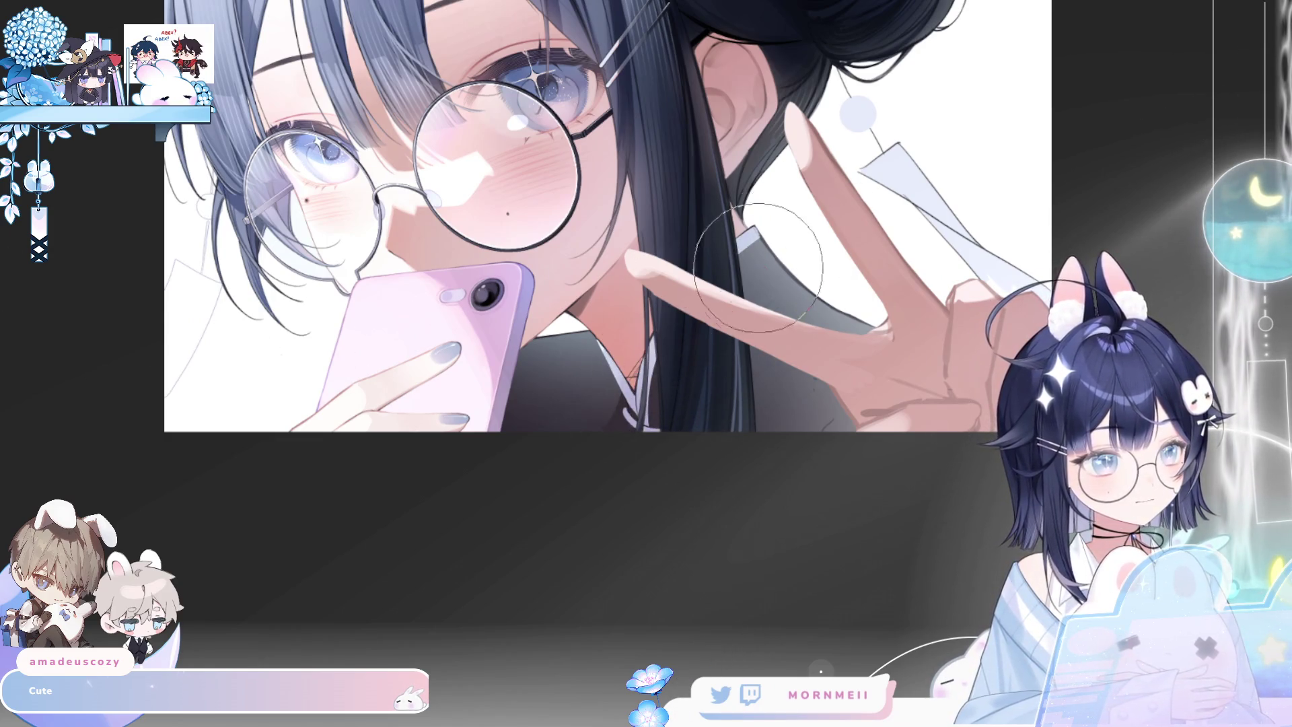
key(ctrl+0)
key(h)
key(h)
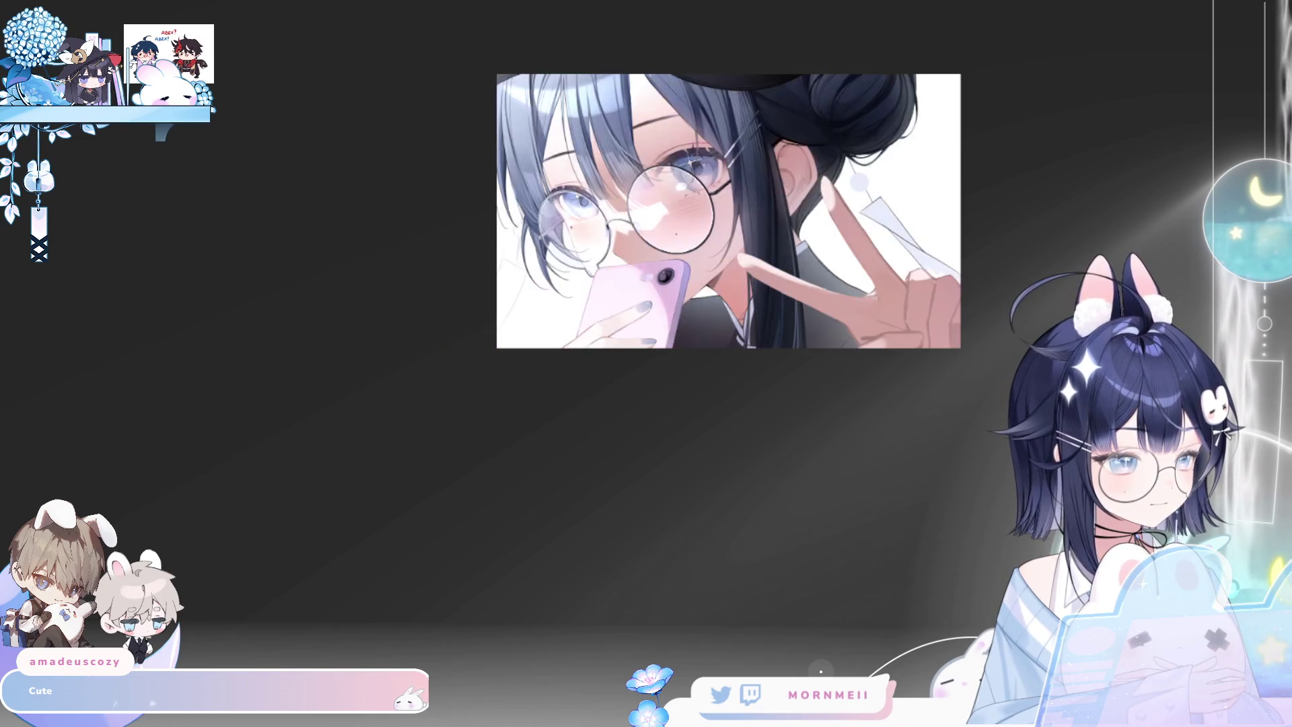
click(771, 310)
key(h)
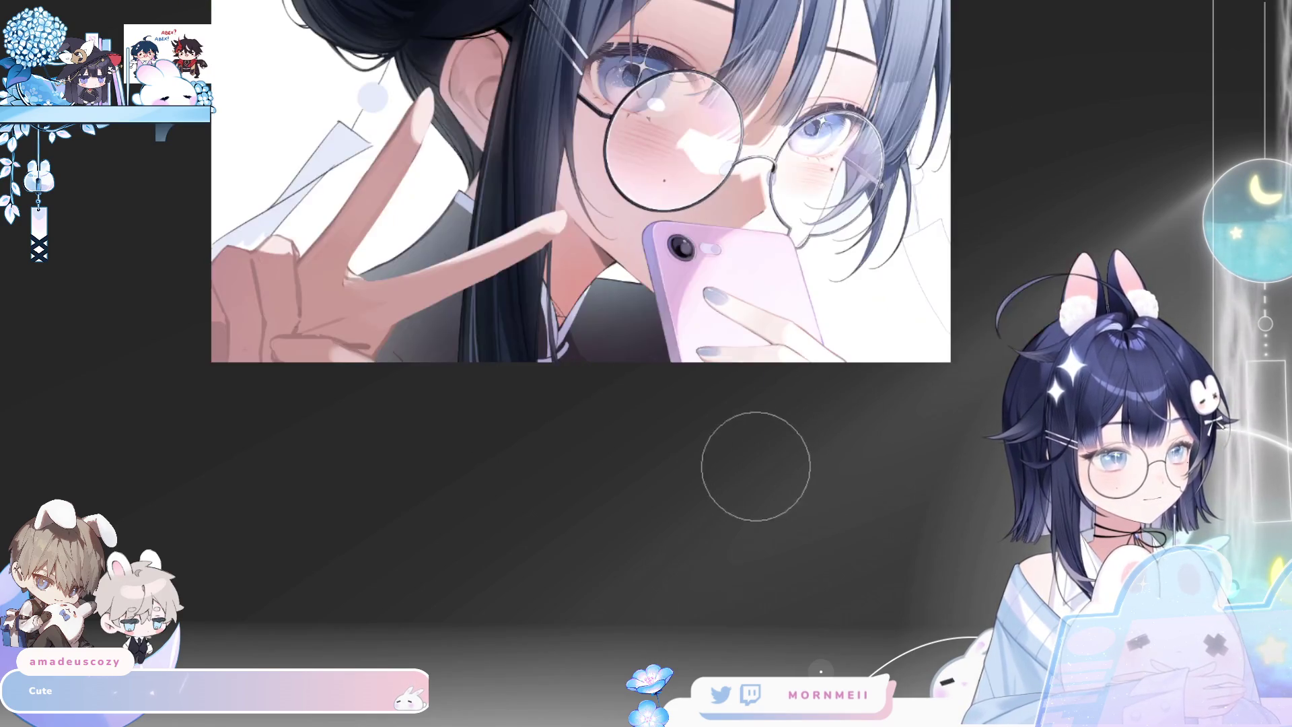
key(h)
key(ctrl+0)
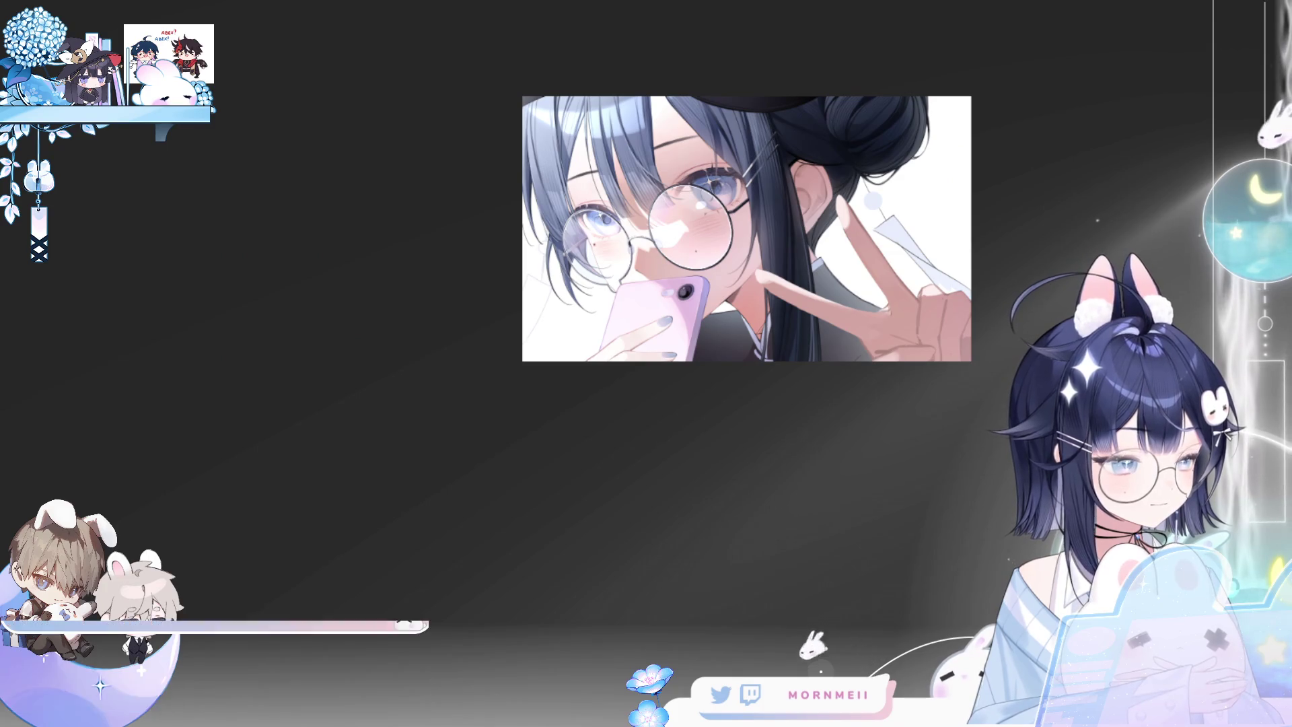
click(774, 333)
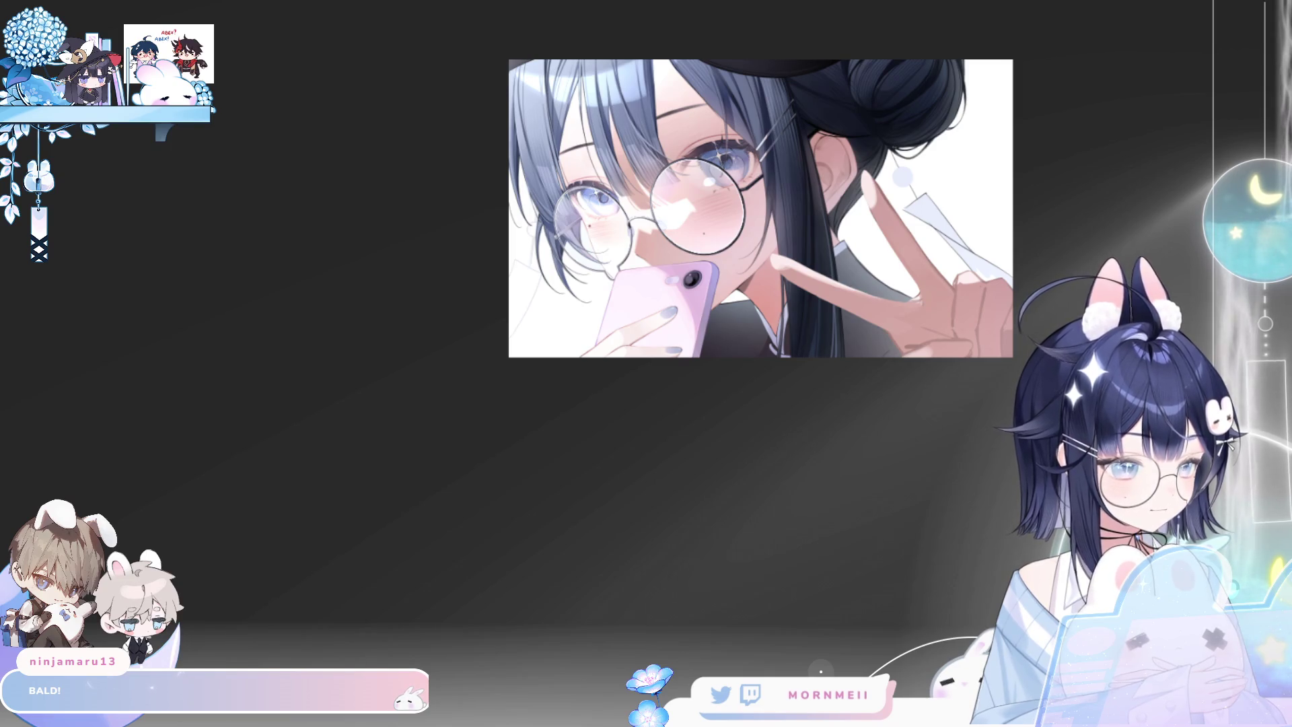
click(896, 272)
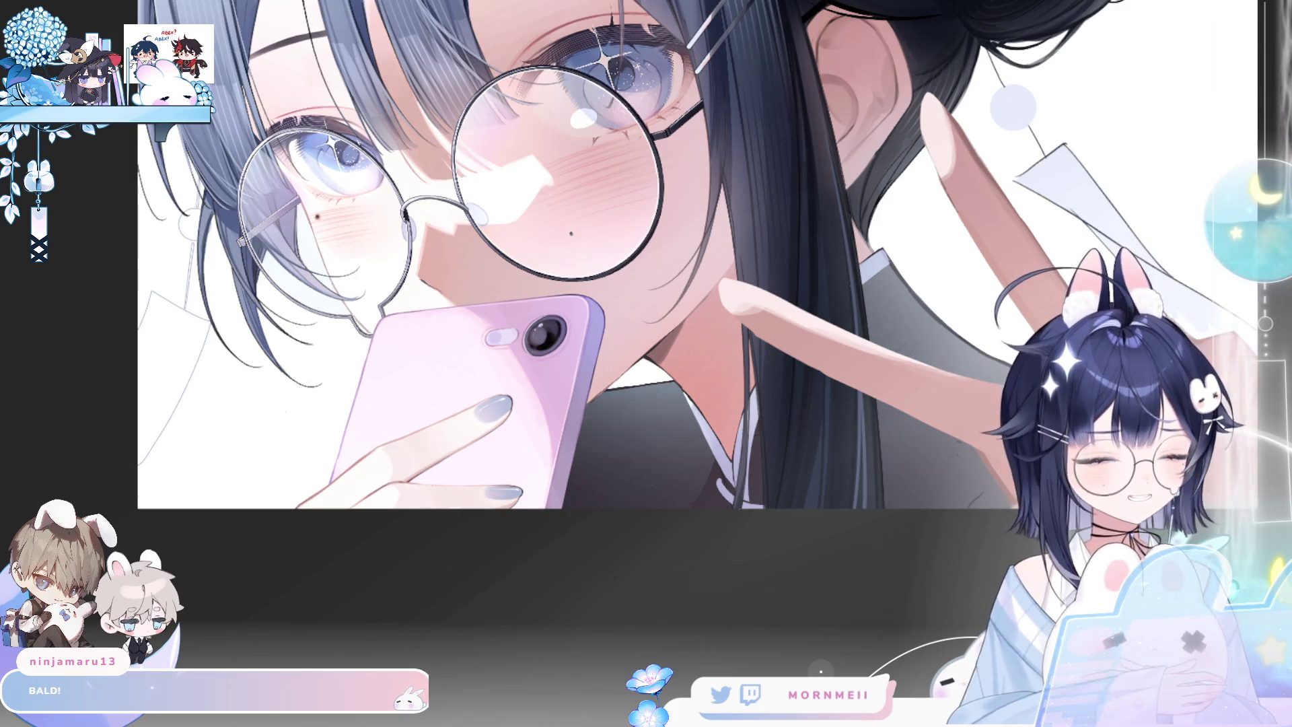
Mirror the artwork and zoom in on the neck and collar area
key(h)
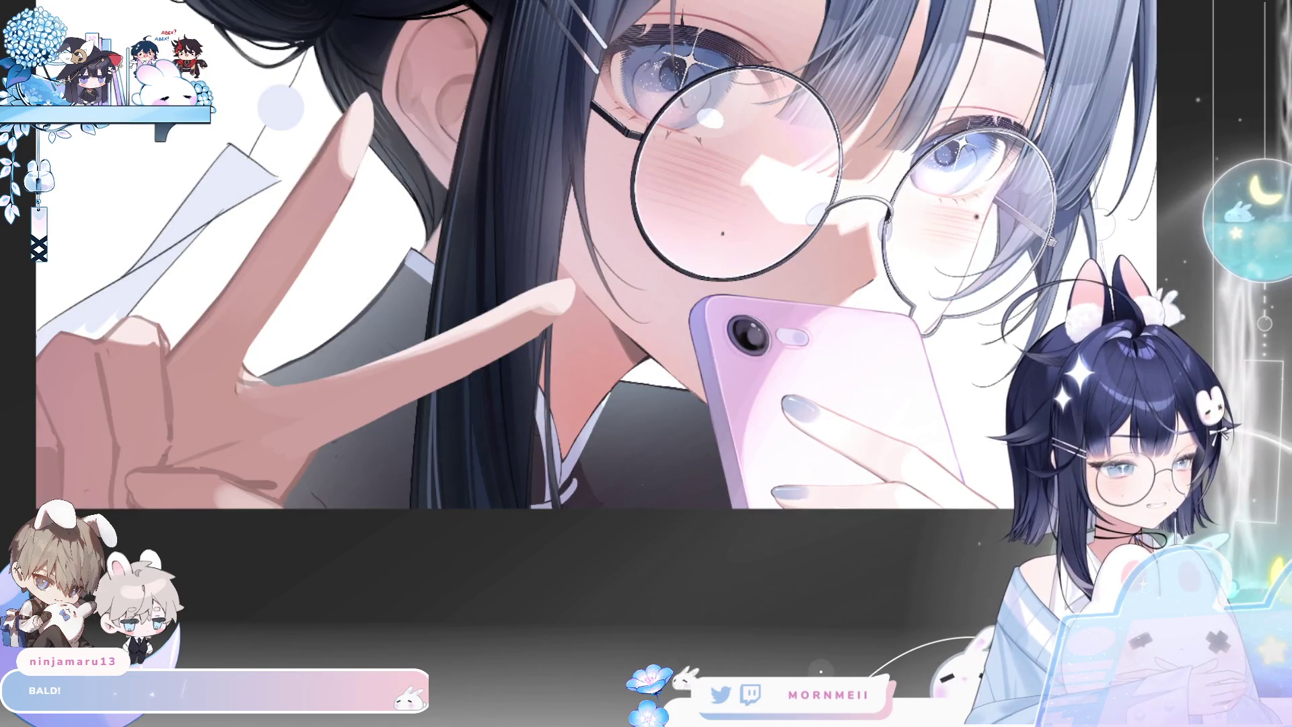
click(577, 470)
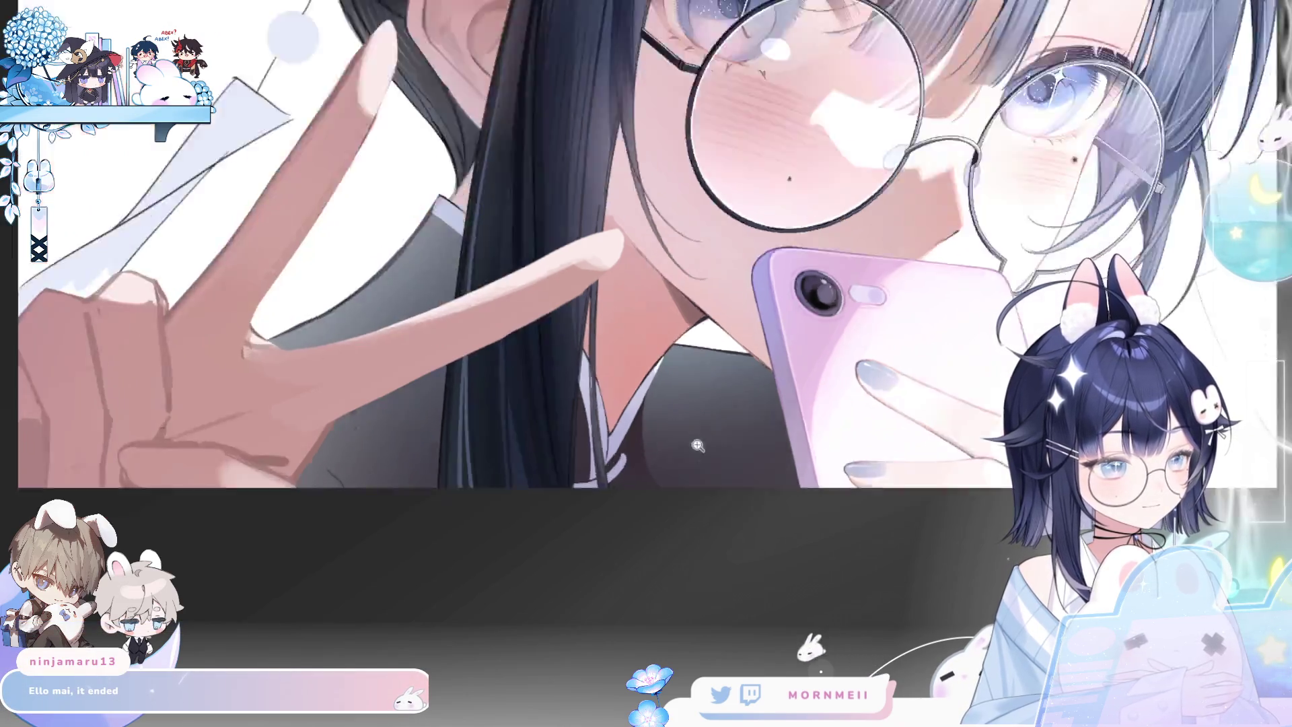
scroll(609, 394, down, 2)
scroll(601, 394, up, 2)
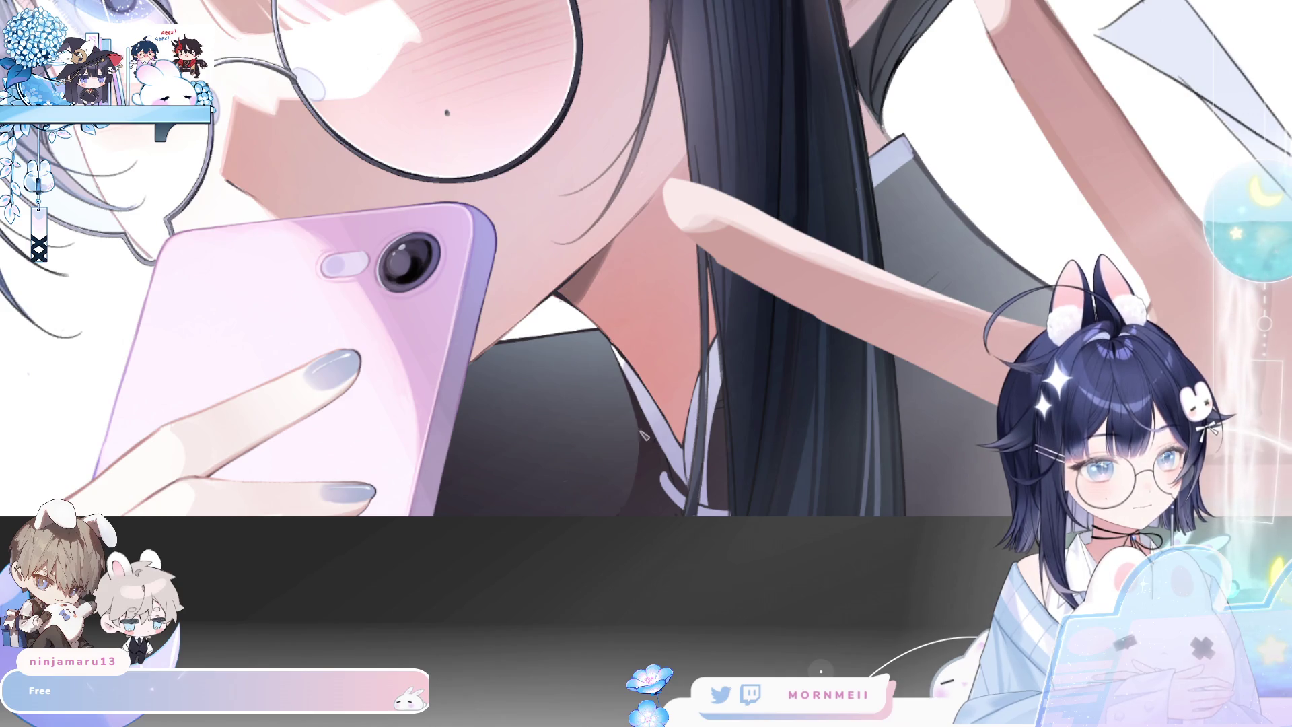
scroll(735, 378, down, 1)
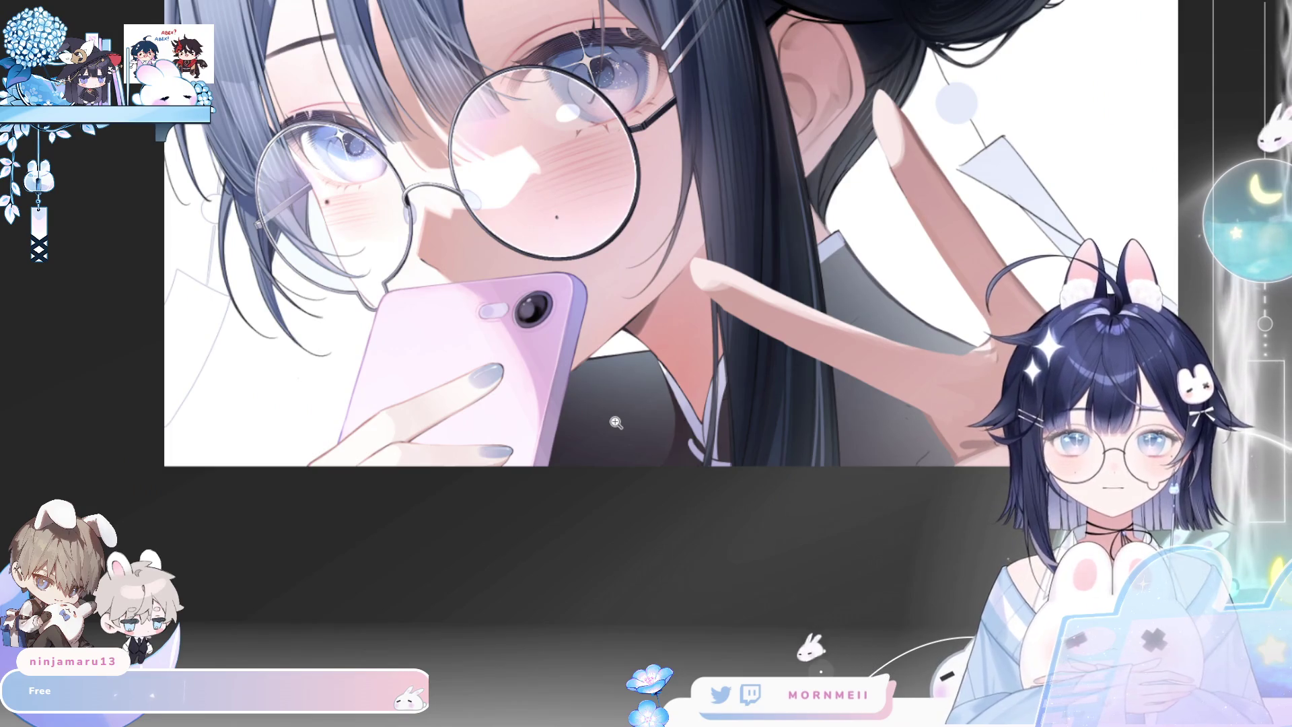
Toggle the mirrored view to compare proportions, enlarge the brush, and zoom out
key(m)
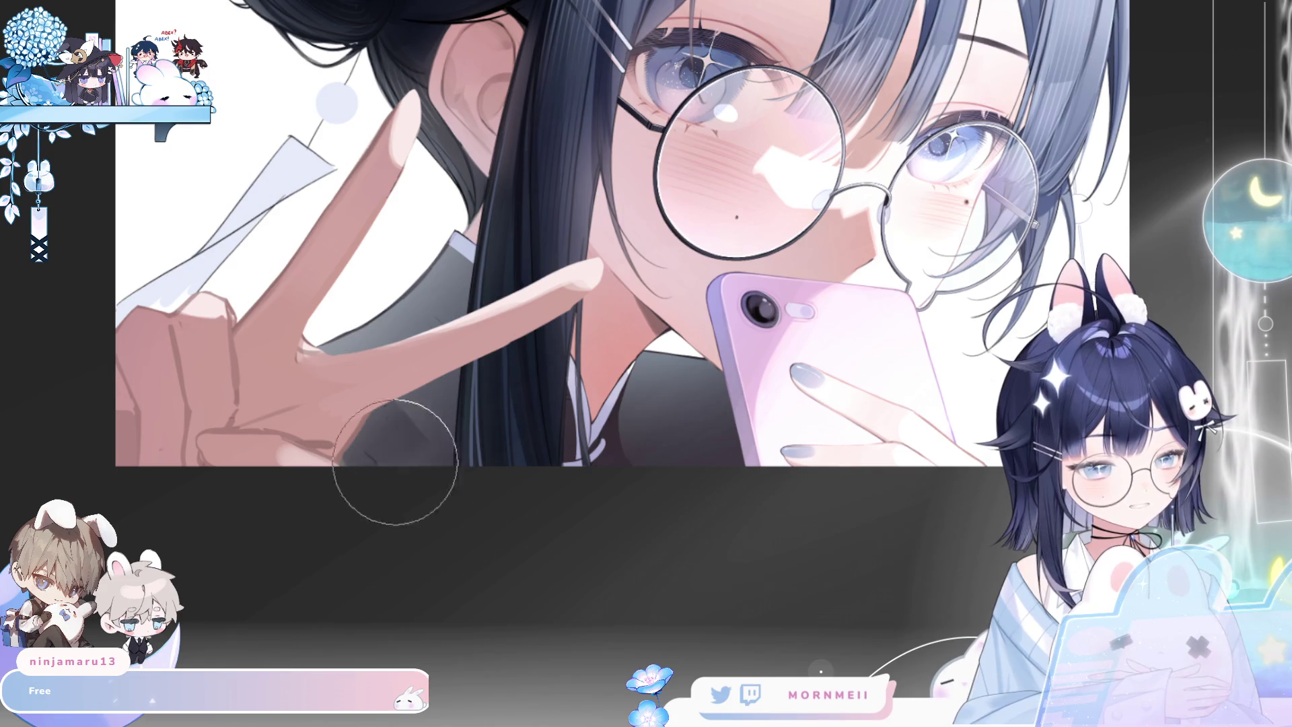
key(bracketright)
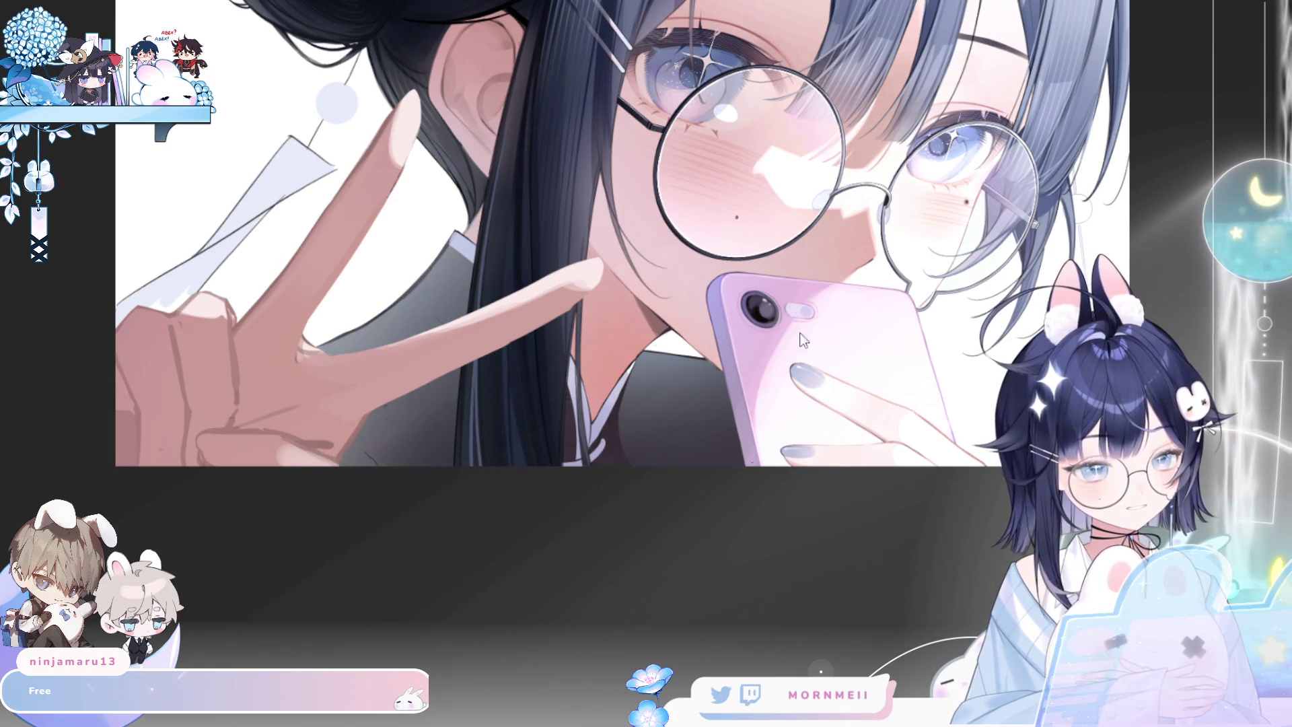
key(m)
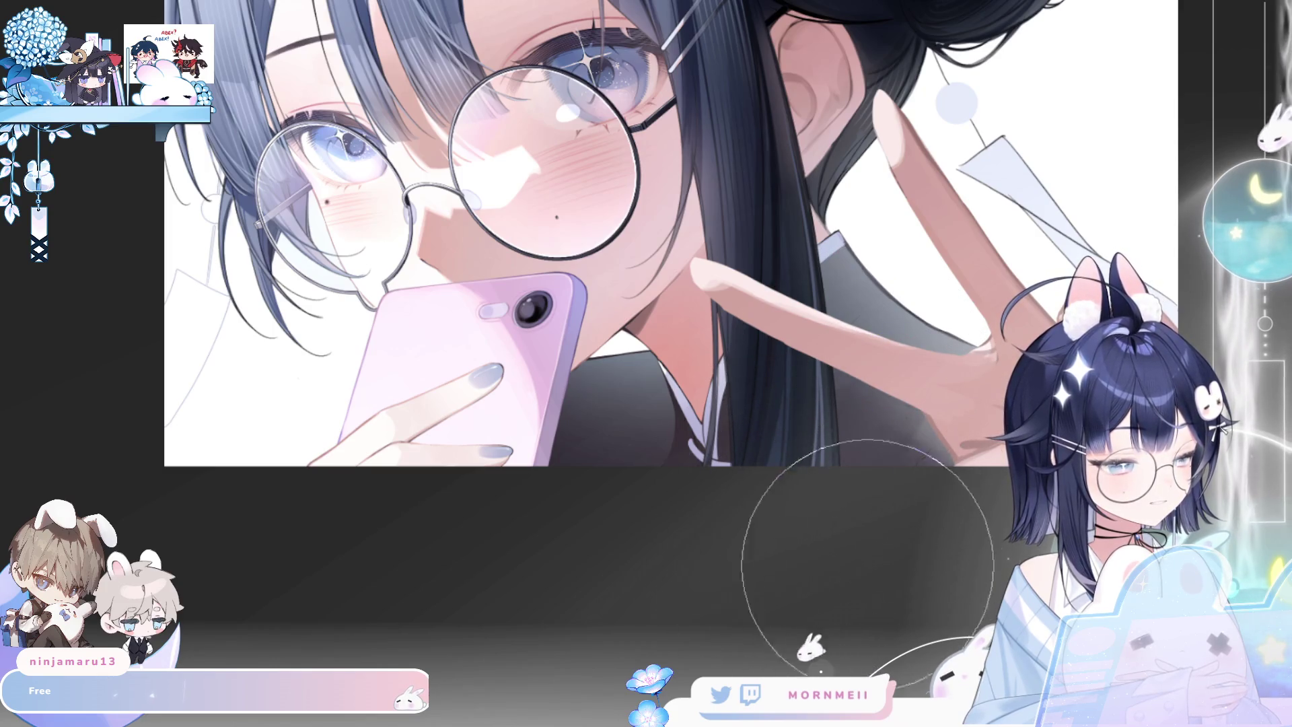
key(m)
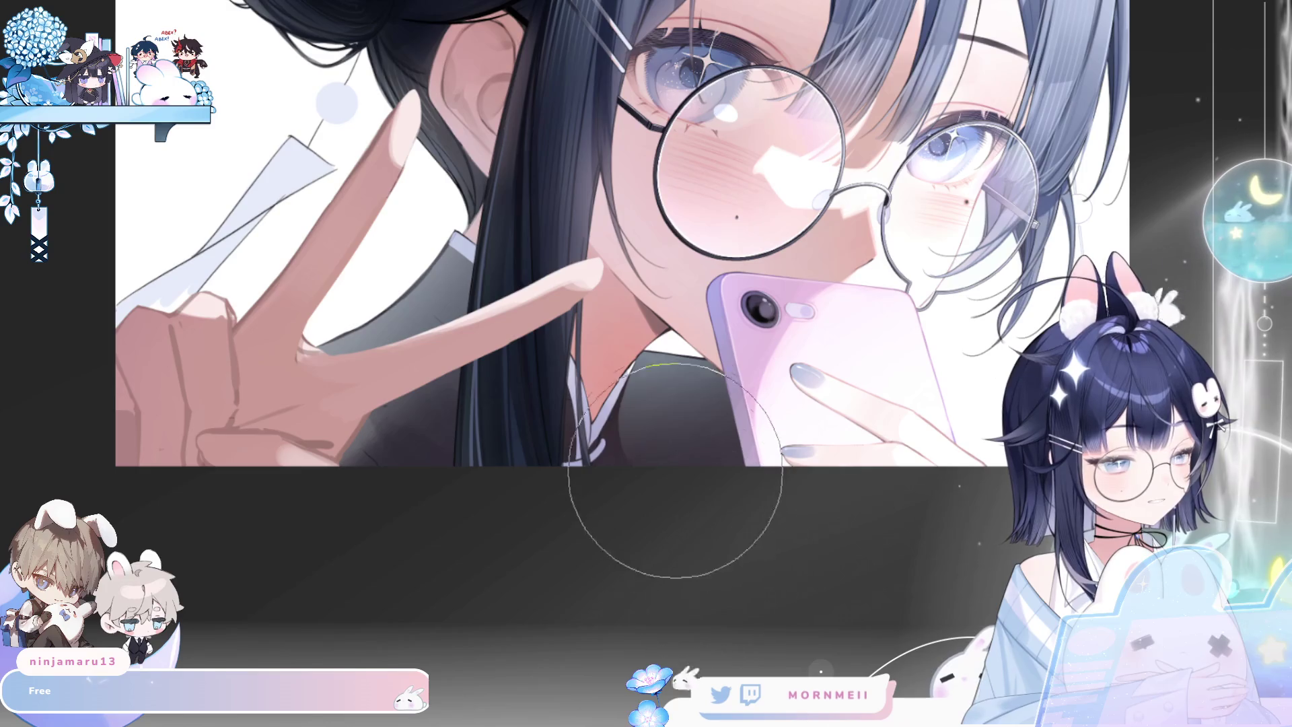
key(m)
key(m)
key(m)
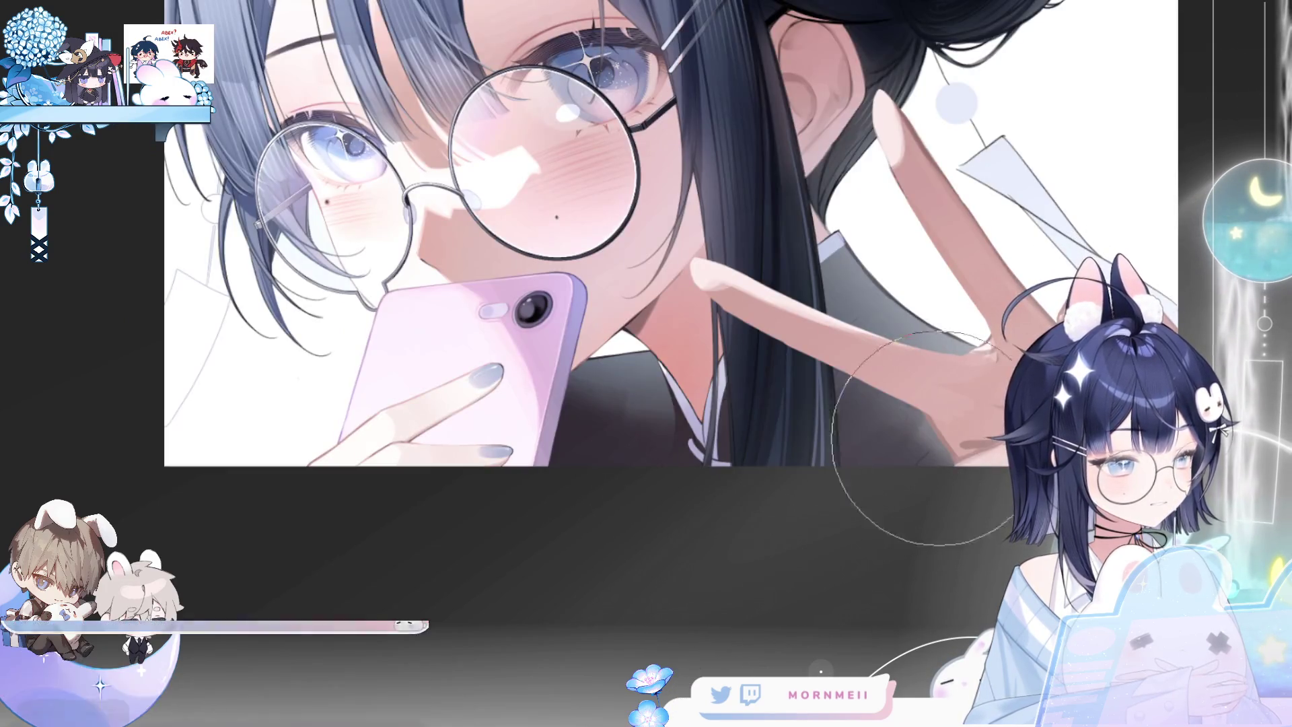
key(ctrl+minus)
key(m)
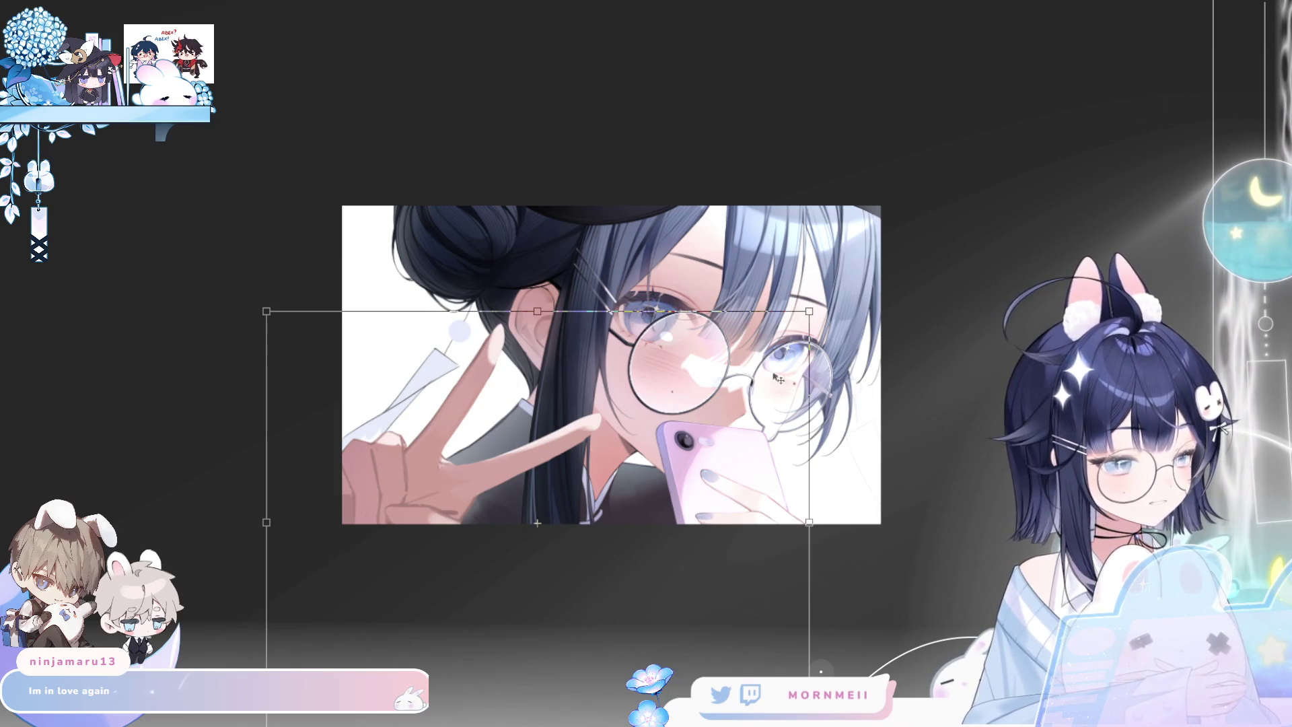
Scale the peace-sign hand down slightly and raise it, keep it level, commit, and check it mirrored
drag(810, 311, 773, 327)
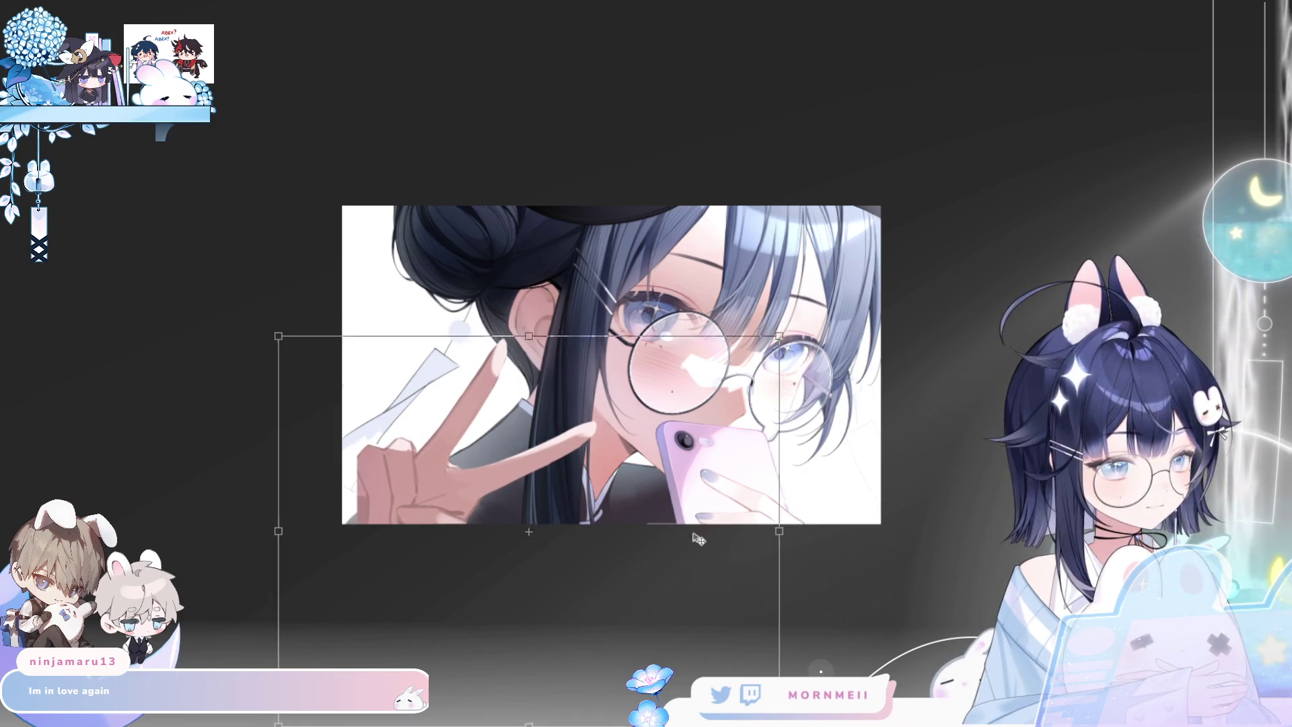
drag(701, 535, 821, 482)
mouse_move(689, 589)
mouse_down()
mouse_move(681, 565)
mouse_move(691, 574)
mouse_up()
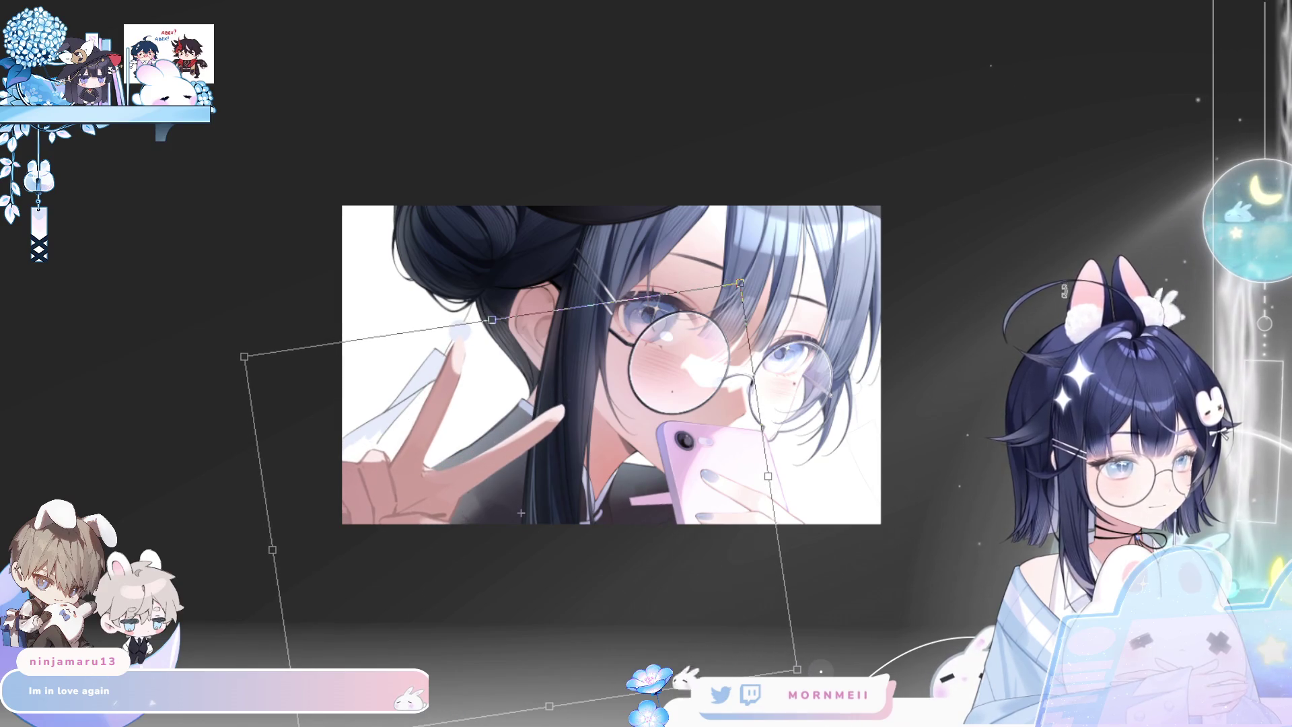
drag(820, 531, 785, 552)
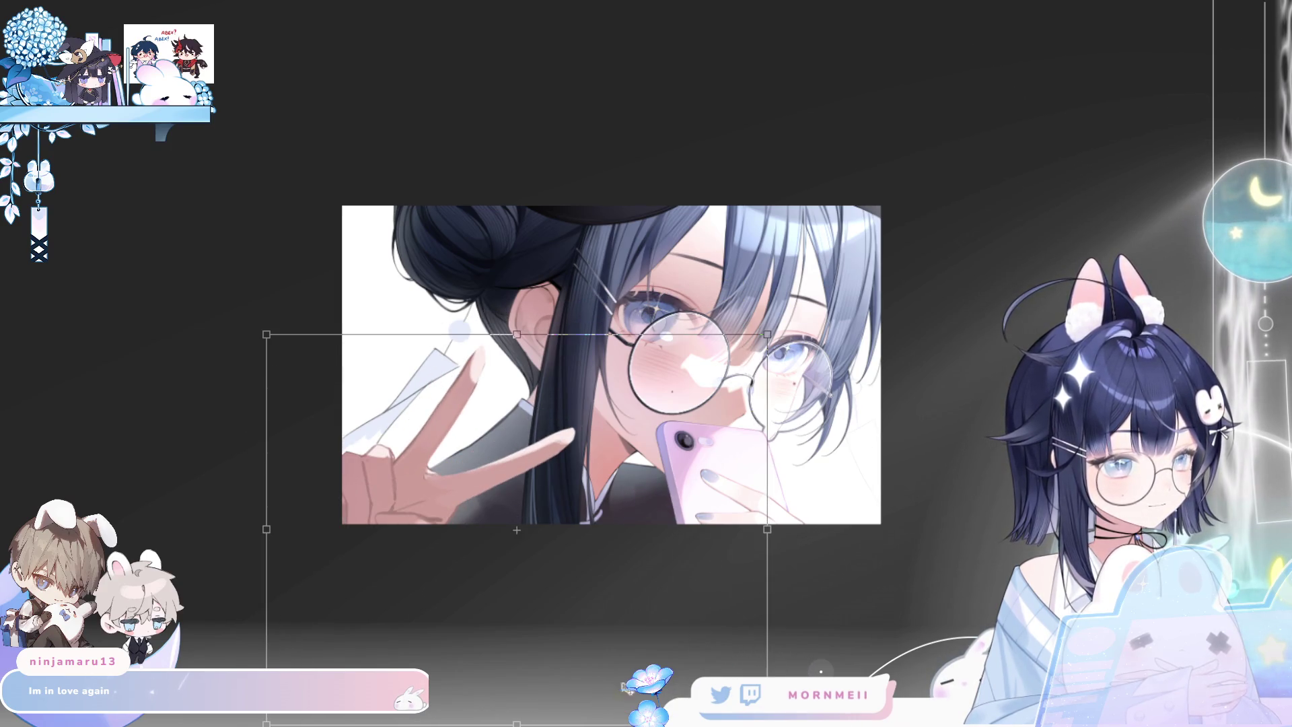
key(Return)
alt+click(743, 510)
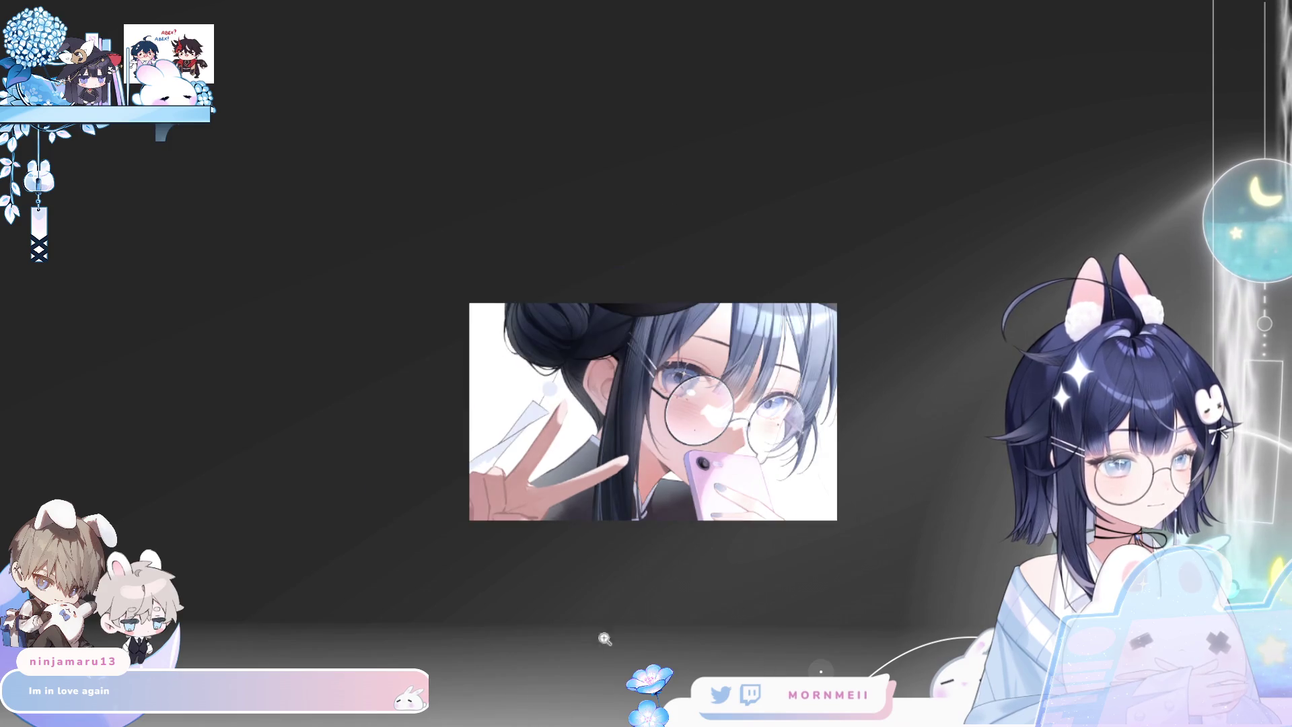
key(h)
key(h)
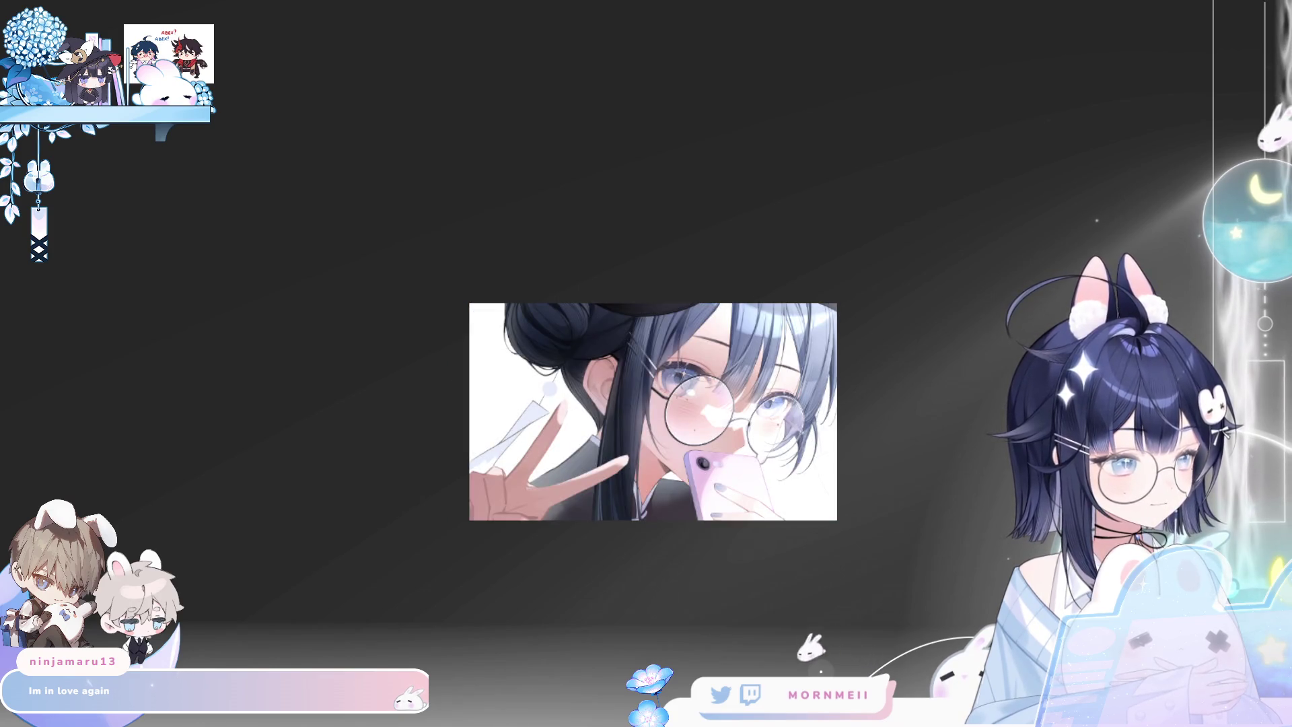
key(ctrl+plus)
key(ctrl+plus)
Flip the canvas view repeatedly and zoom out to compare the peace-sign hand
key(h)
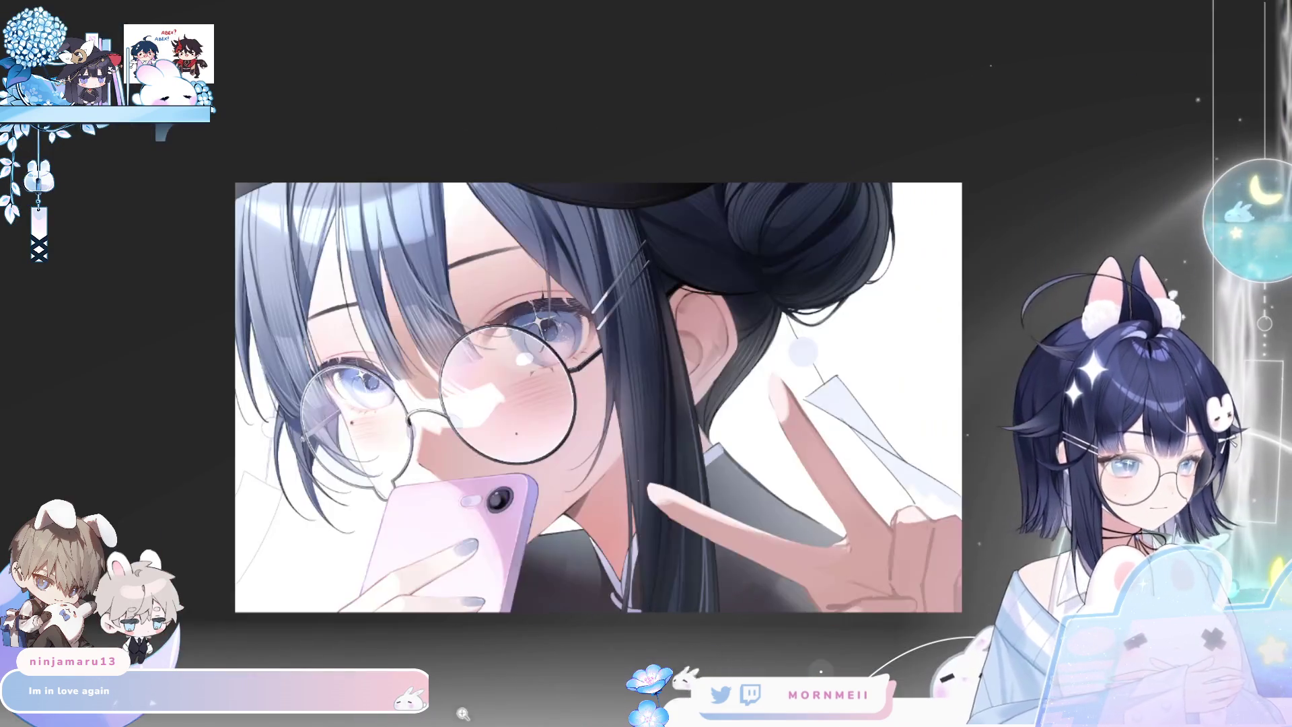
key(h)
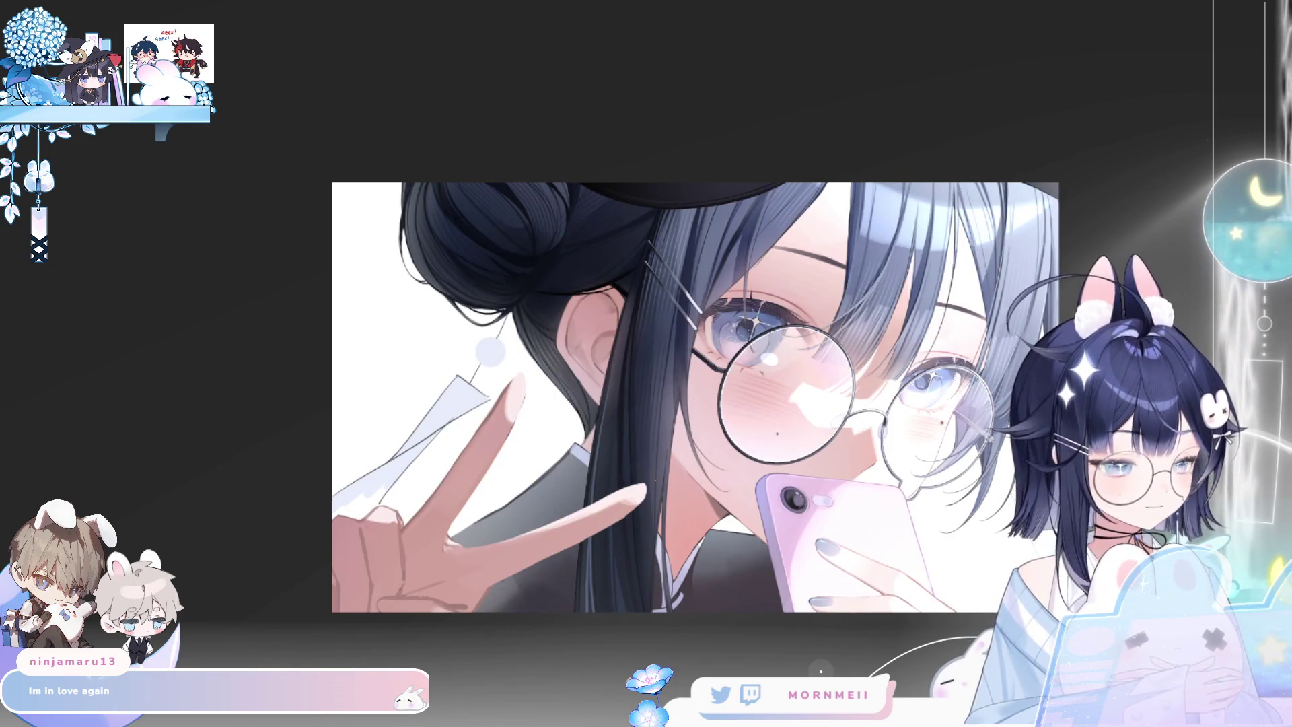
key(h)
key(h)
key(ctrl+minus)
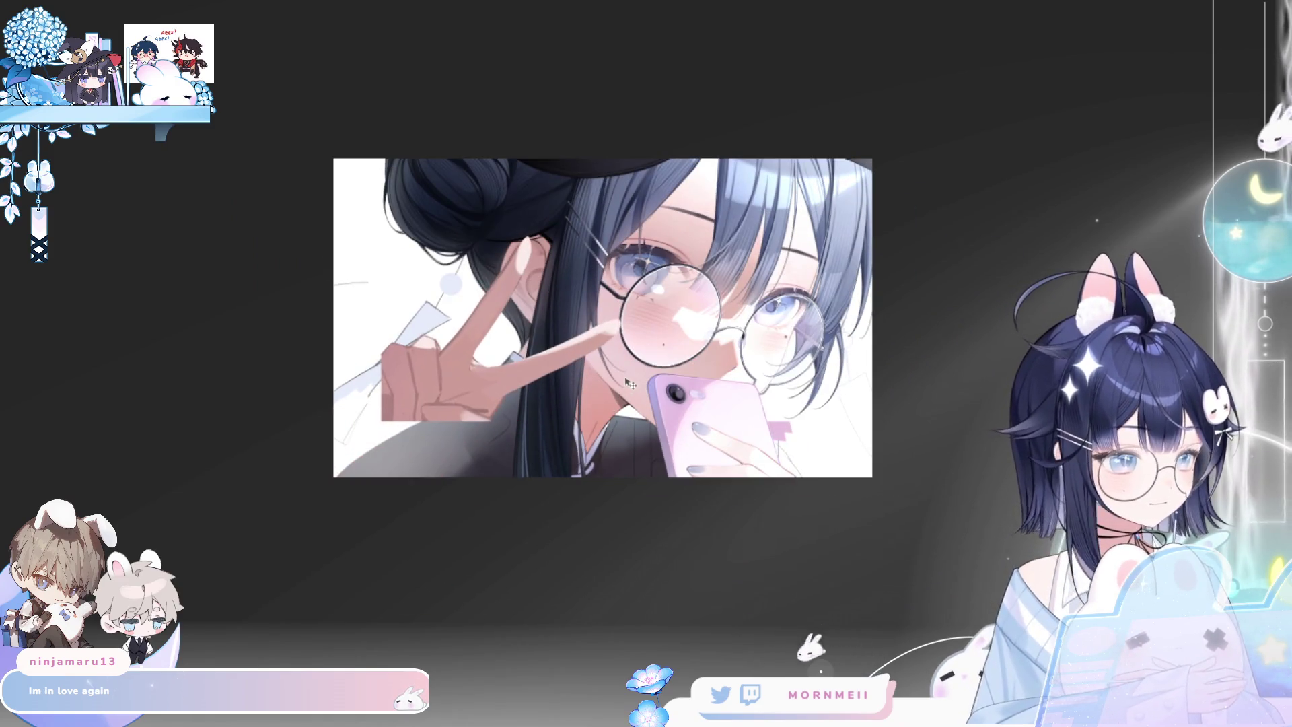
key(h)
key(h)
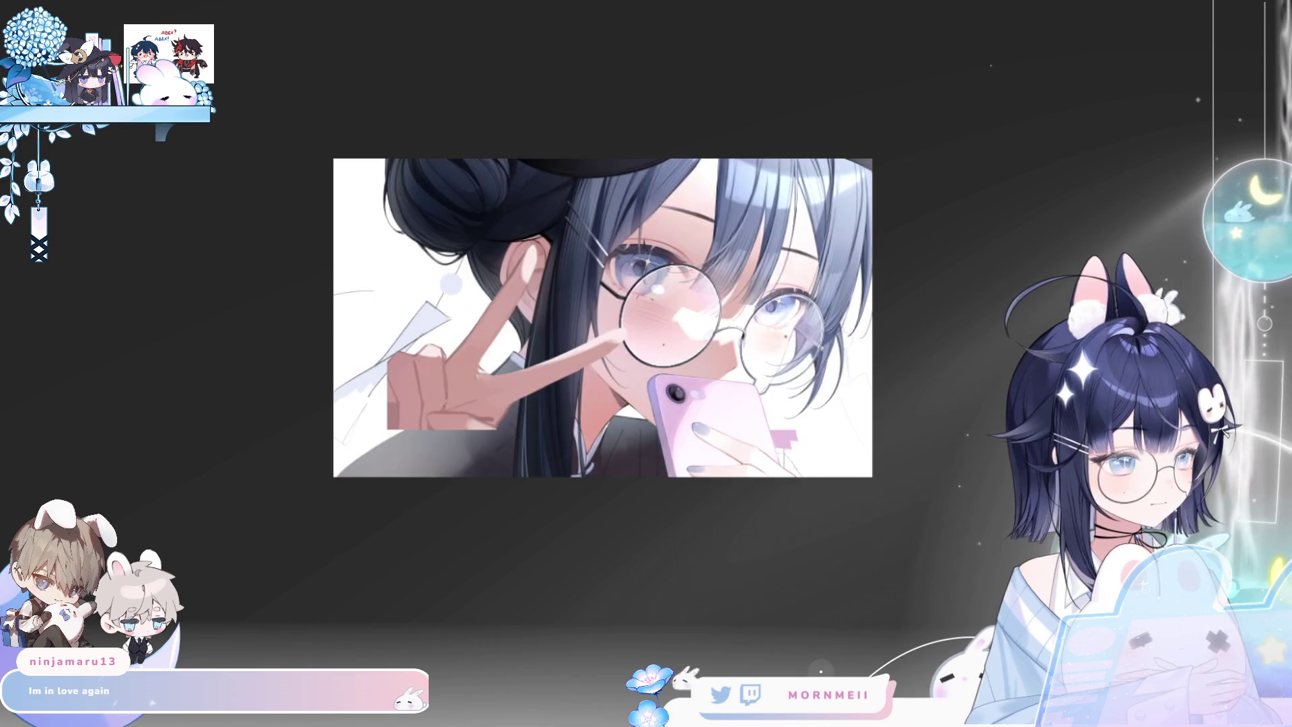
Compare hand patch placements with undo and redo, then lasso the peace-sign hand region
key(ctrl+z)
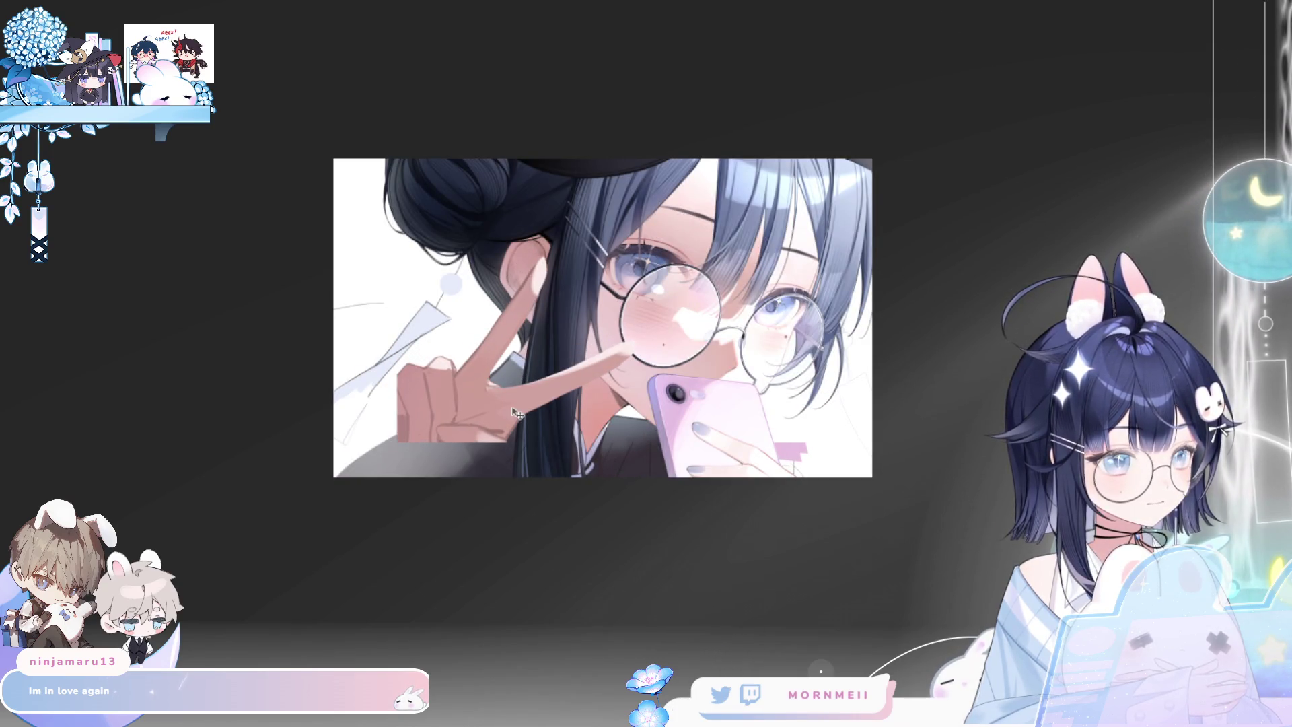
key(ctrl+z)
key(ctrl+y)
key(ctrl+y)
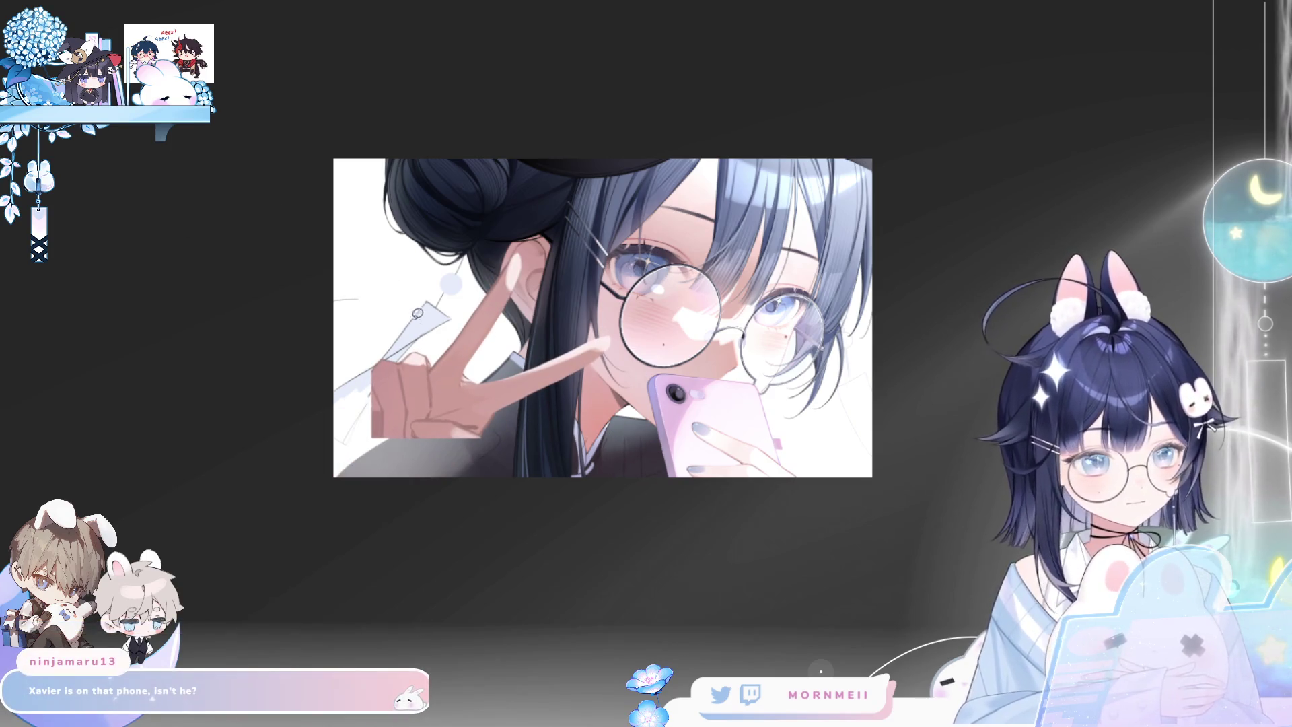
mouse_move(360, 478)
mouse_down()
mouse_move(632, 303)
mouse_move(572, 475)
mouse_up()
Test deleting the lassoed hand patch, restore it, and clear the selection
key(Delete)
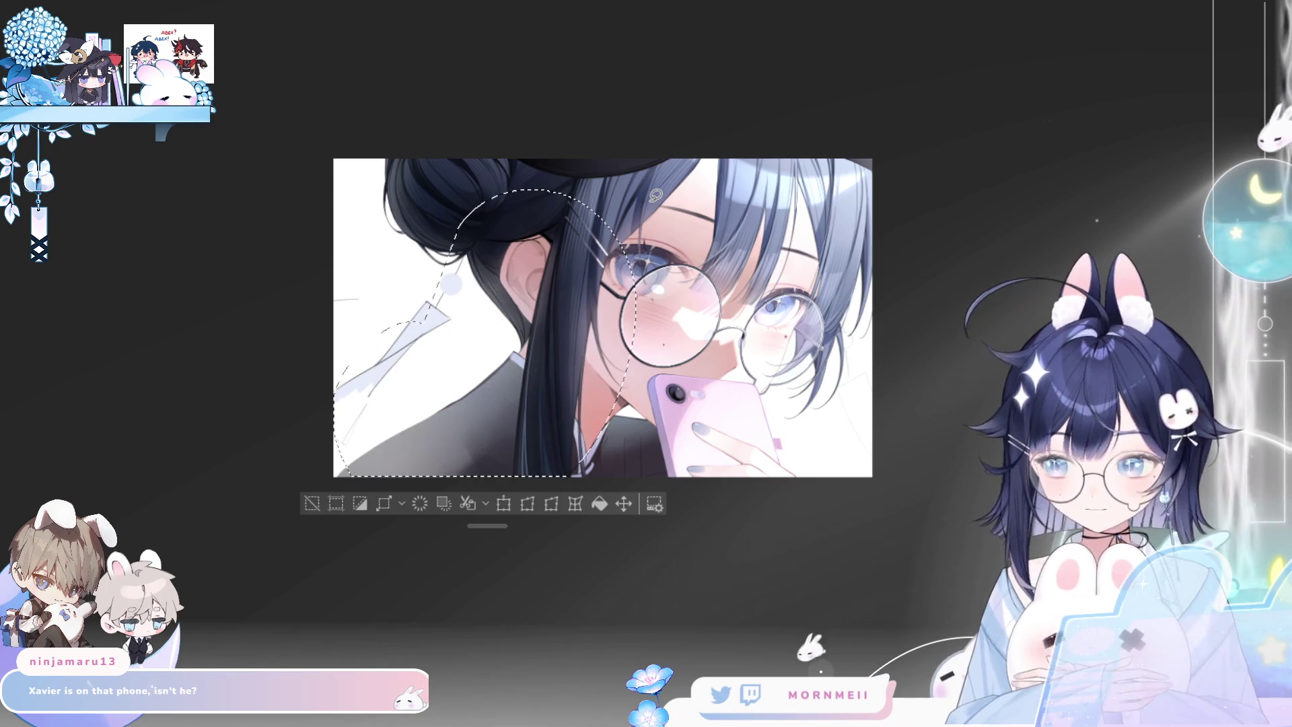
key(ctrl+z)
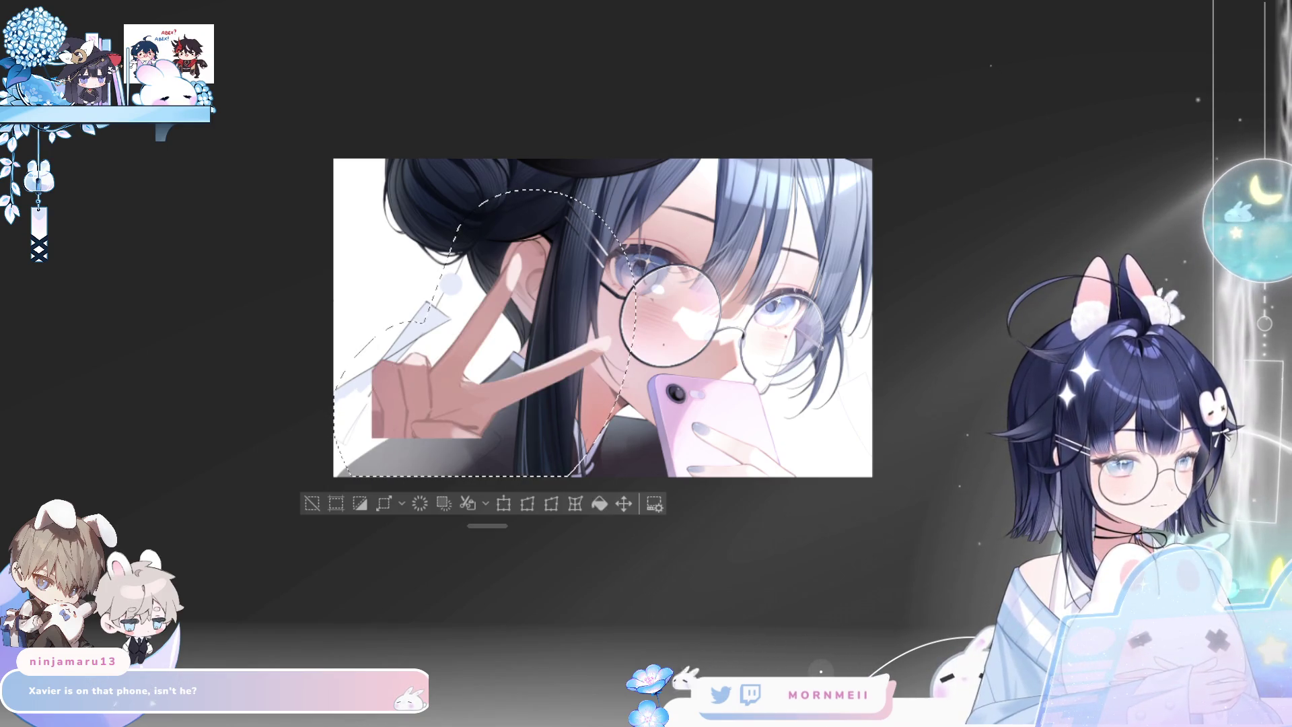
click(312, 503)
Sketch a pinkish diagonal stroke and a reddish curve below the hand for the wrist and sleeve
scroll(376, 421, up, 3)
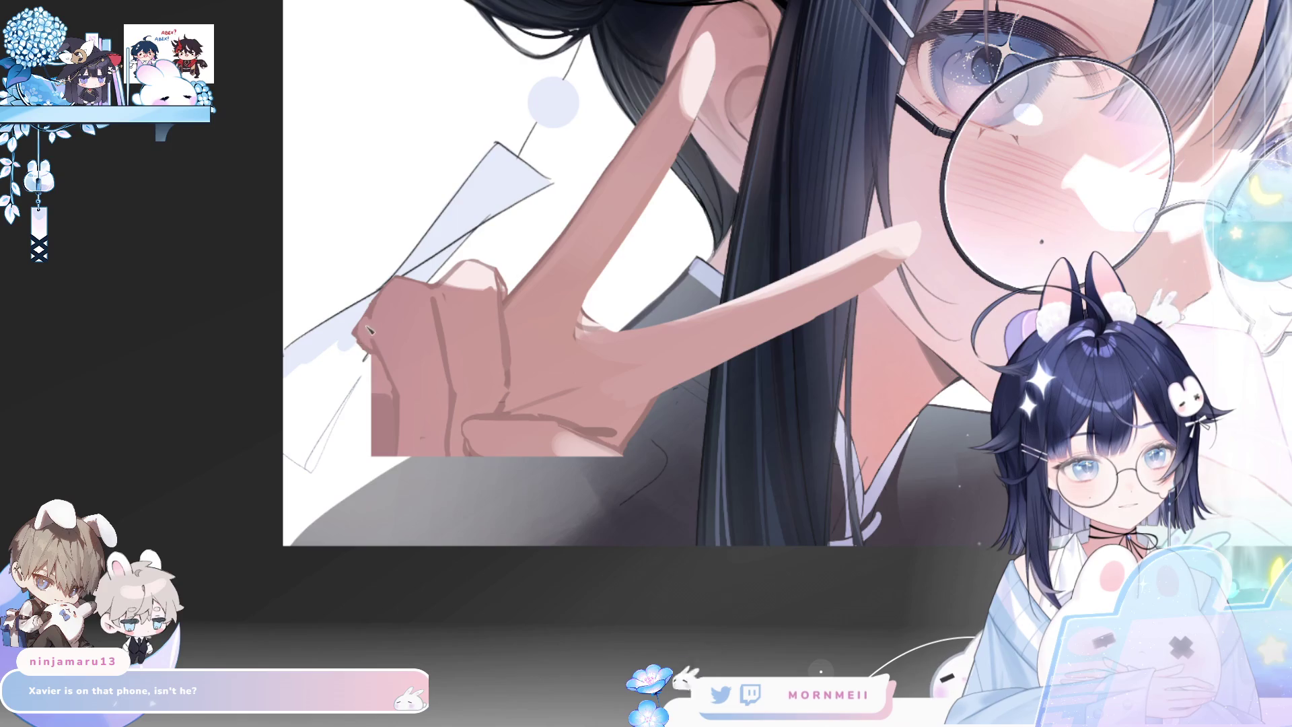
drag(357, 337, 292, 445)
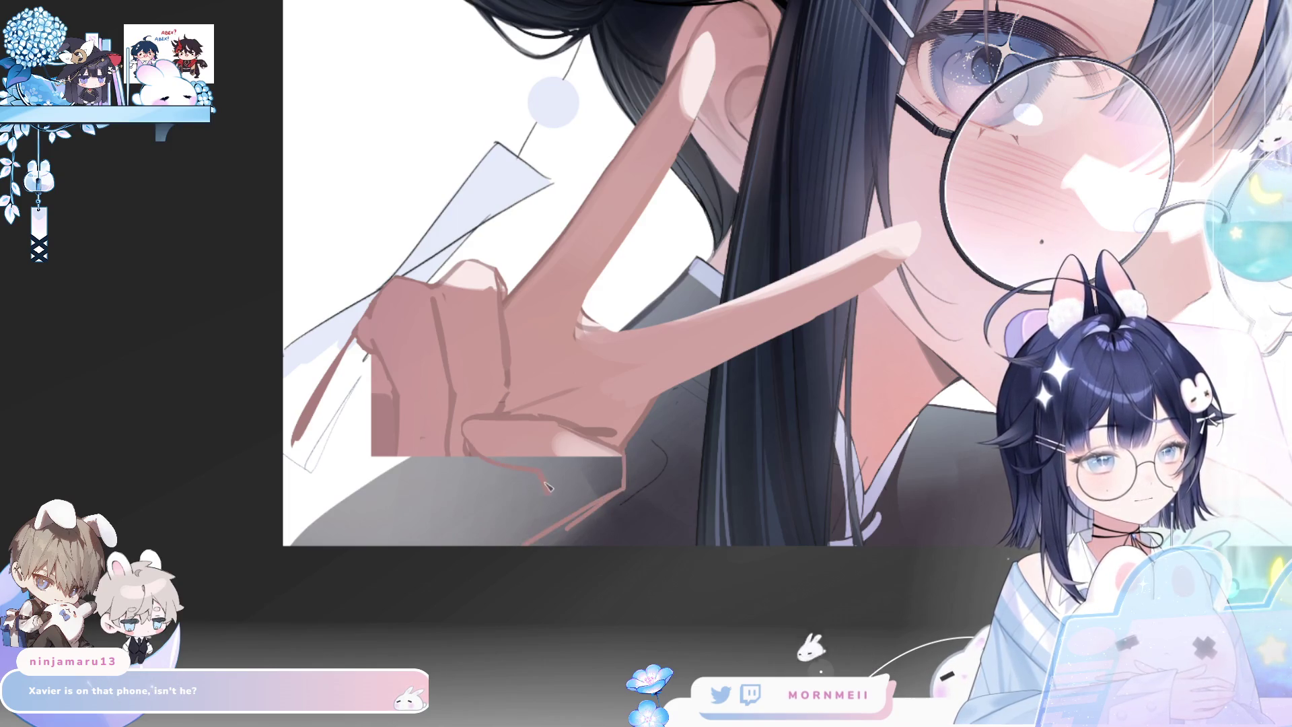
drag(474, 454, 566, 498)
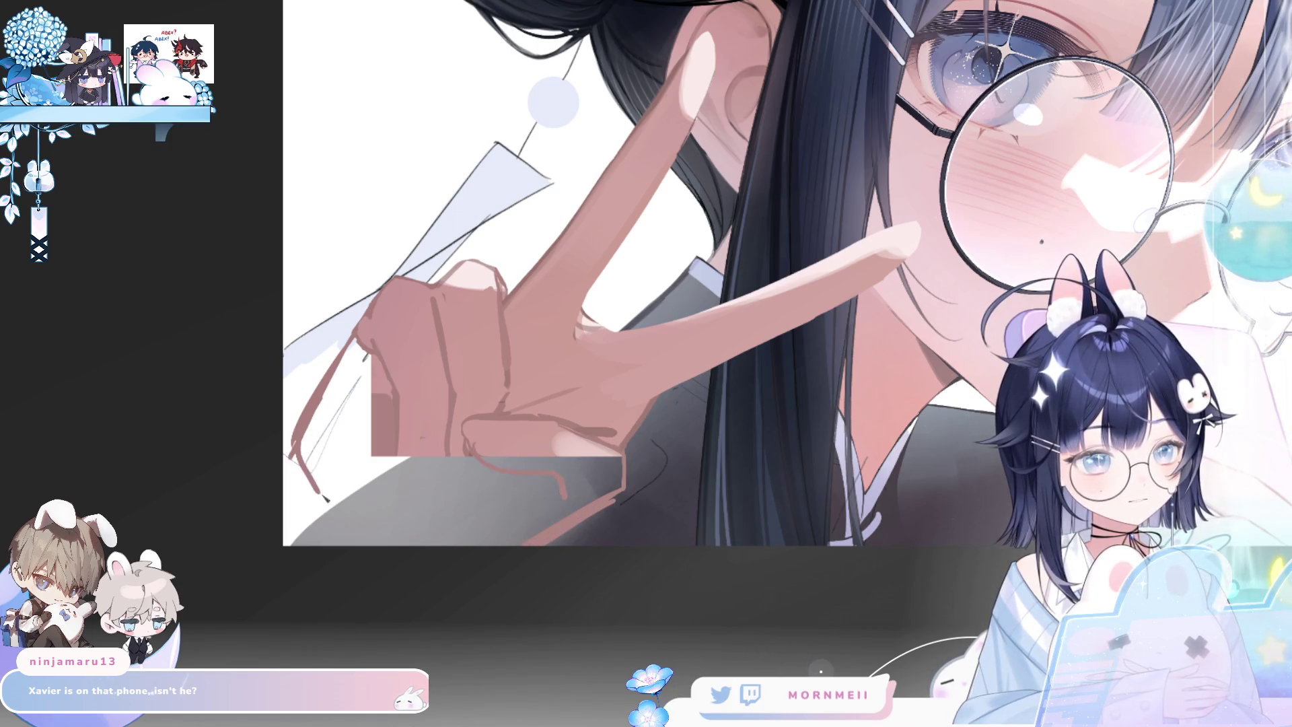
key(h)
key(ctrl+0)
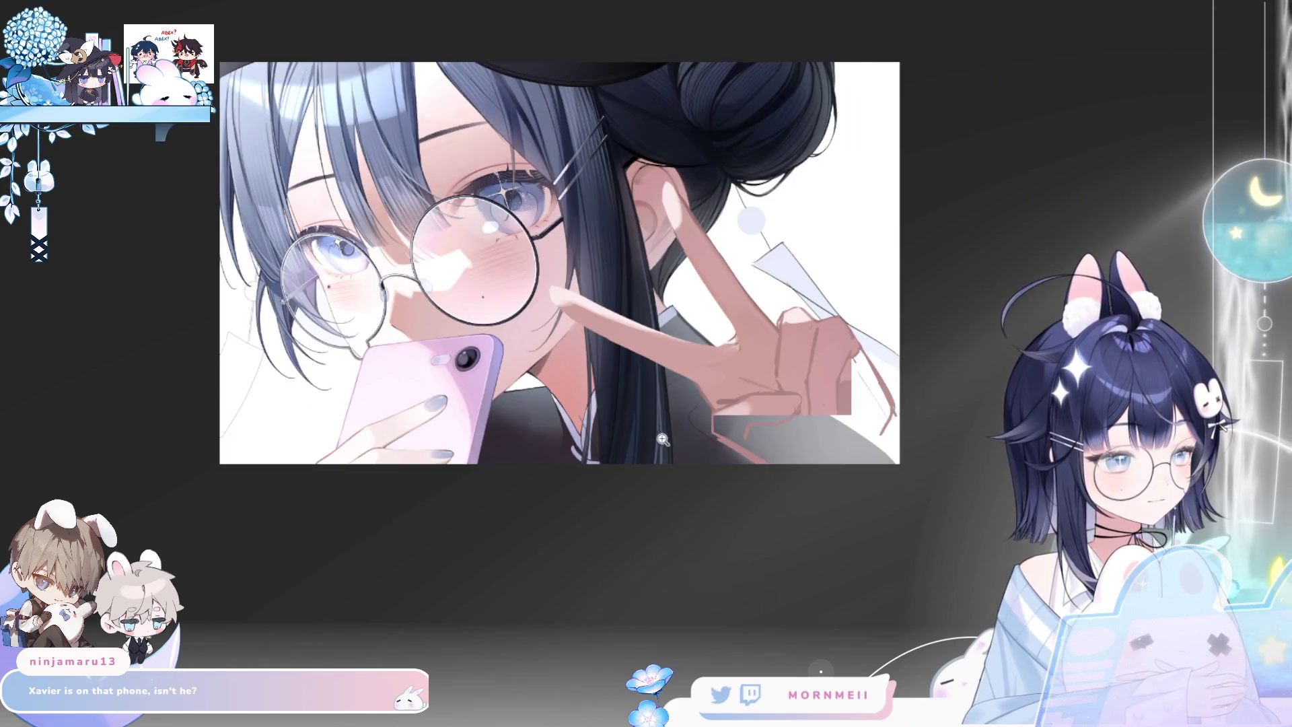
key(h)
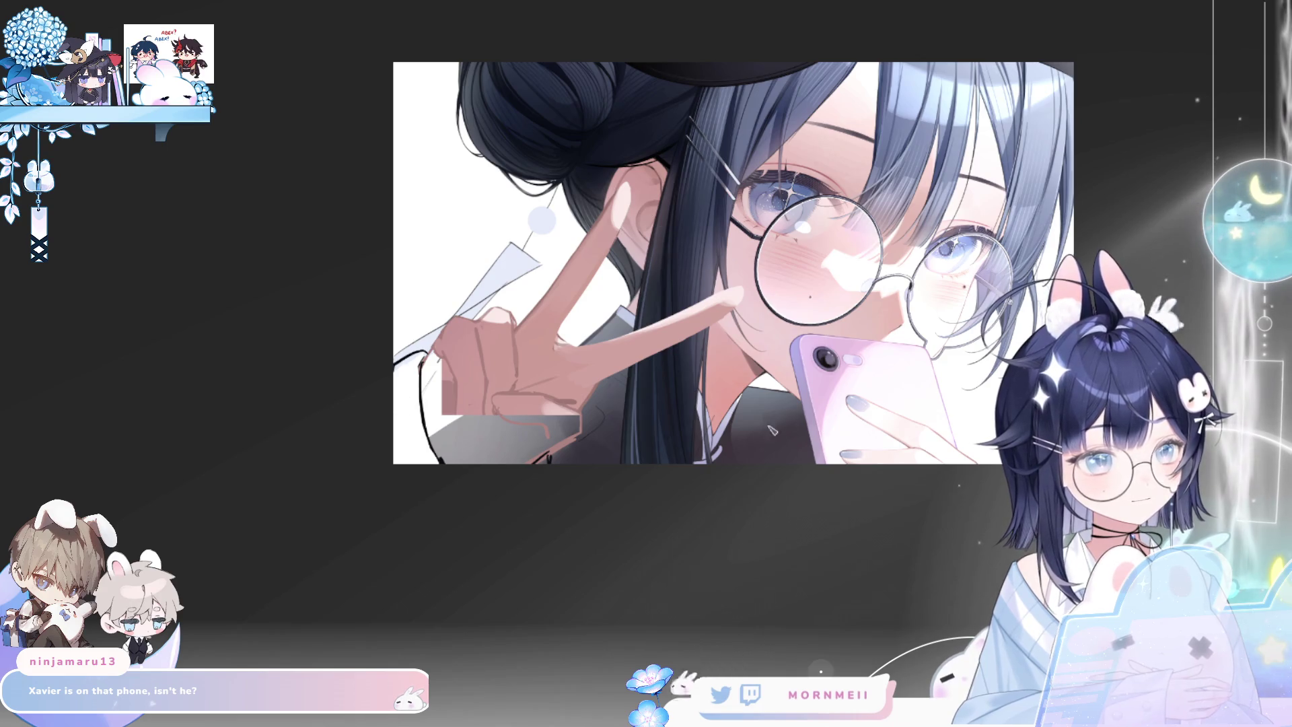
mouse_move(408, 383)
mouse_down()
mouse_move(407, 468)
mouse_move(424, 370)
mouse_move(400, 471)
mouse_up()
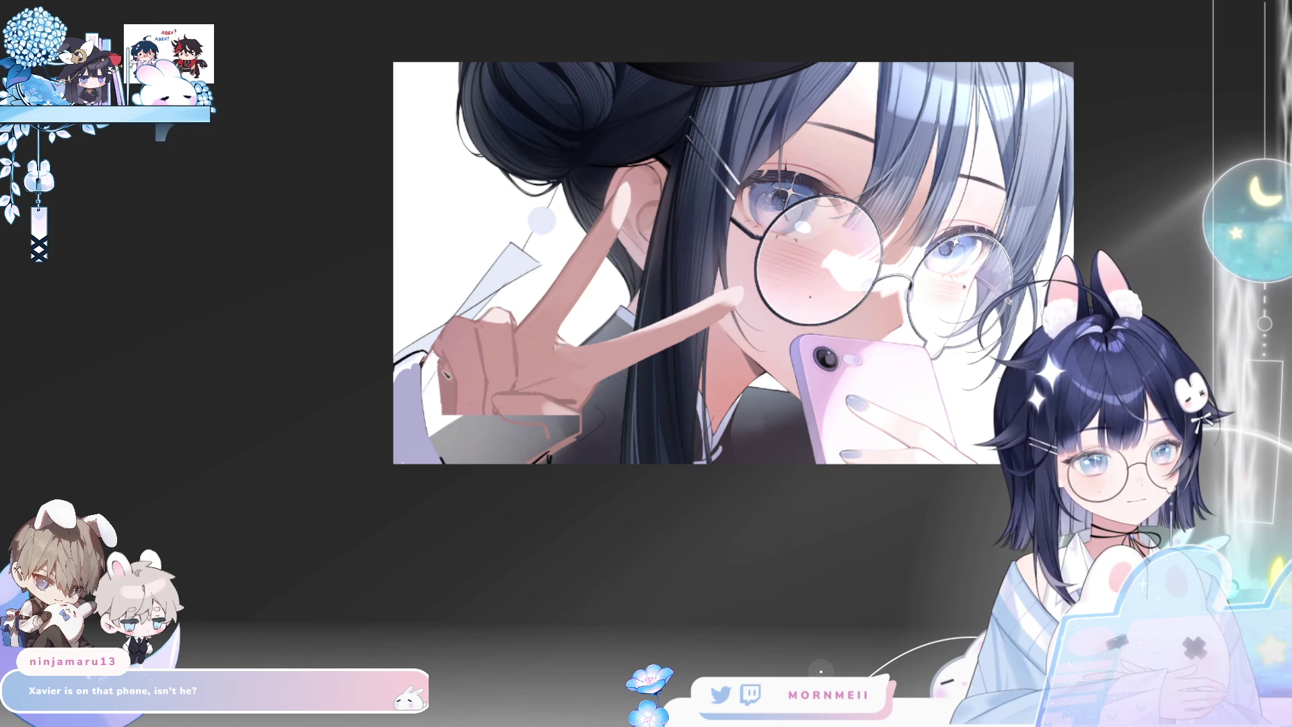
drag(437, 362, 441, 438)
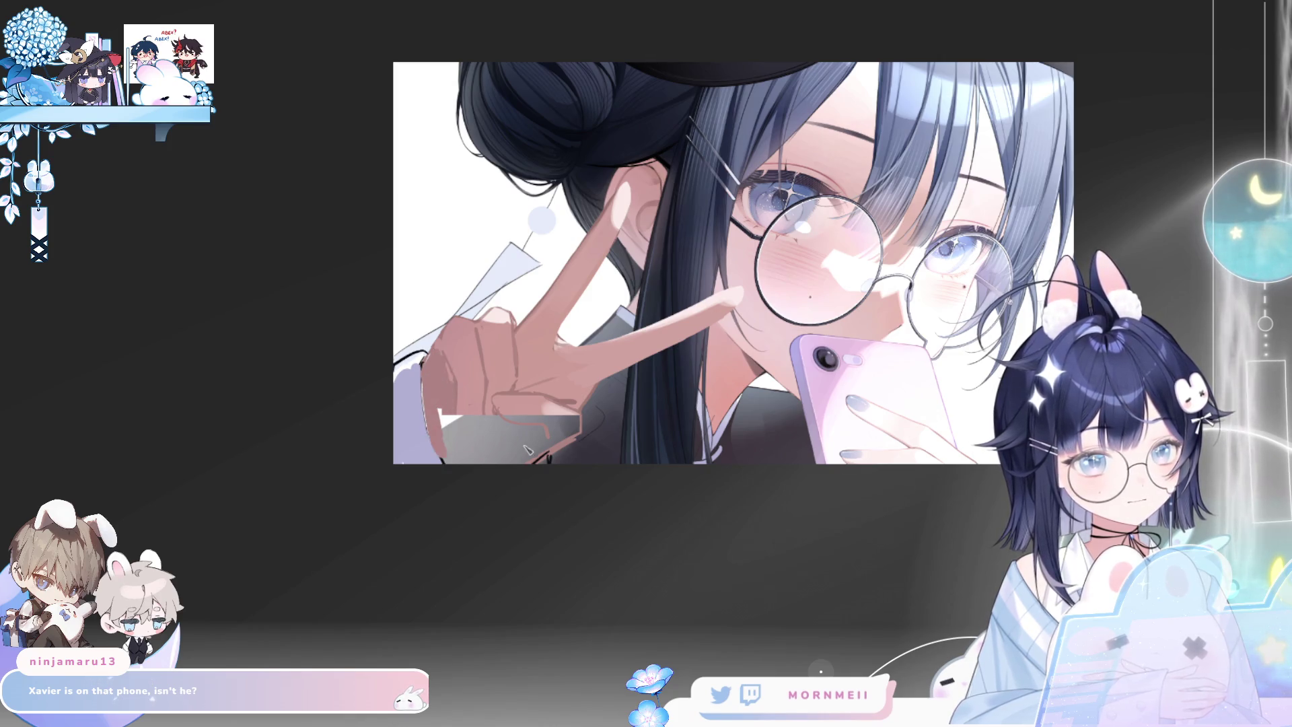
key(h)
drag(730, 421, 740, 427)
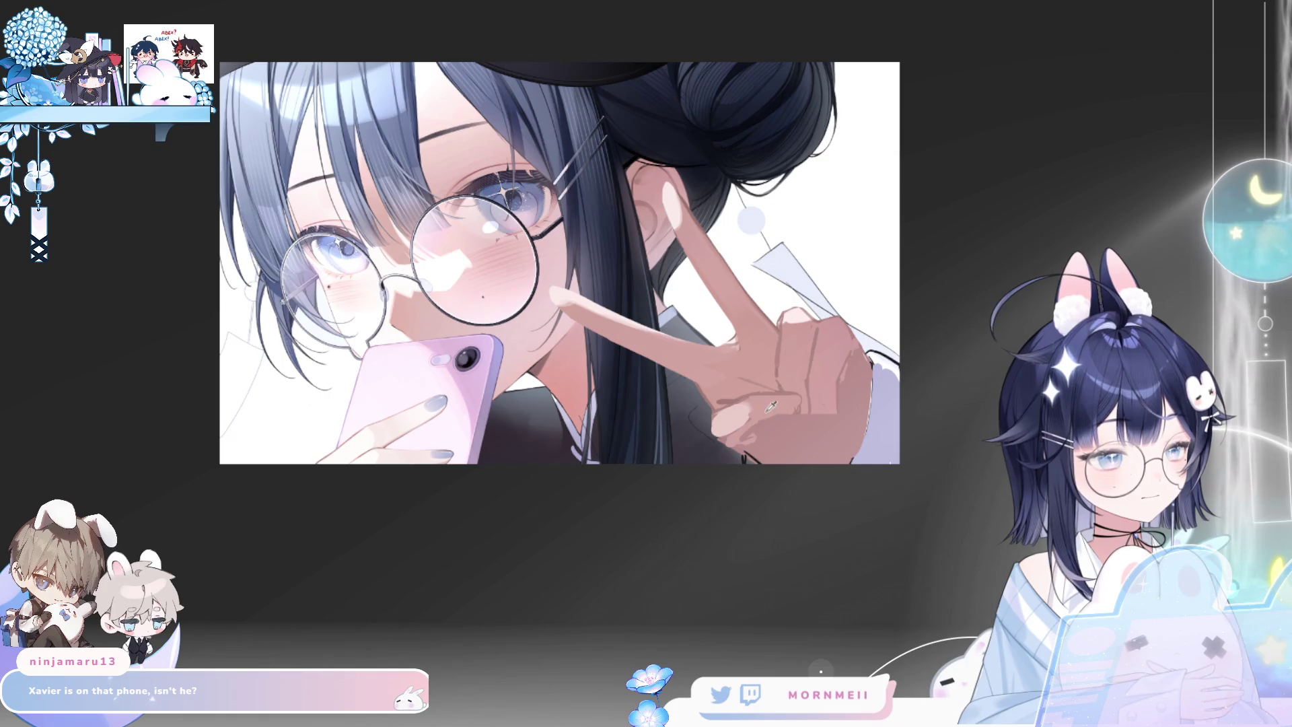
key(h)
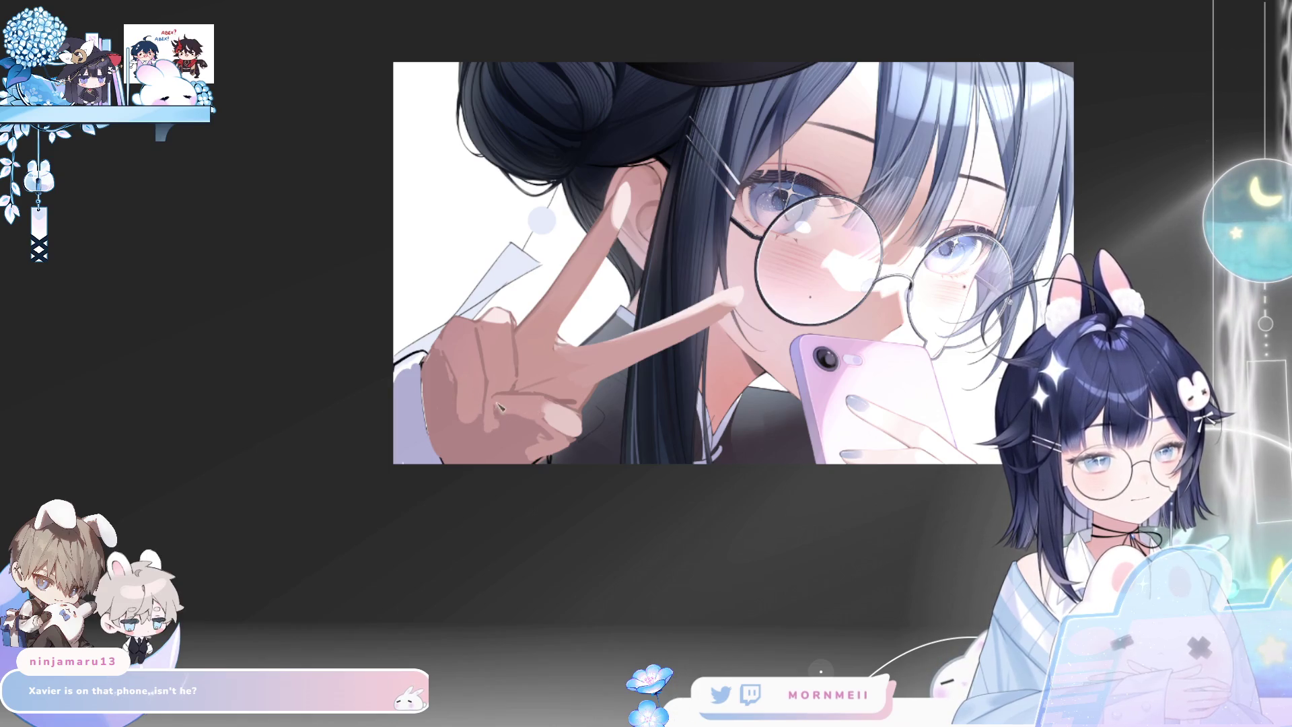
key(h)
key(h)
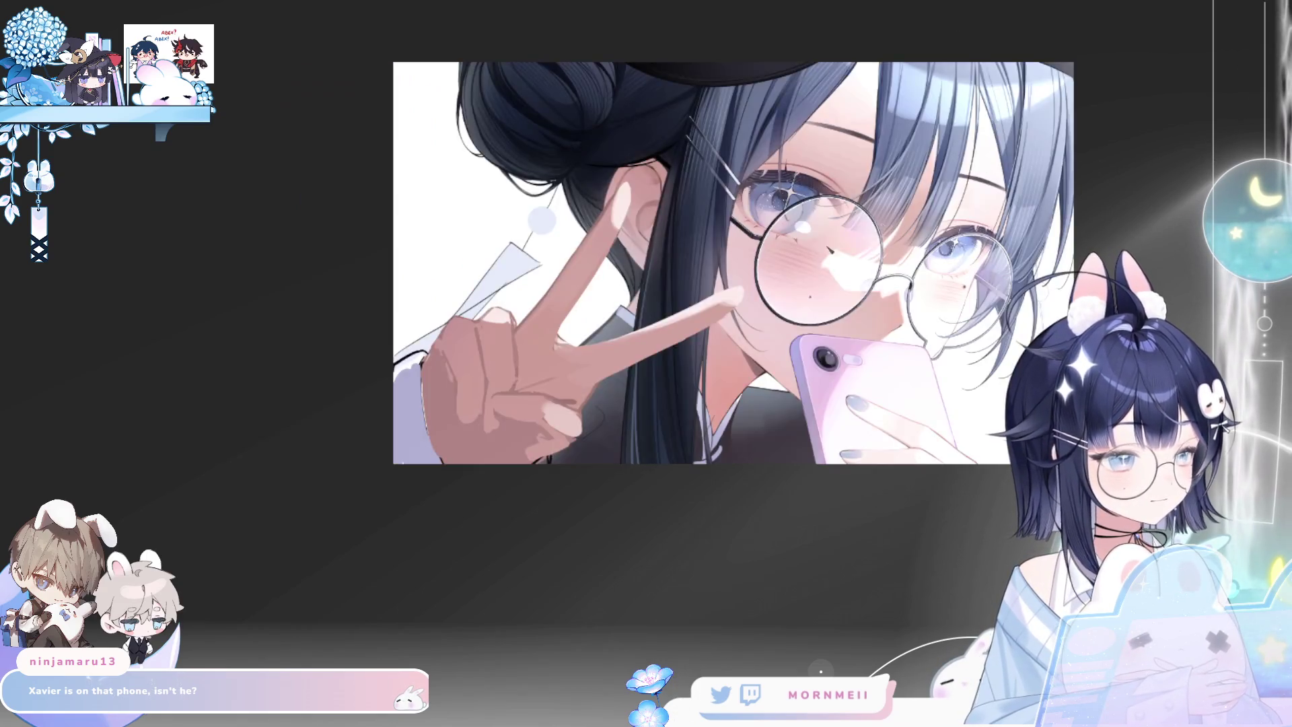
key(h)
key(h)
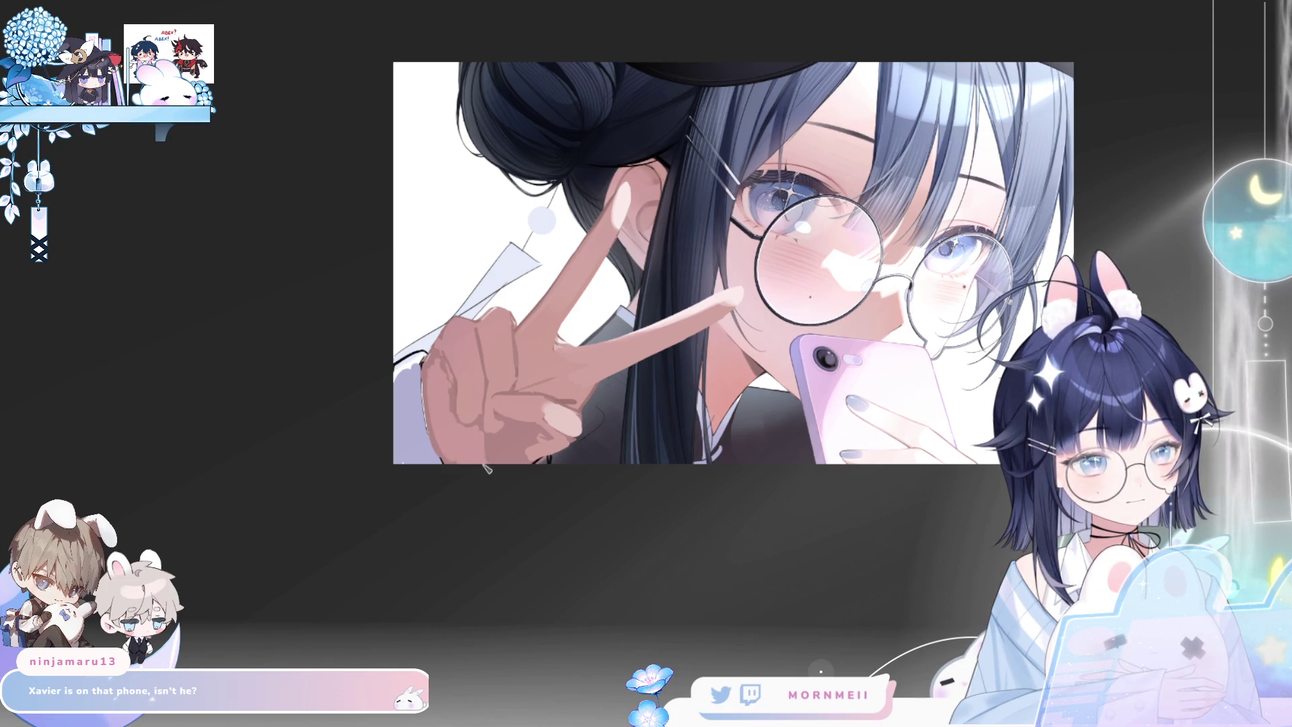
scroll(659, 389, down, 4)
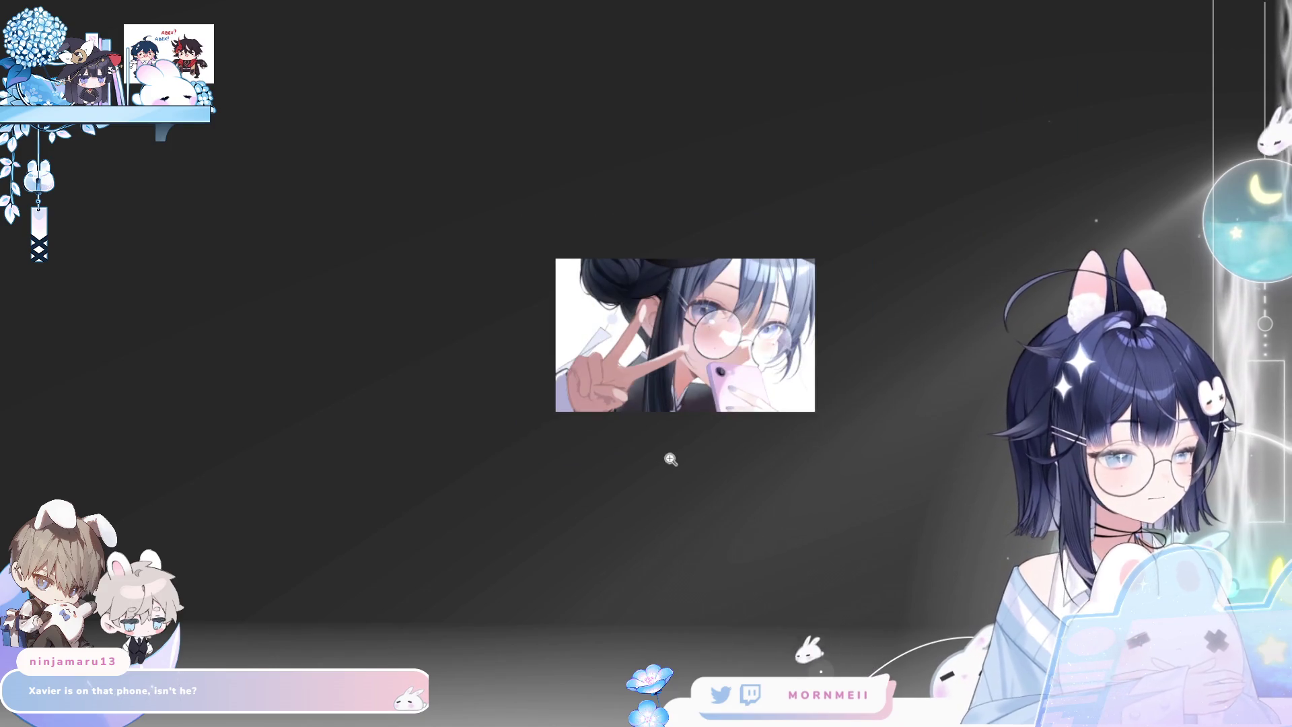
key(h)
key(h)
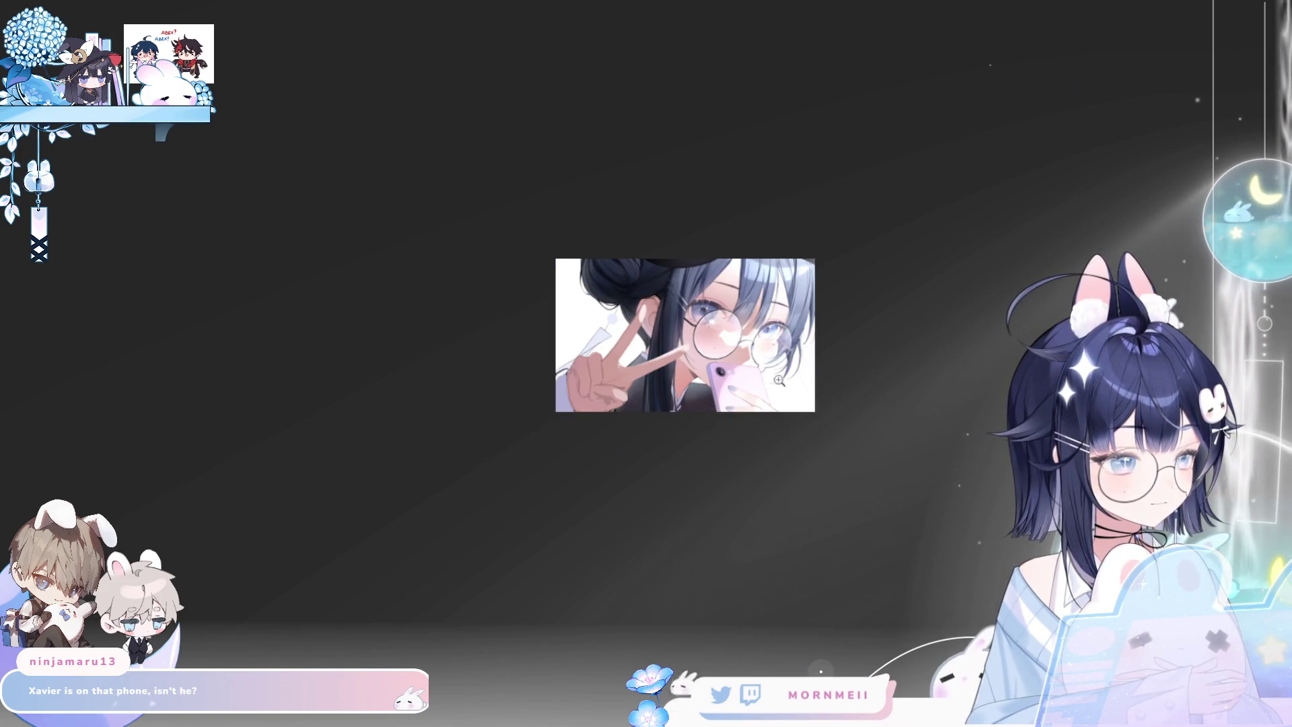
scroll(622, 357, up, 4)
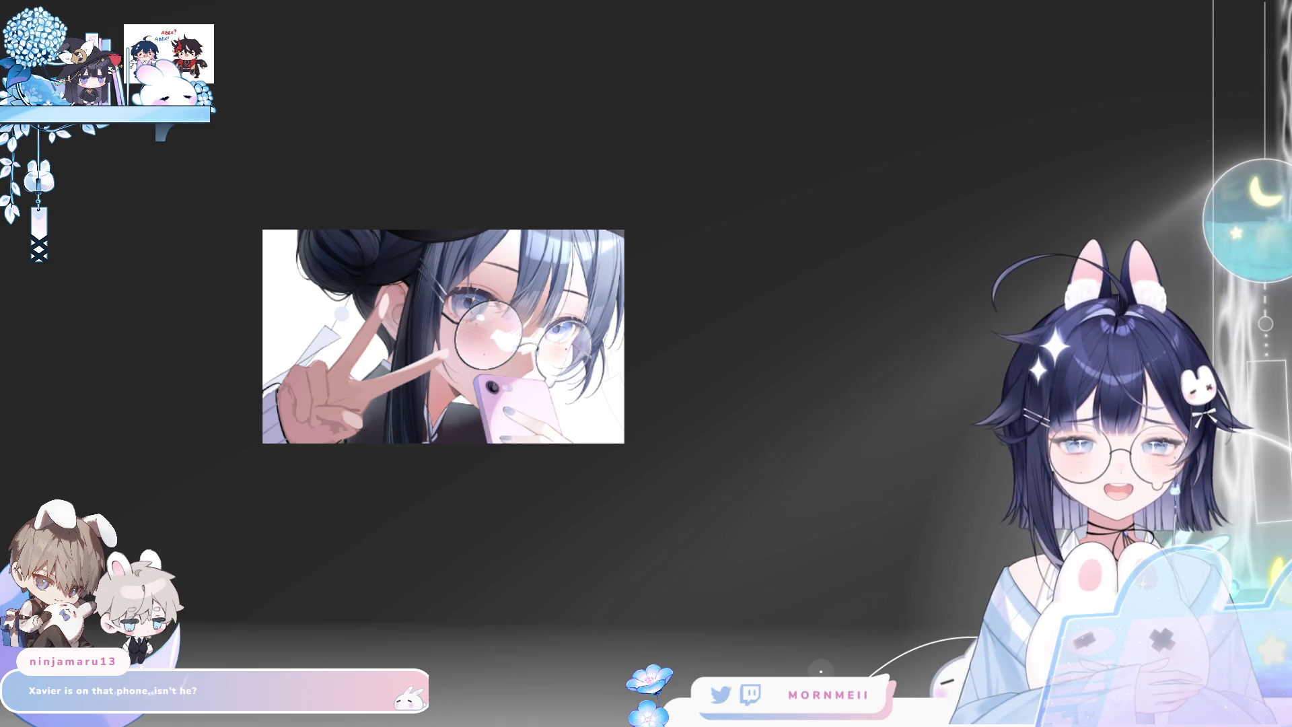
click(318, 399)
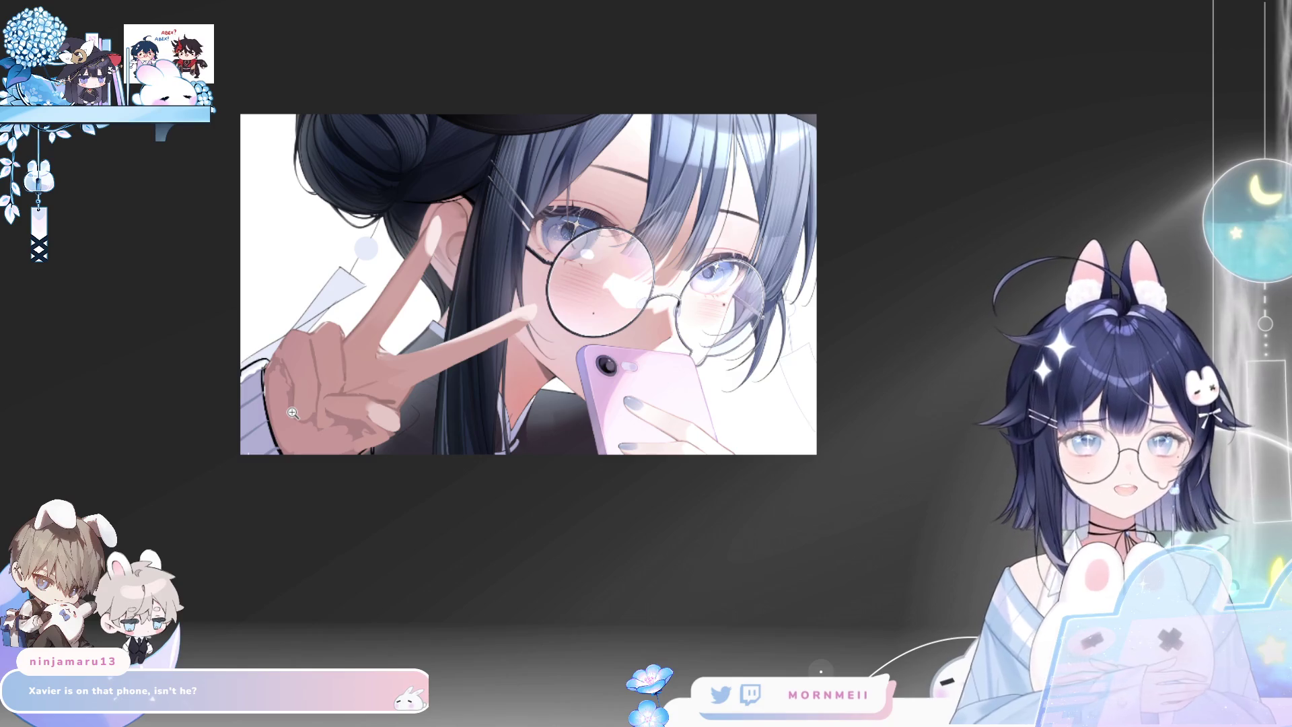
click(410, 368)
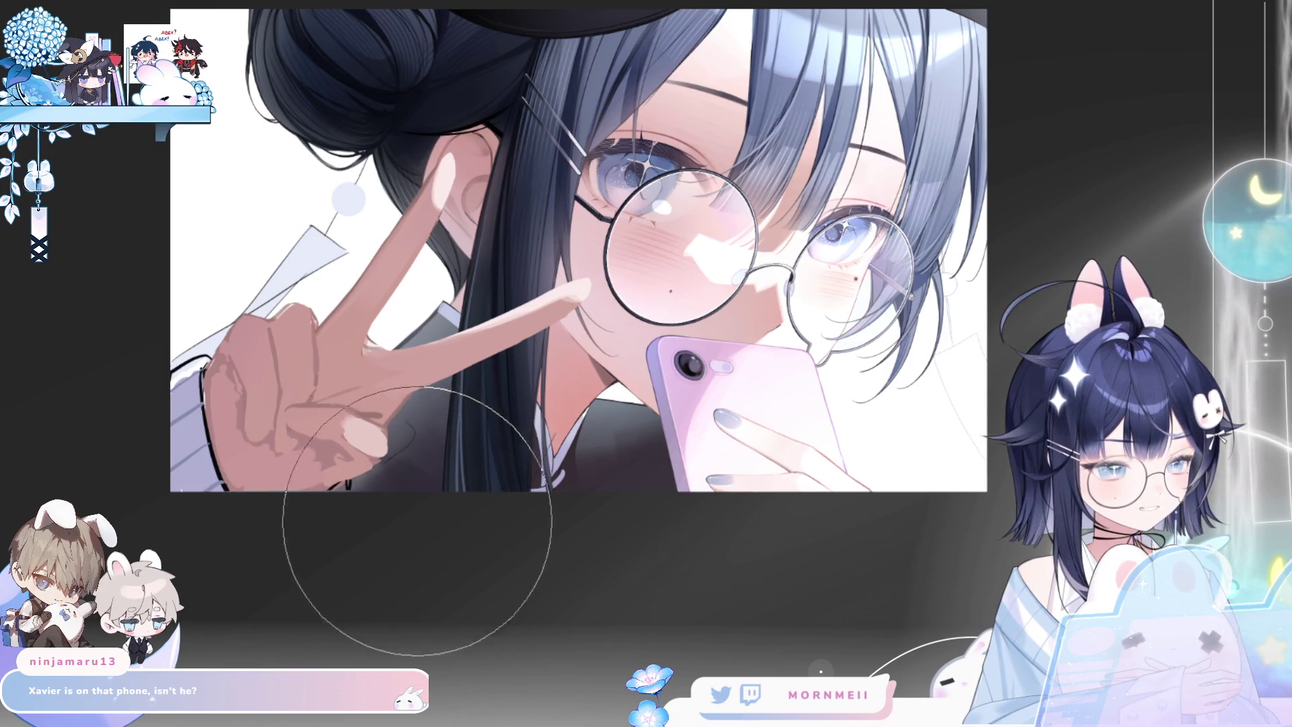
Mirror and reposition the view to inspect the peace-sign hand, then fit the whole illustration
key(h)
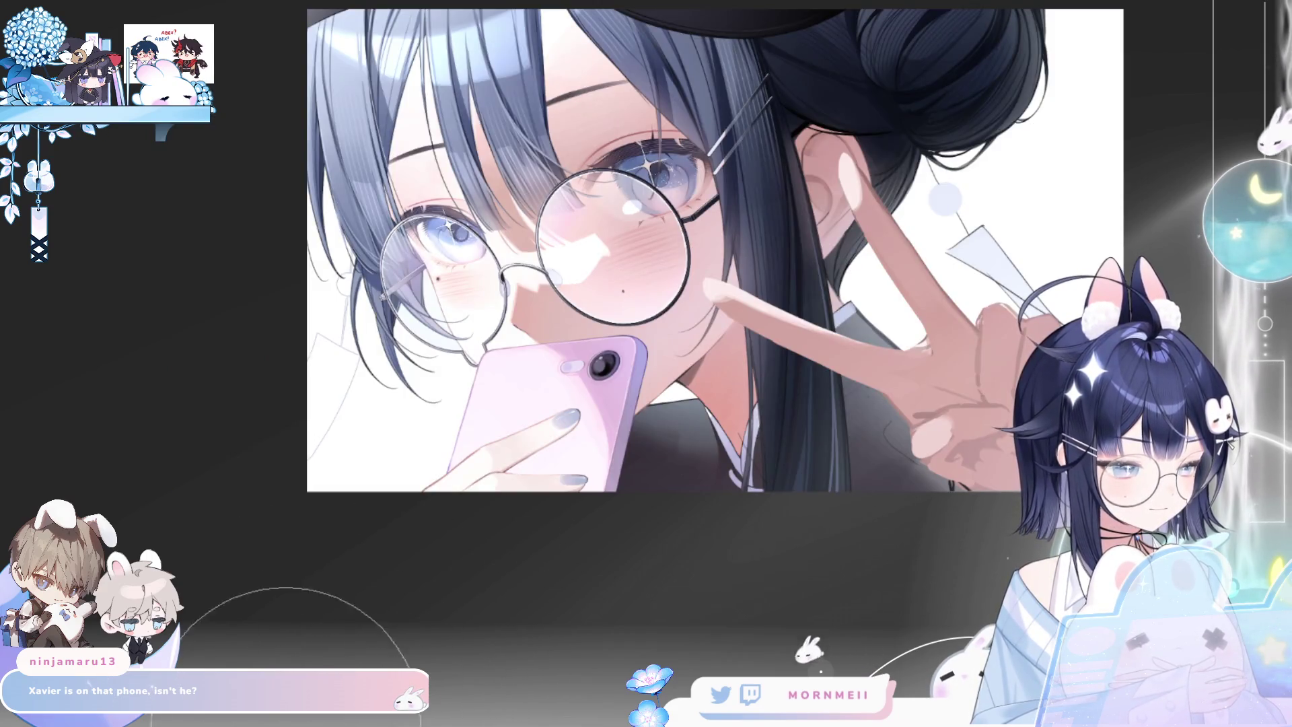
key(h)
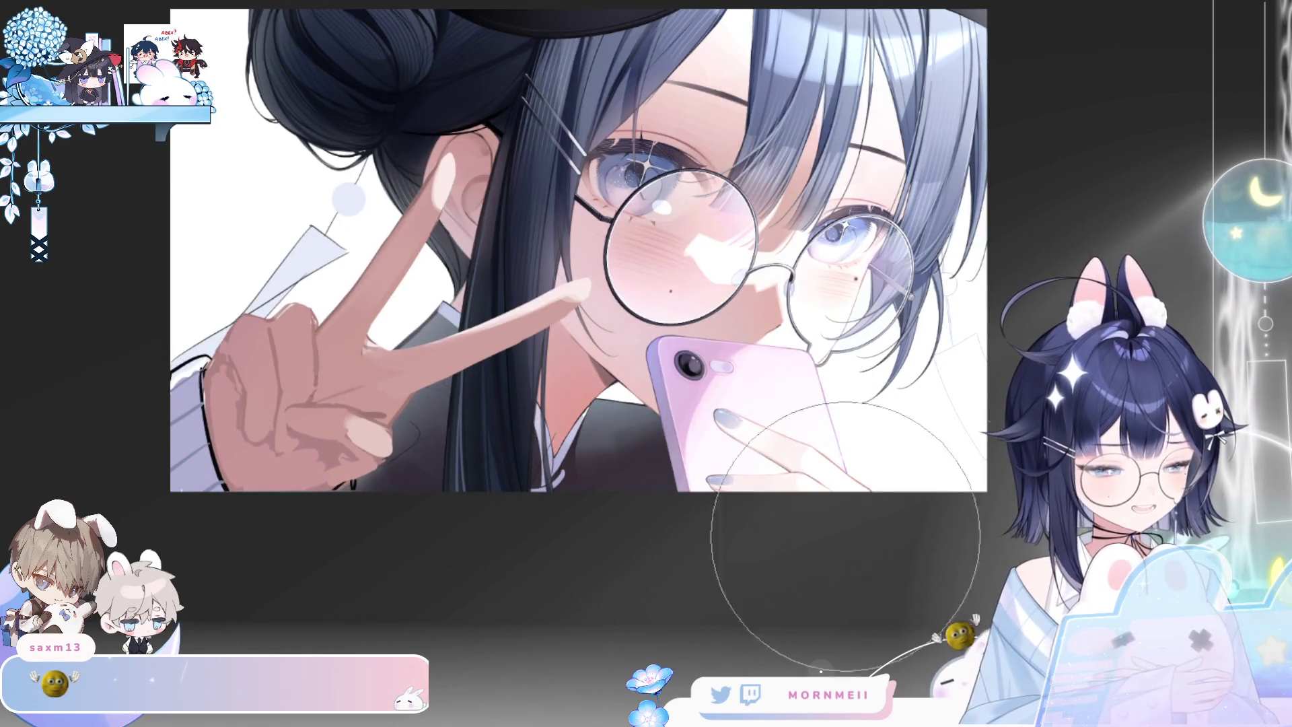
key(h)
drag(1075, 524, 577, 404)
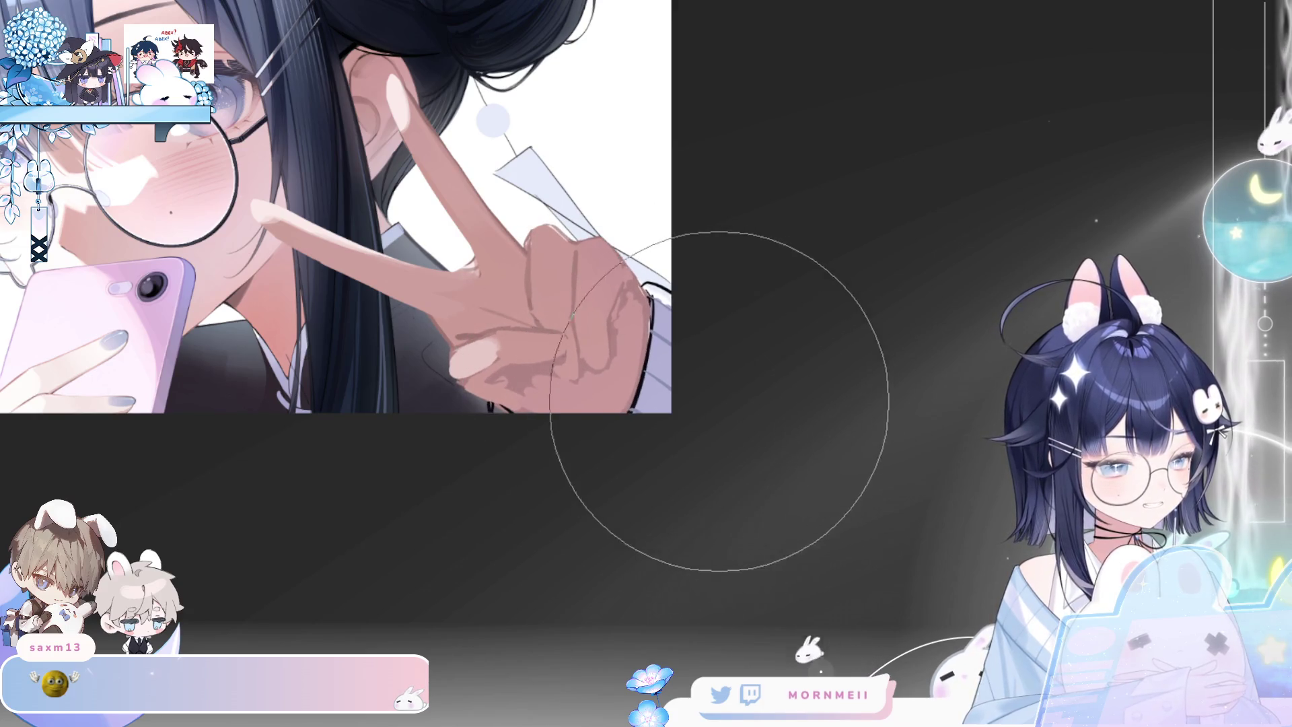
key(h)
key(ctrl+minus)
key(h)
key(h)
key(ctrl+0)
click(620, 432)
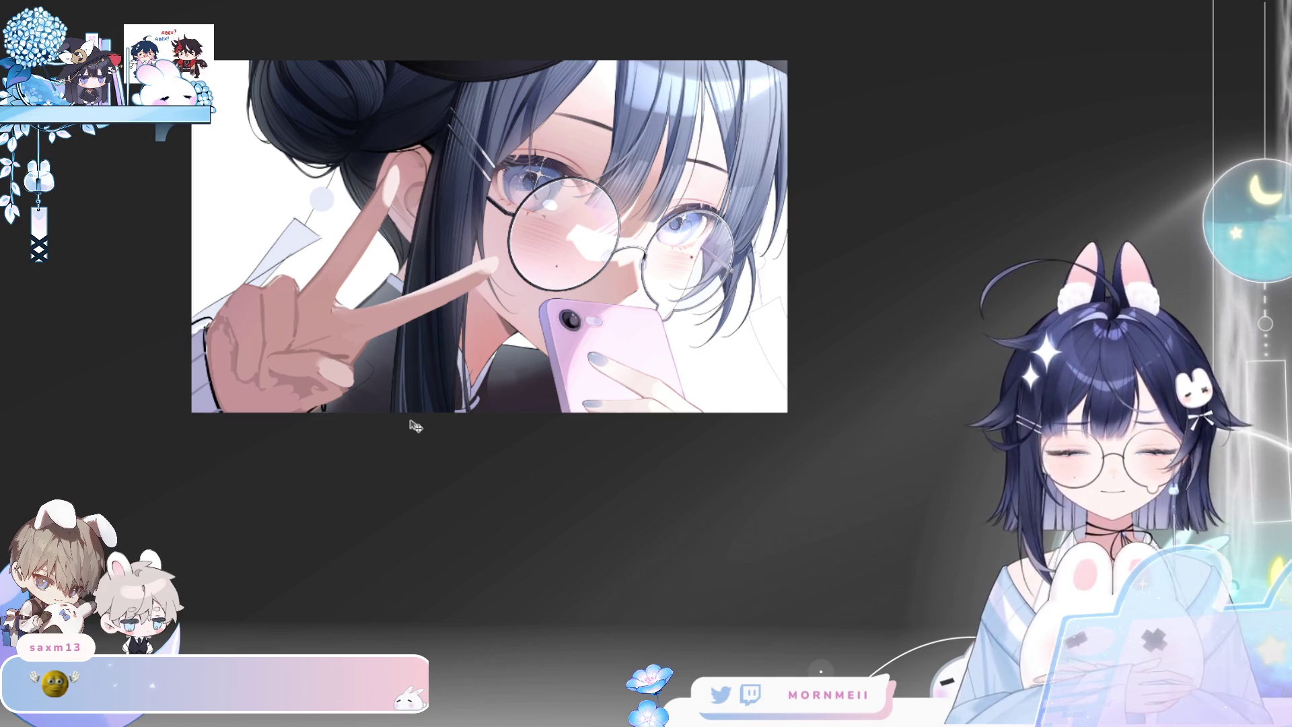
Rotate the hand and sleeve selection slightly clockwise and confirm the transform
key(ctrl+t)
mouse_move(544, 370)
mouse_down()
mouse_move(501, 367)
mouse_move(535, 371)
mouse_up()
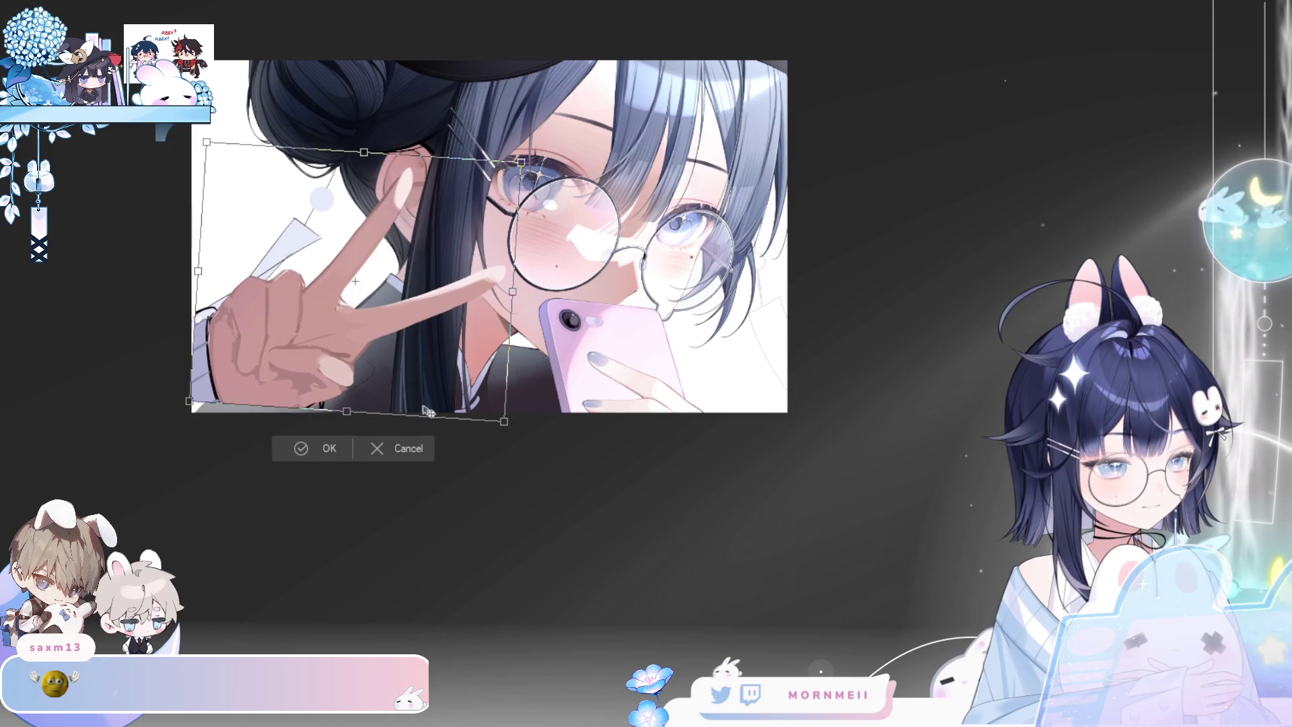
click(321, 455)
click(215, 395)
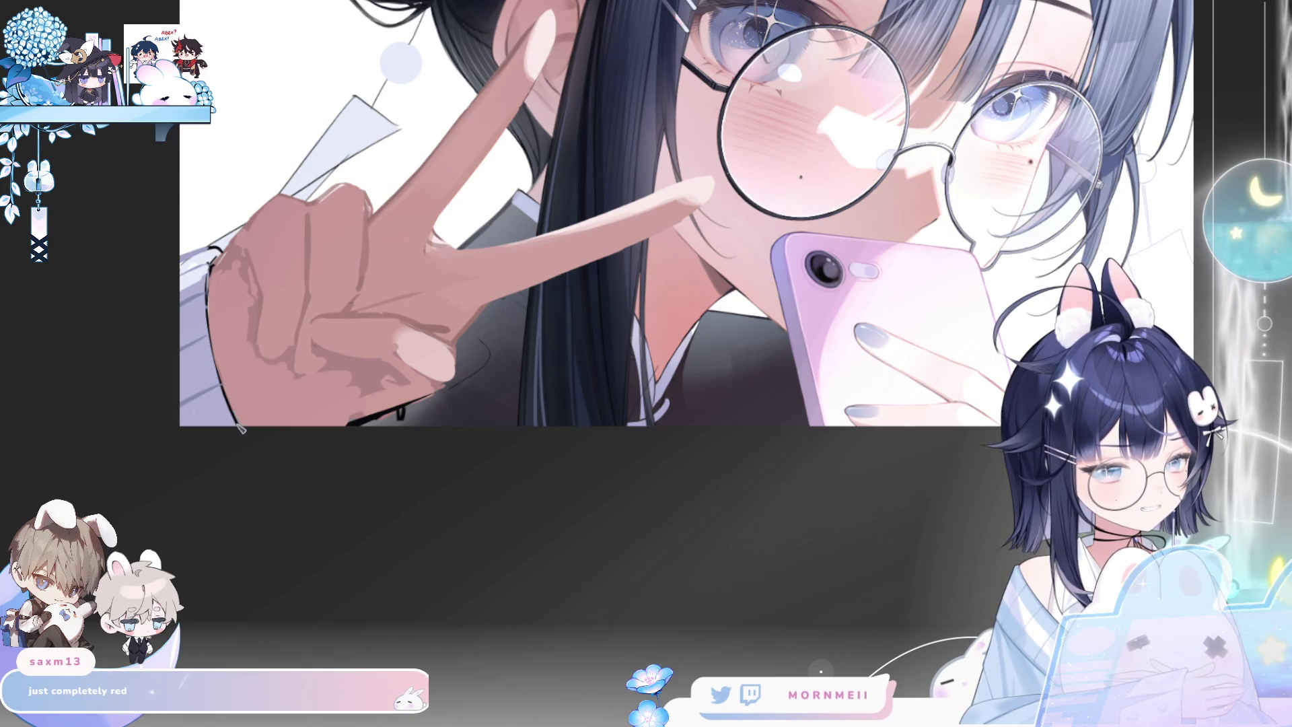
key(ctrl+0)
key(h)
key(h)
click(343, 434)
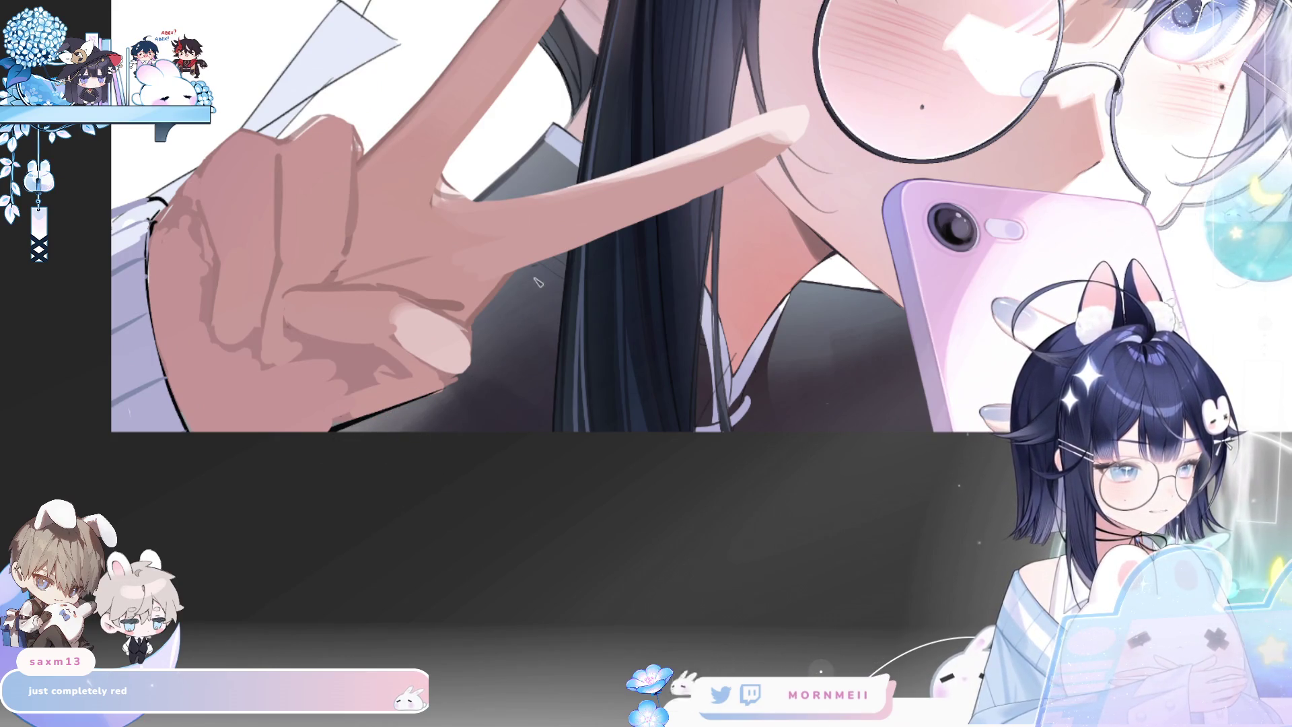
alt+click(479, 258)
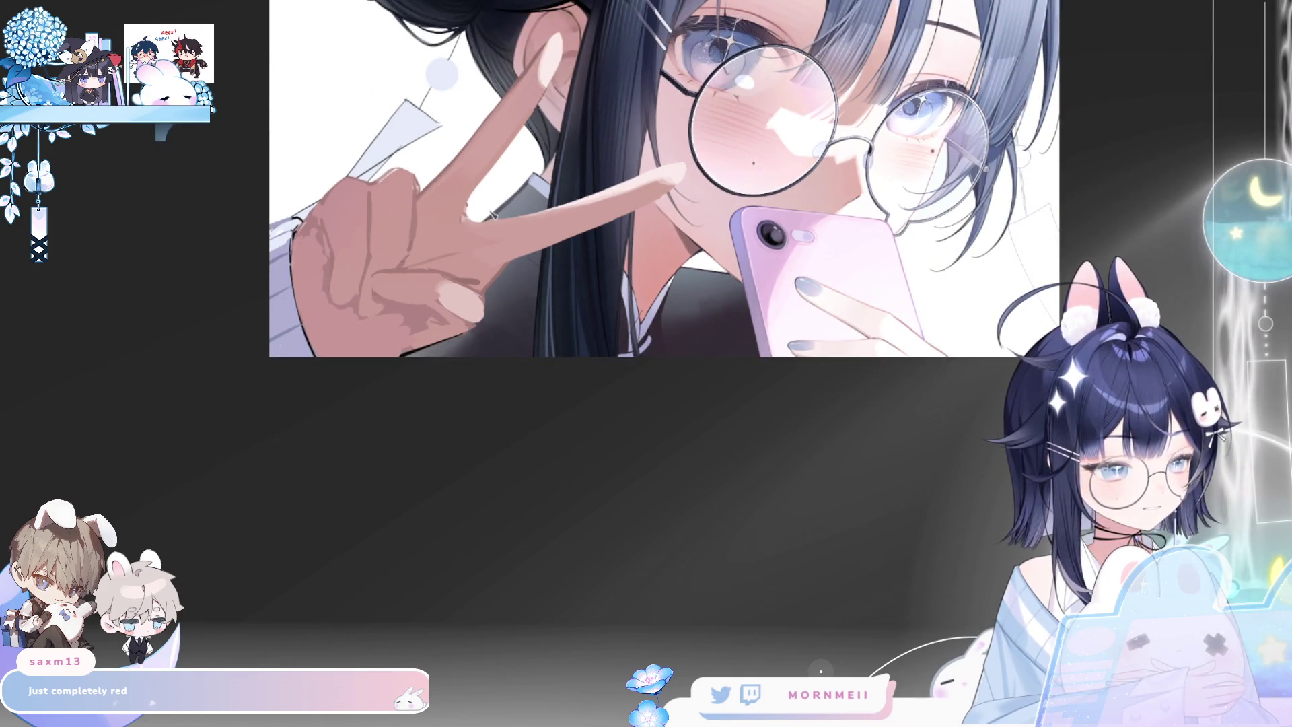
alt+click(282, 329)
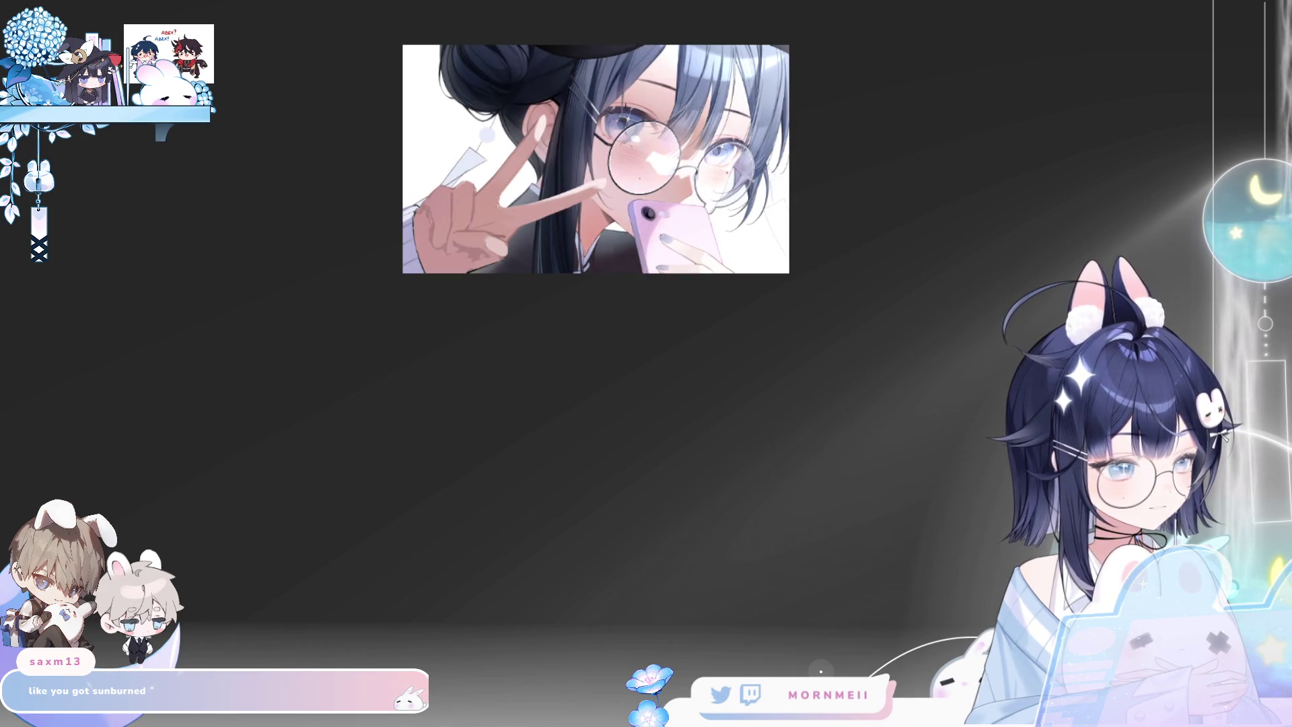
click(369, 485)
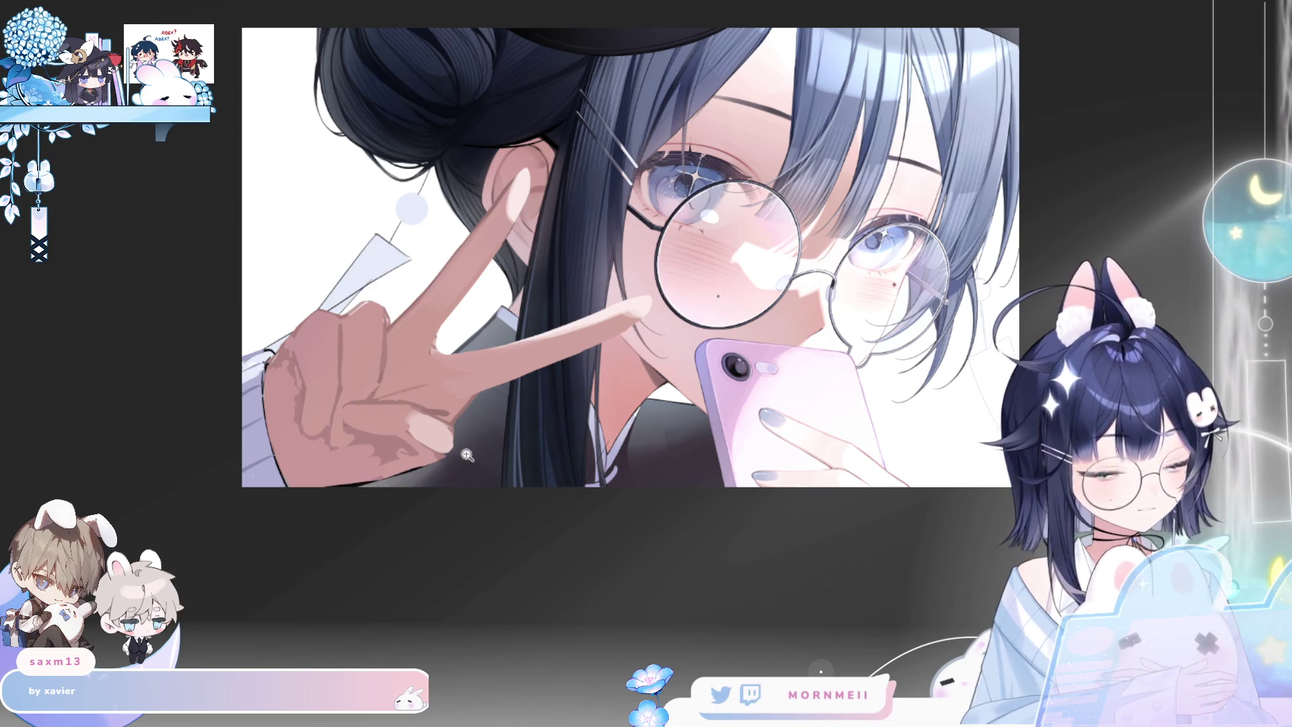
scroll(467, 456, down, 3)
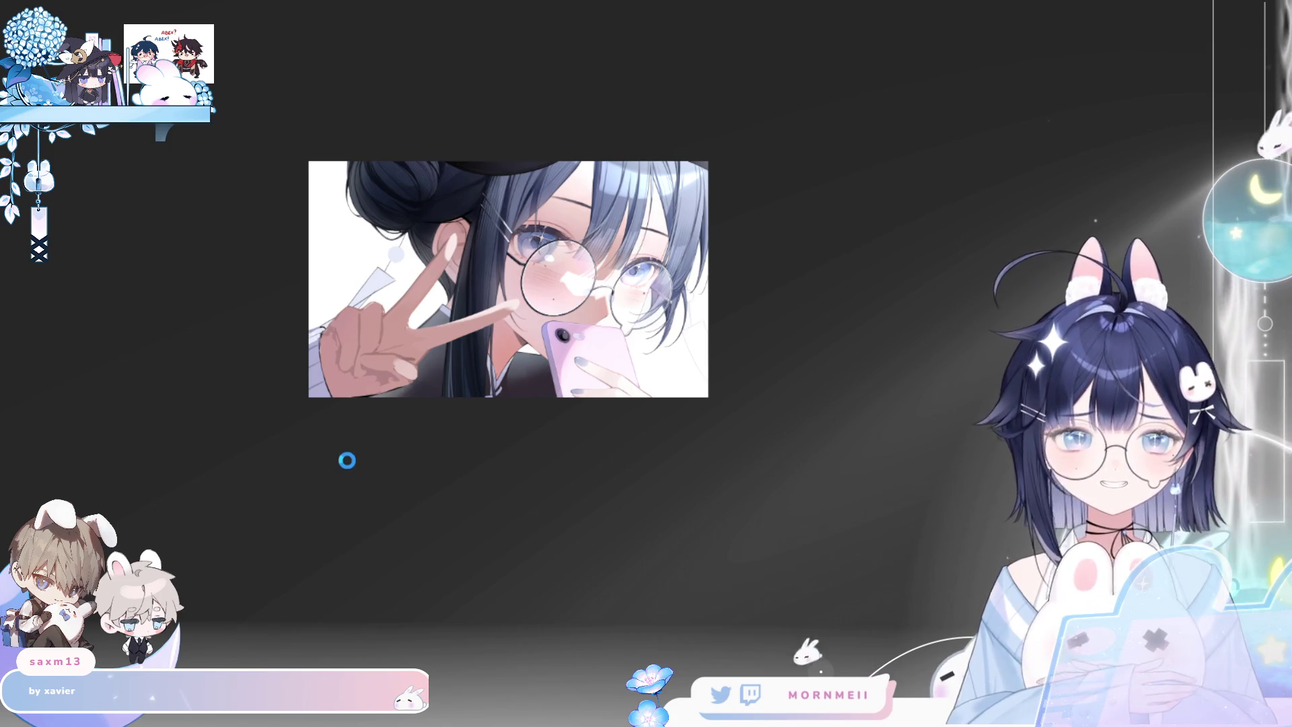
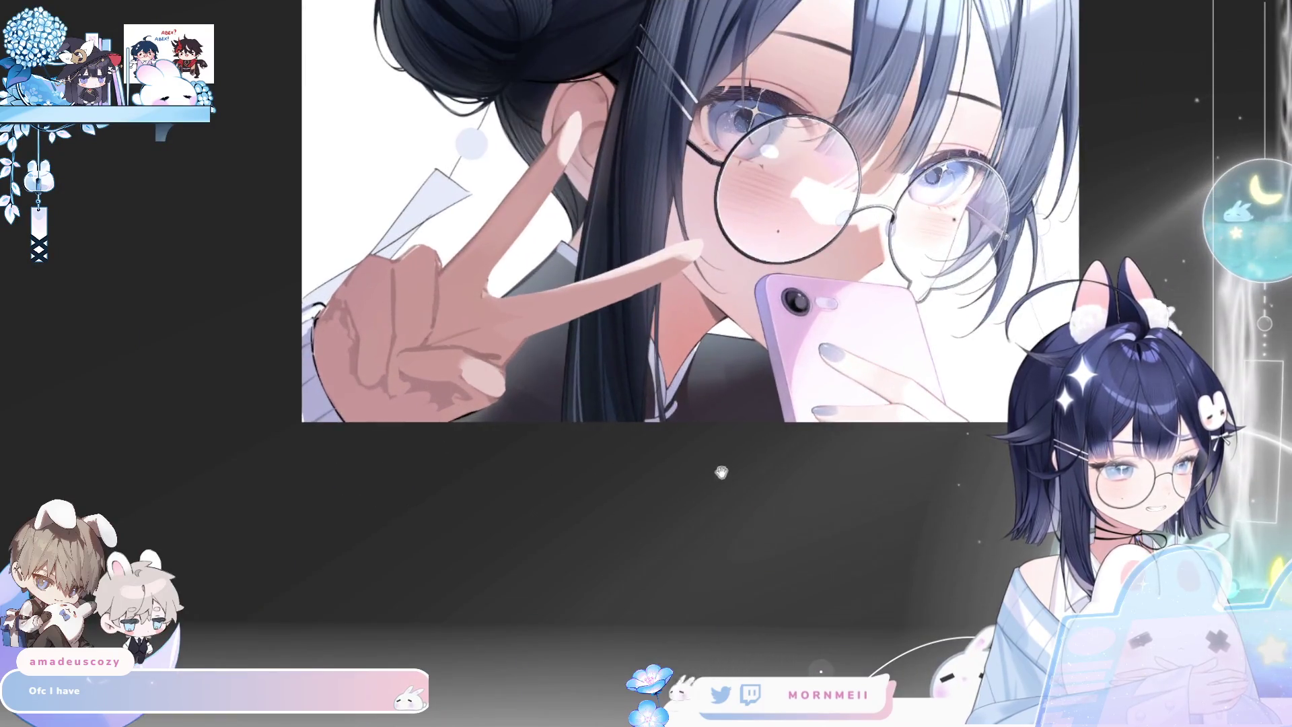
Pan, mirror and zoom the canvas to check the hand and face
drag(721, 472, 563, 570)
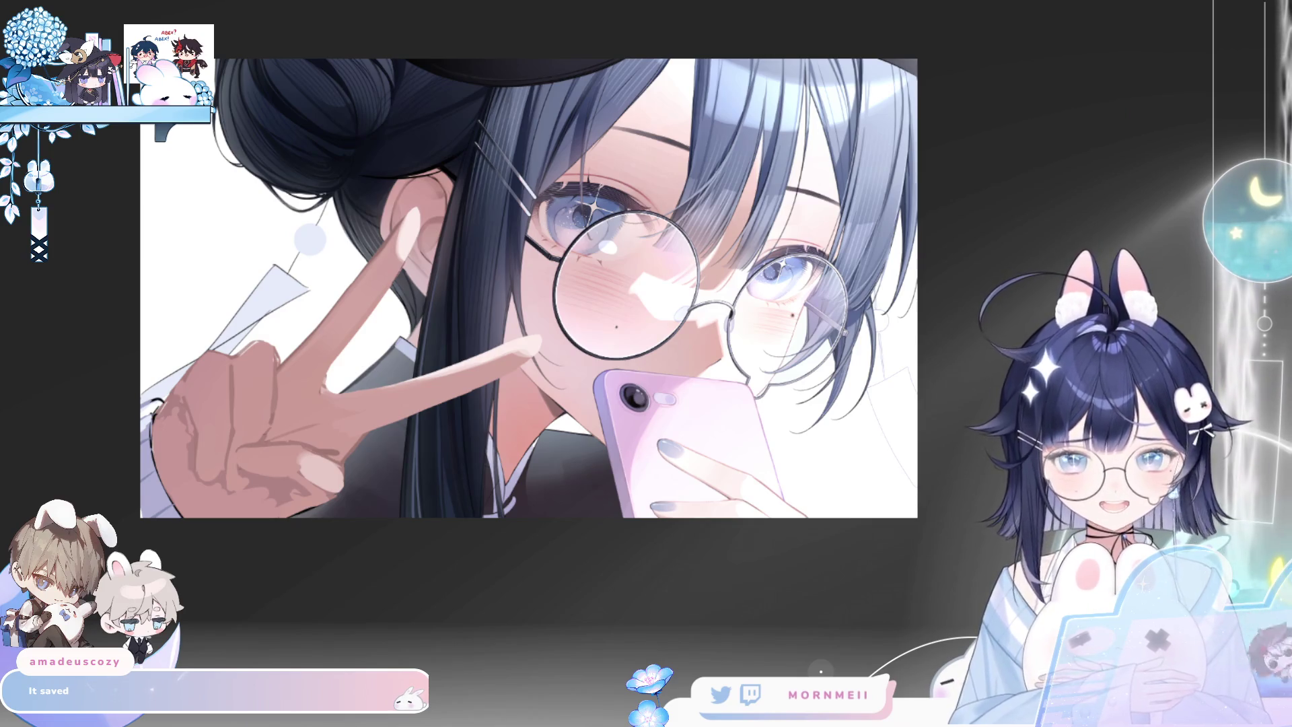
key(h)
key(h)
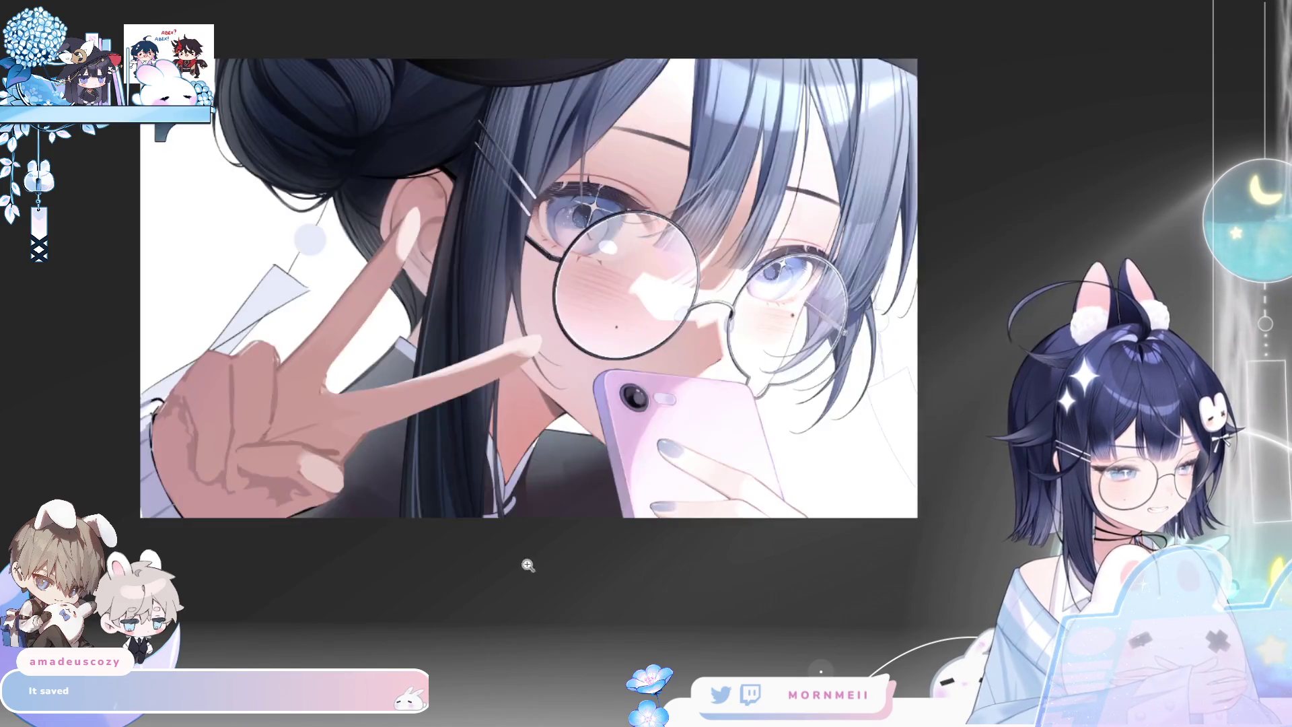
scroll(538, 578, down, 2)
key(h)
key(h)
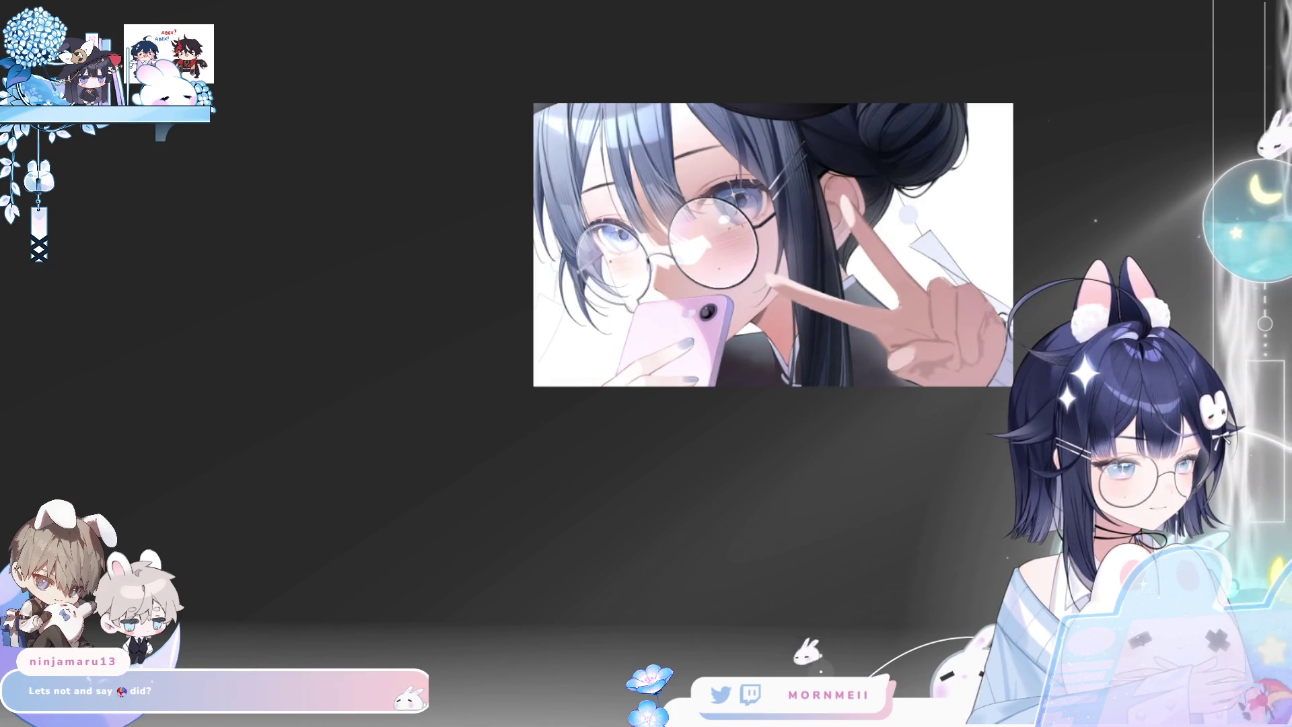
click(466, 320)
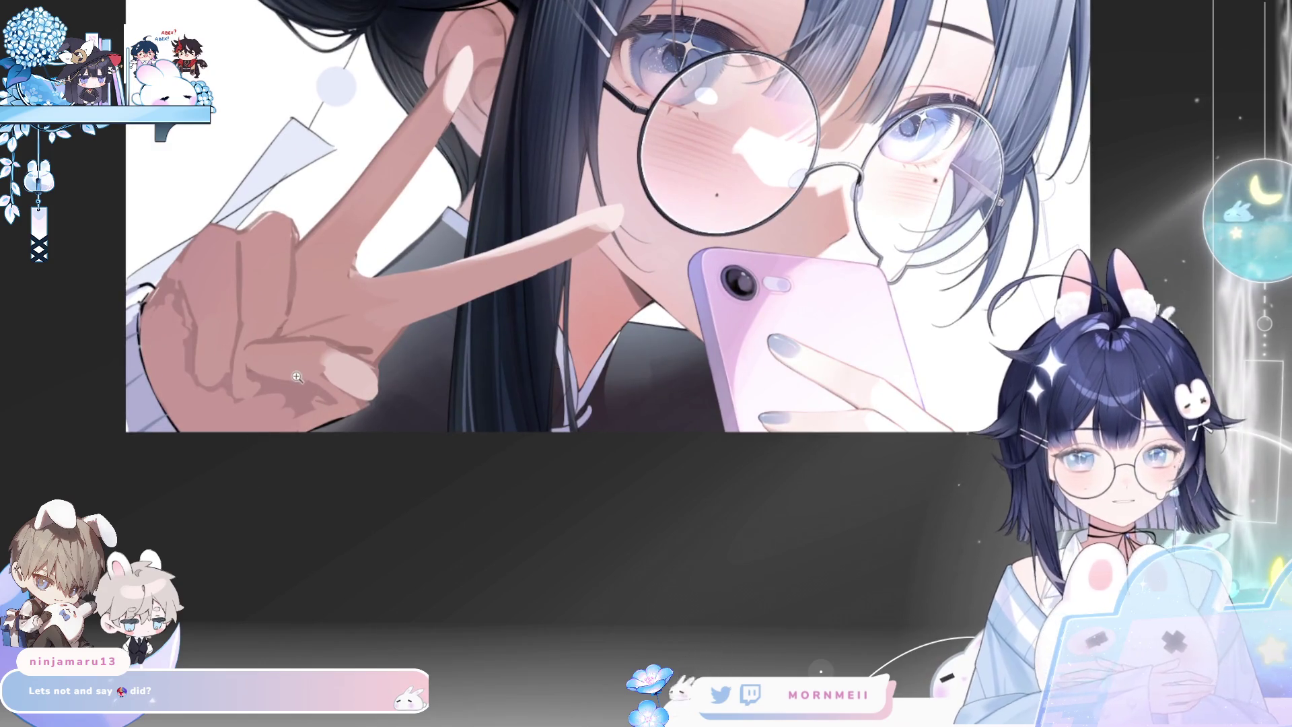
scroll(340, 343, down, 2)
drag(507, 356, 426, 393)
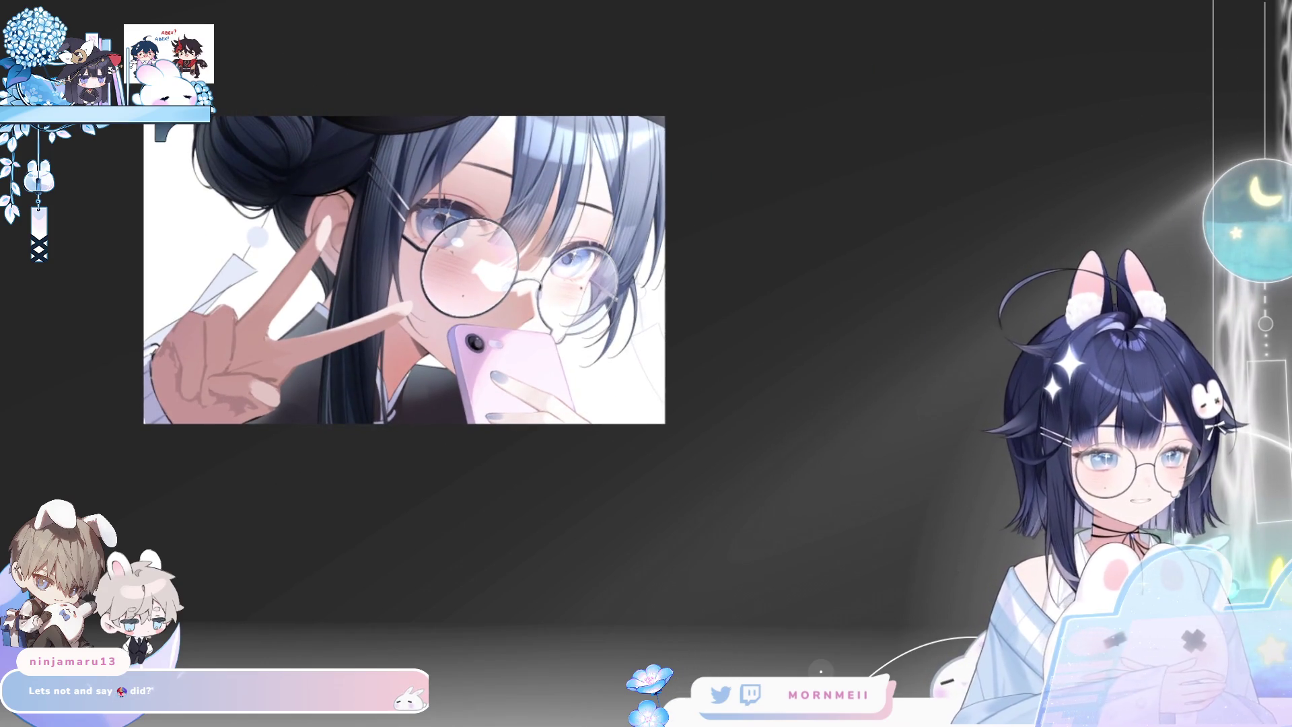
Start a transform and fit its frame around the peace-sign hand and nearer lens
key(ctrl+t)
drag(280, 429, 318, 415)
mouse_move(326, 409)
mouse_down()
mouse_move(325, 393)
mouse_move(327, 406)
mouse_up()
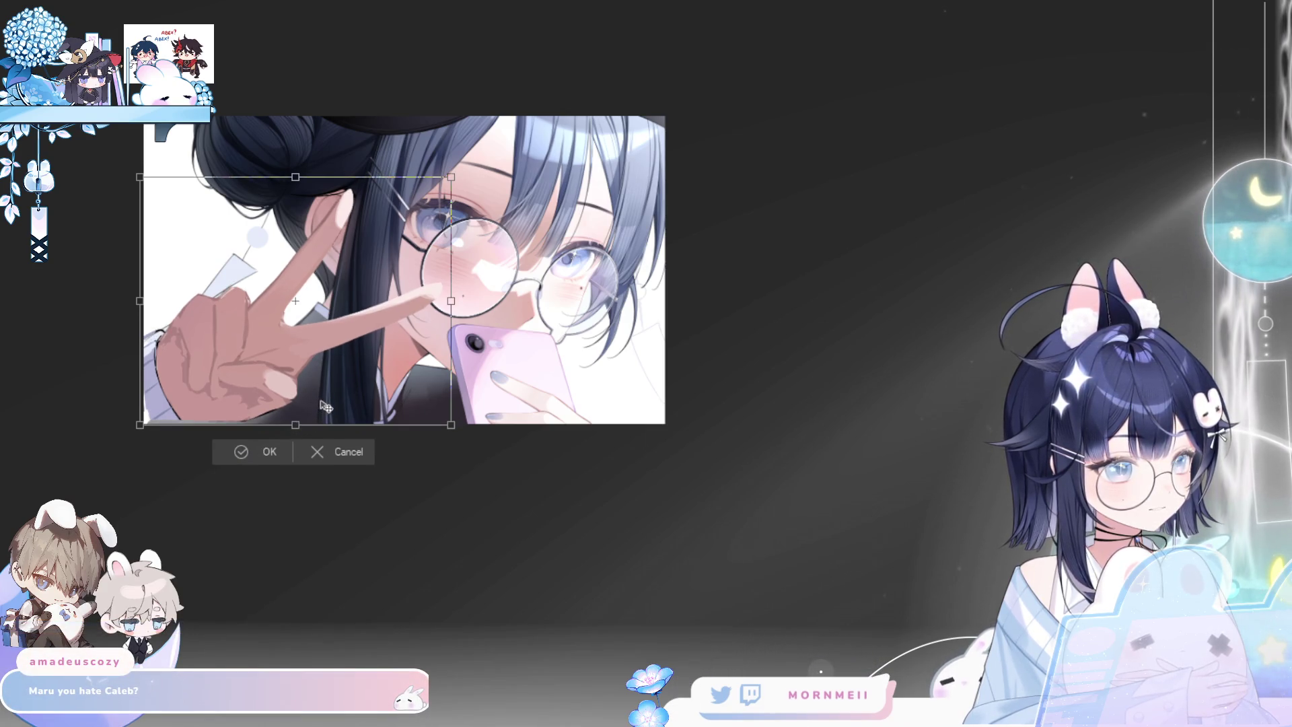
Commit the transform and zoom in close on the peace-sign hand
click(256, 455)
click(177, 371)
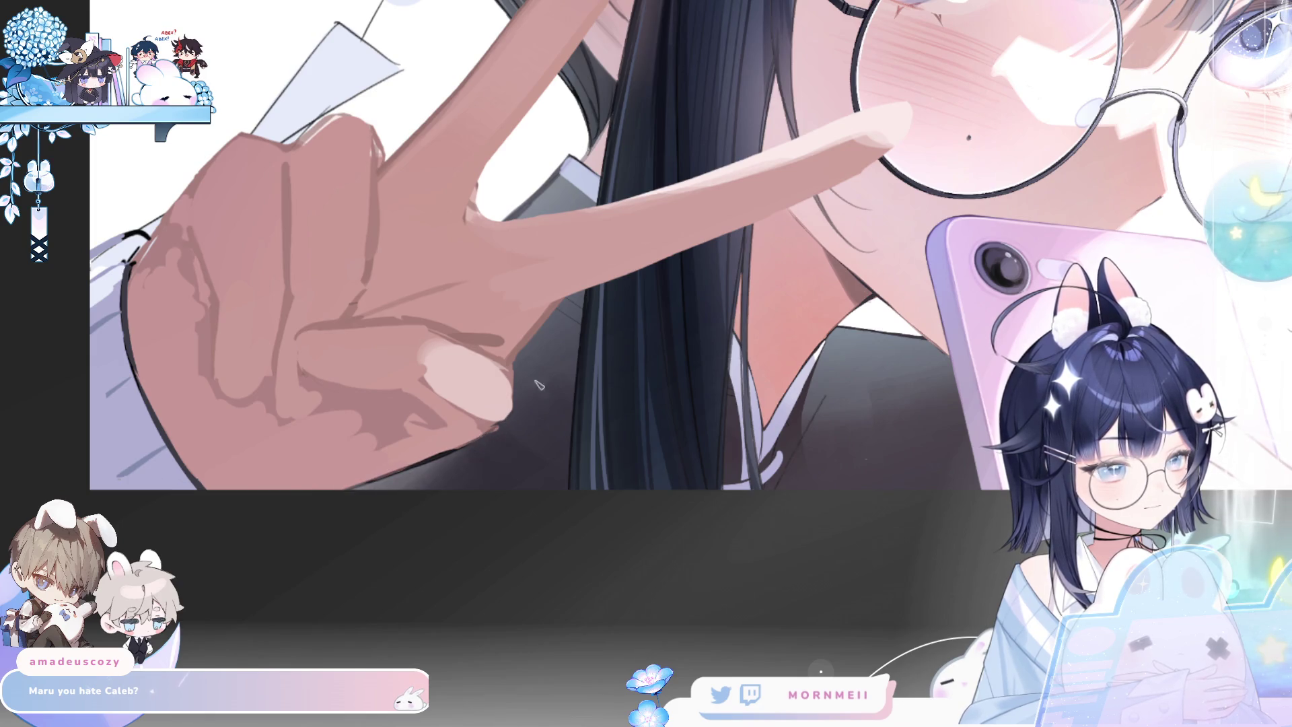
Check the hand mirrored and undo two stray dark strokes
key(h)
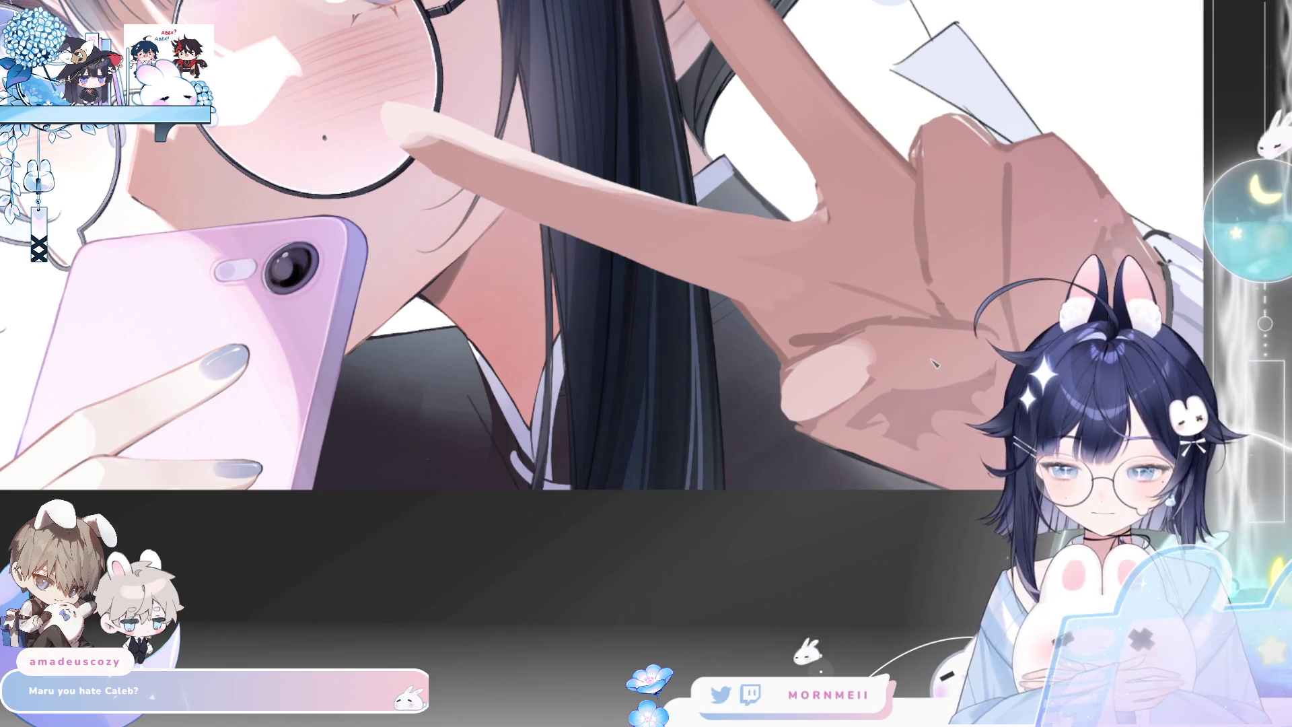
key(h)
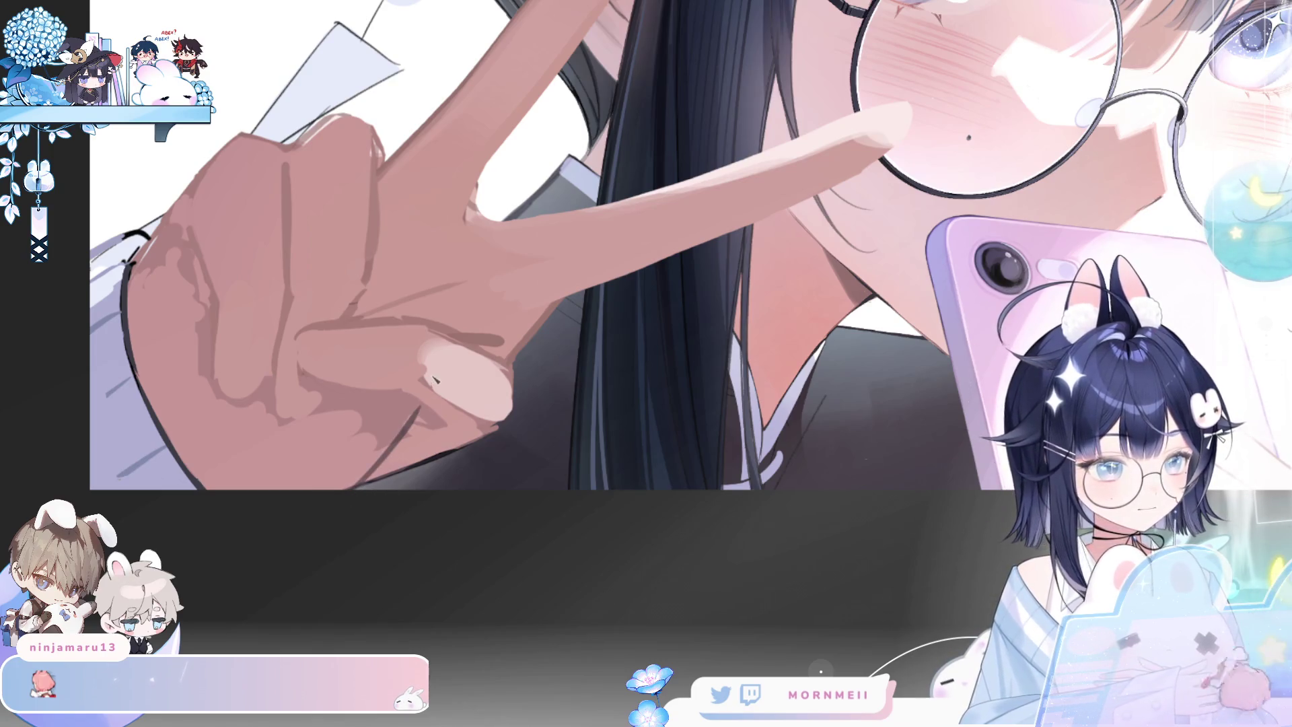
mouse_move(403, 472)
mouse_down()
mouse_move(454, 354)
mouse_move(348, 294)
mouse_up()
key(ctrl+z)
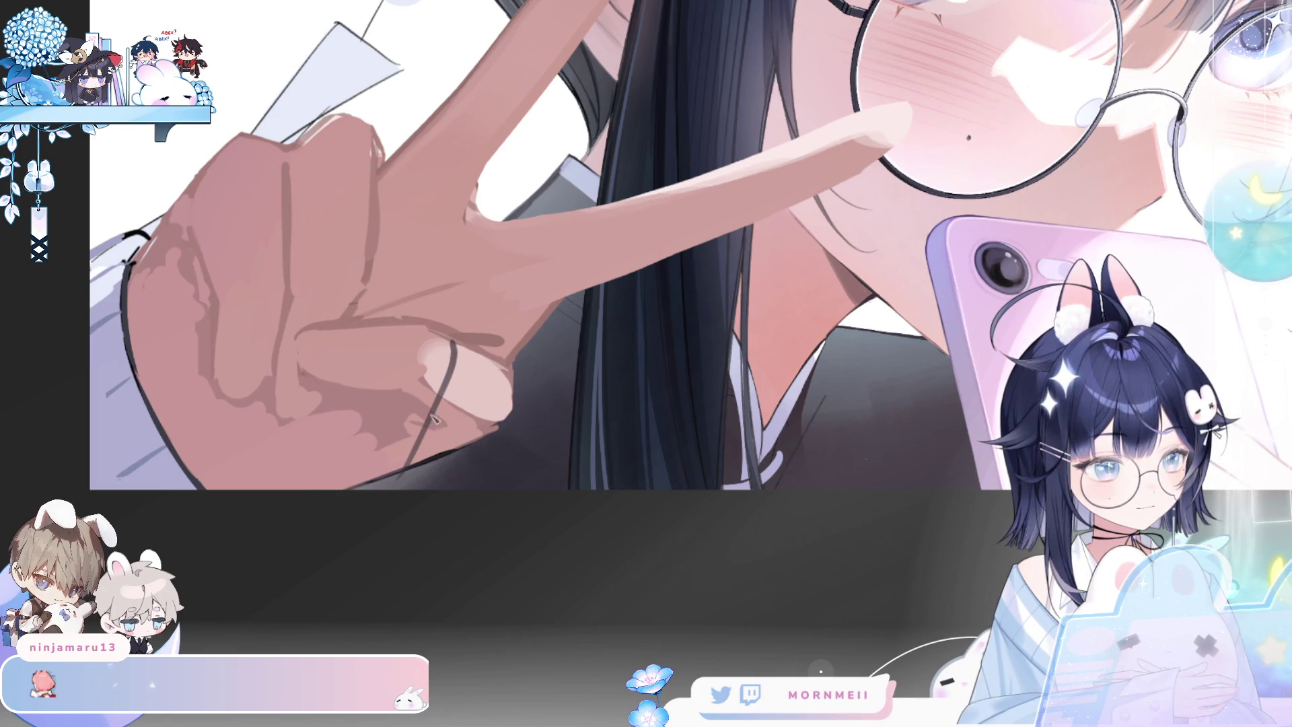
key(ctrl+z)
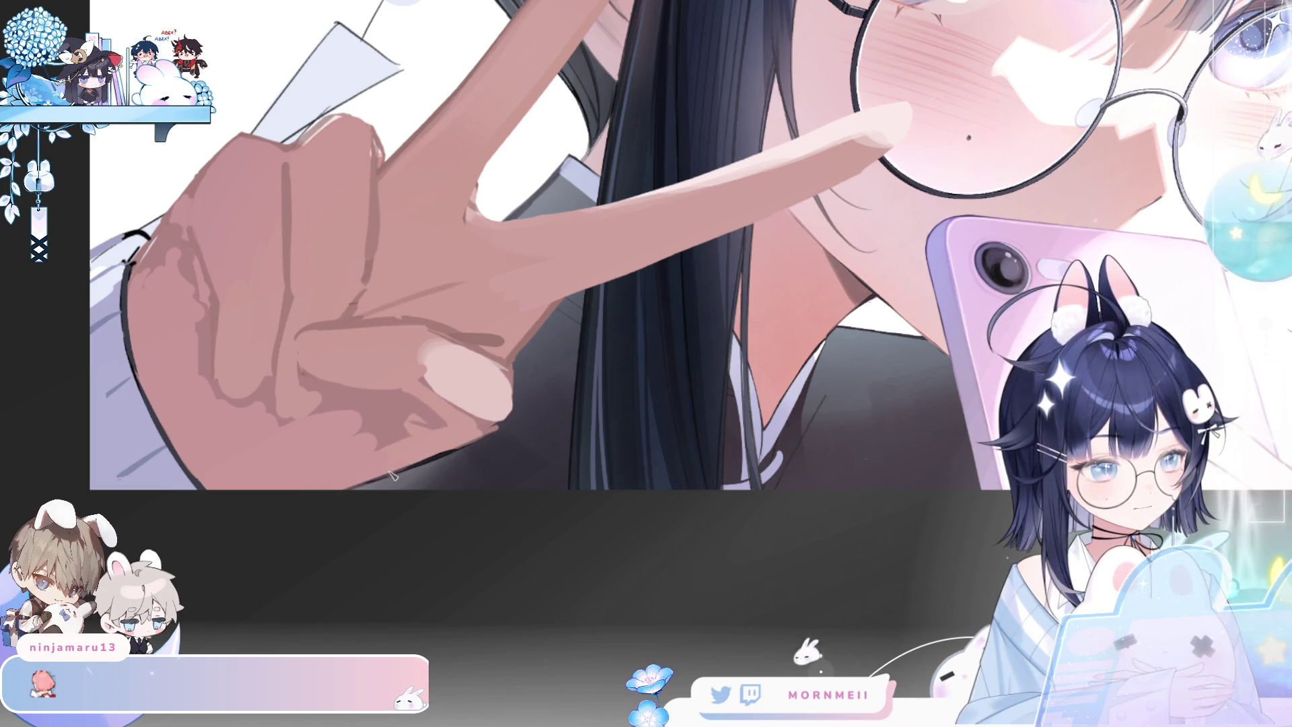
drag(426, 410, 214, 533)
key(h)
key(h)
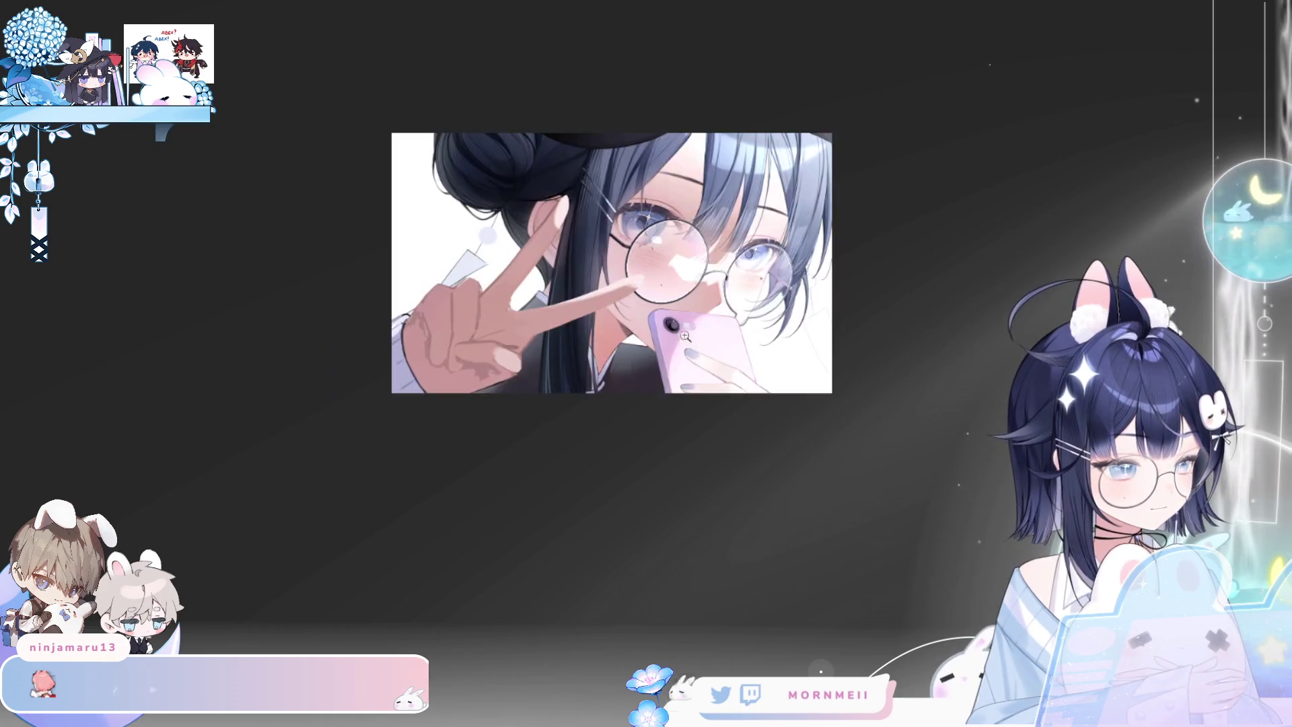
click(499, 341)
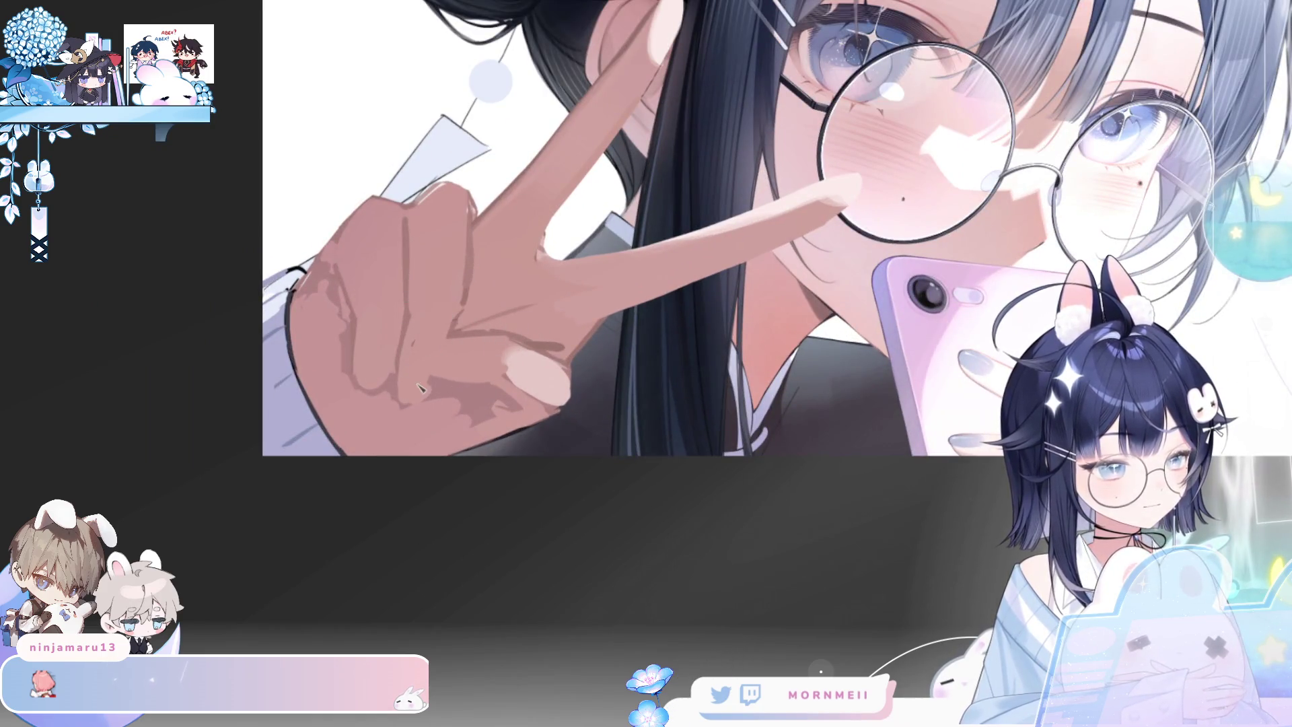
Cover the hand's dark blotches and pale thumb highlight with skin tone, extending the lower-right shadow
mouse_move(450, 369)
mouse_down()
mouse_move(458, 397)
mouse_move(531, 363)
mouse_move(463, 418)
mouse_up()
drag(580, 370, 597, 359)
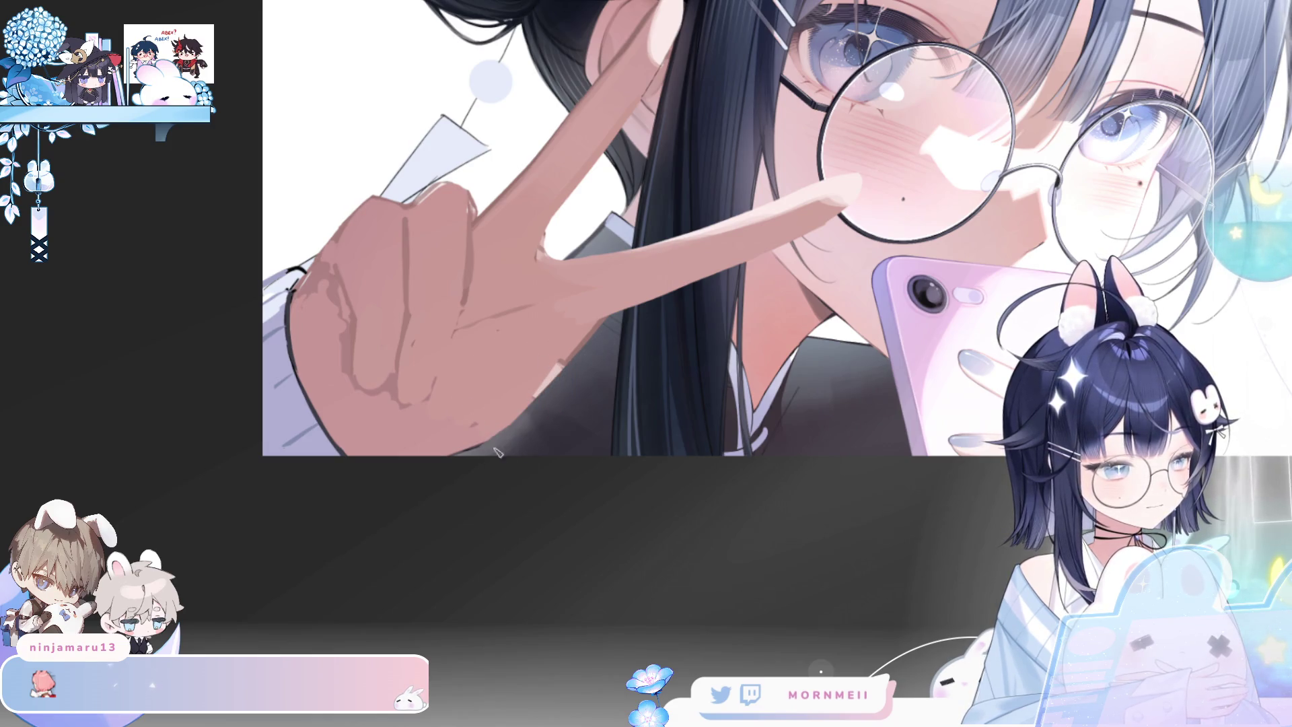
drag(496, 451, 526, 417)
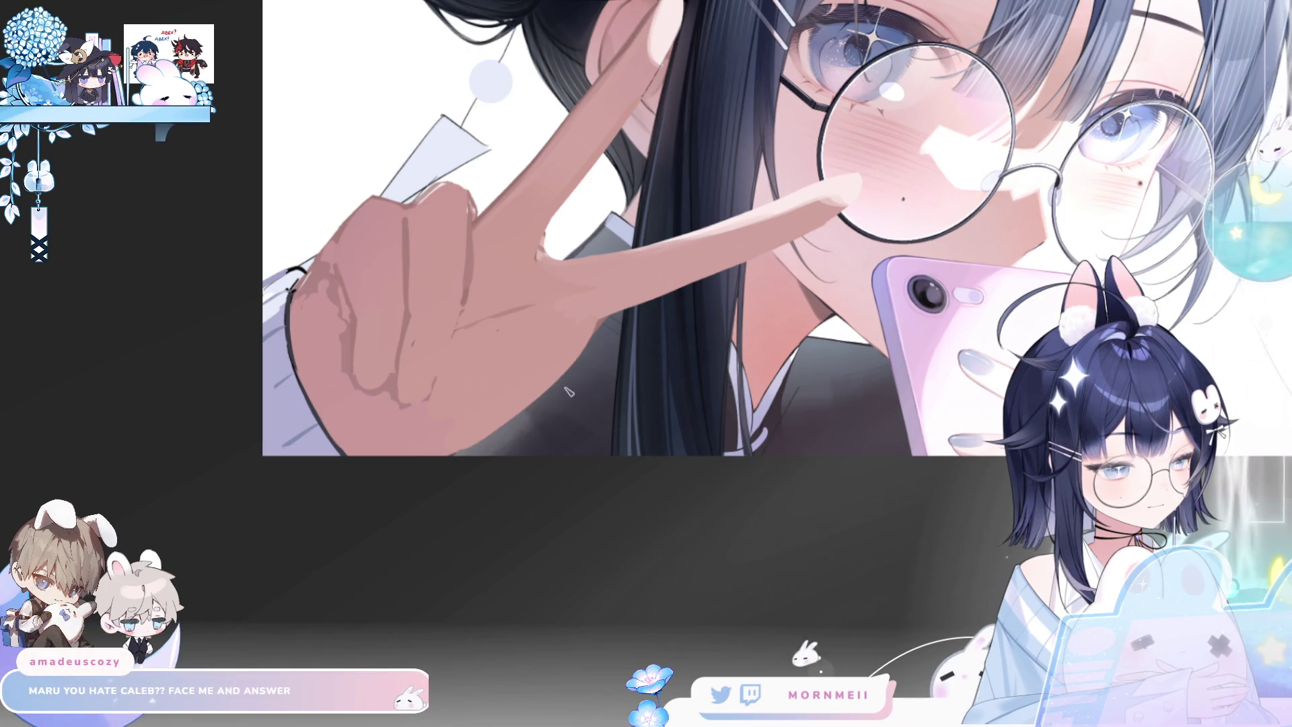
key(h)
key(ctrl+minus)
key(h)
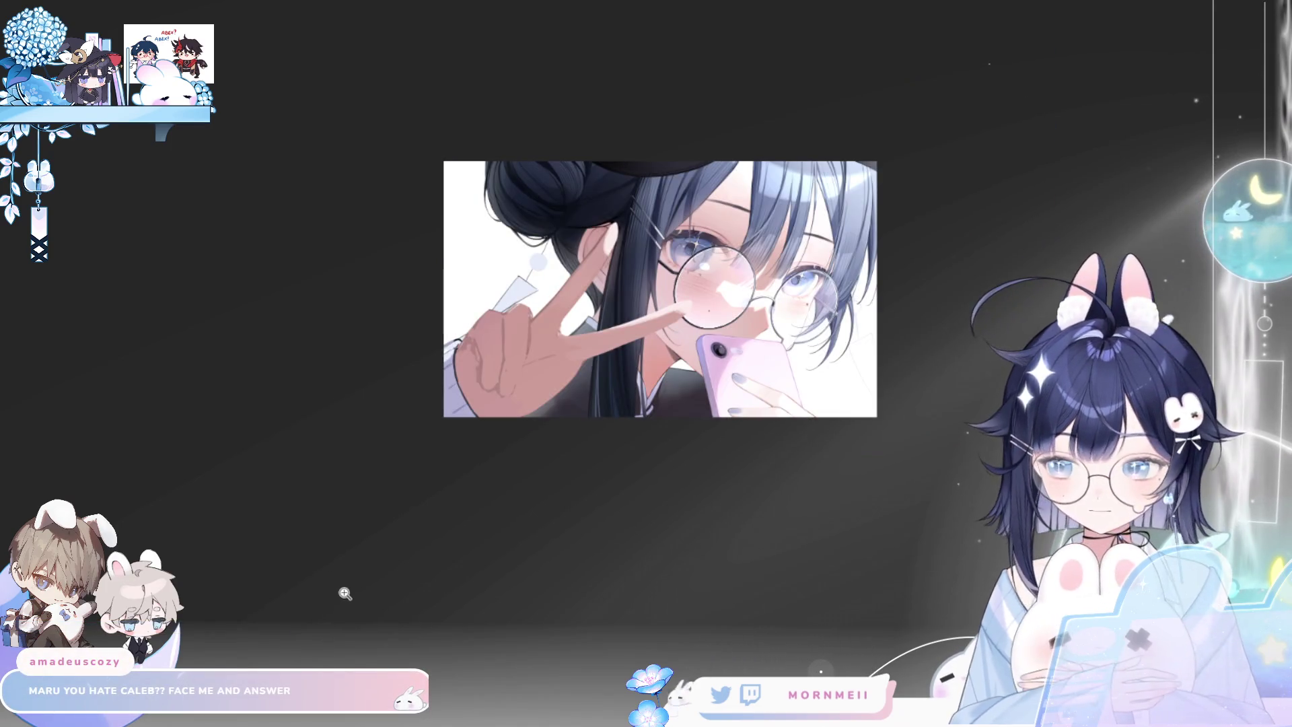
click(623, 339)
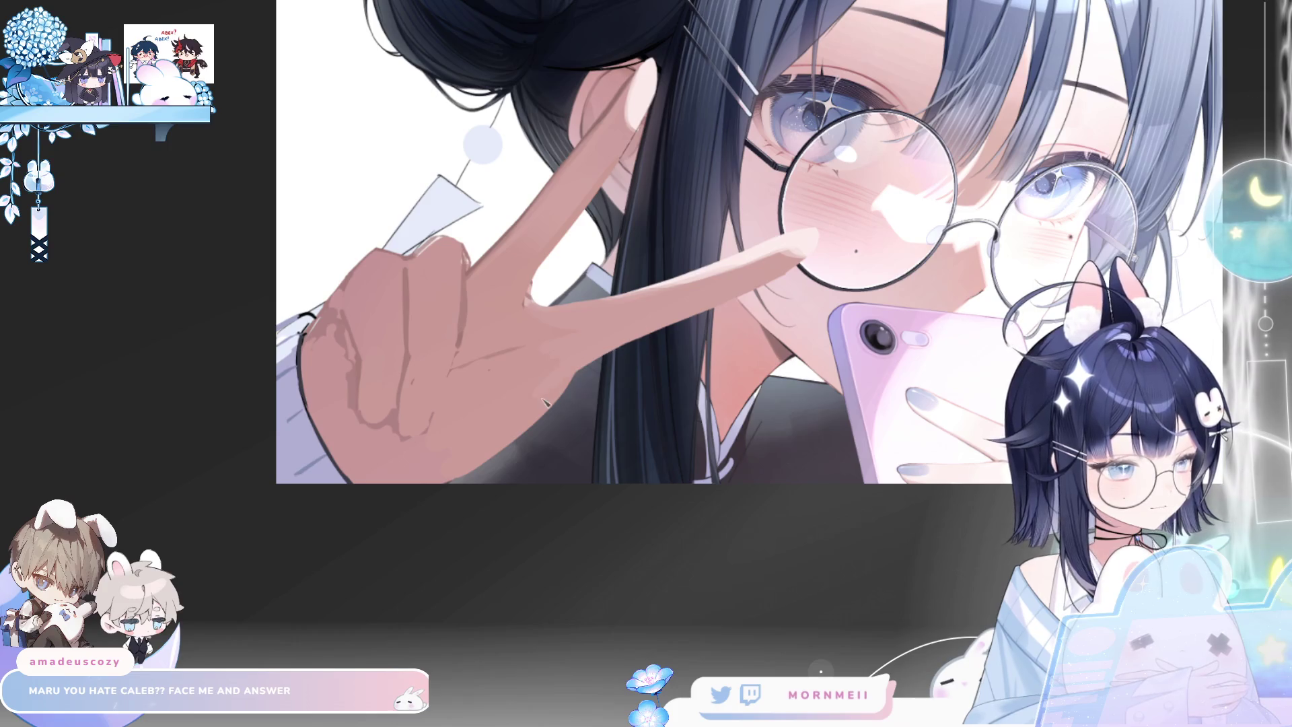
Lighten the index finger's underside and the hand edge below it, checking the canvas mirrored
drag(568, 387, 714, 309)
drag(577, 375, 799, 267)
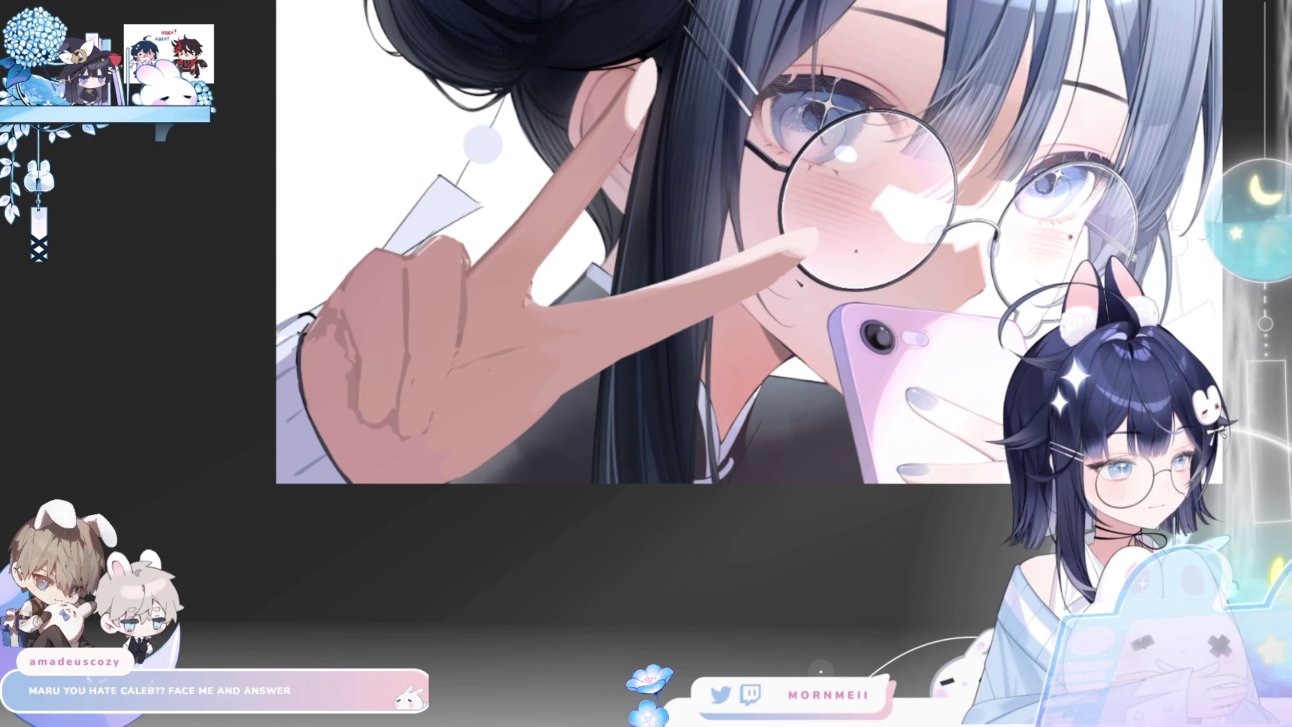
alt+click(681, 371)
key(h)
key(h)
click(630, 414)
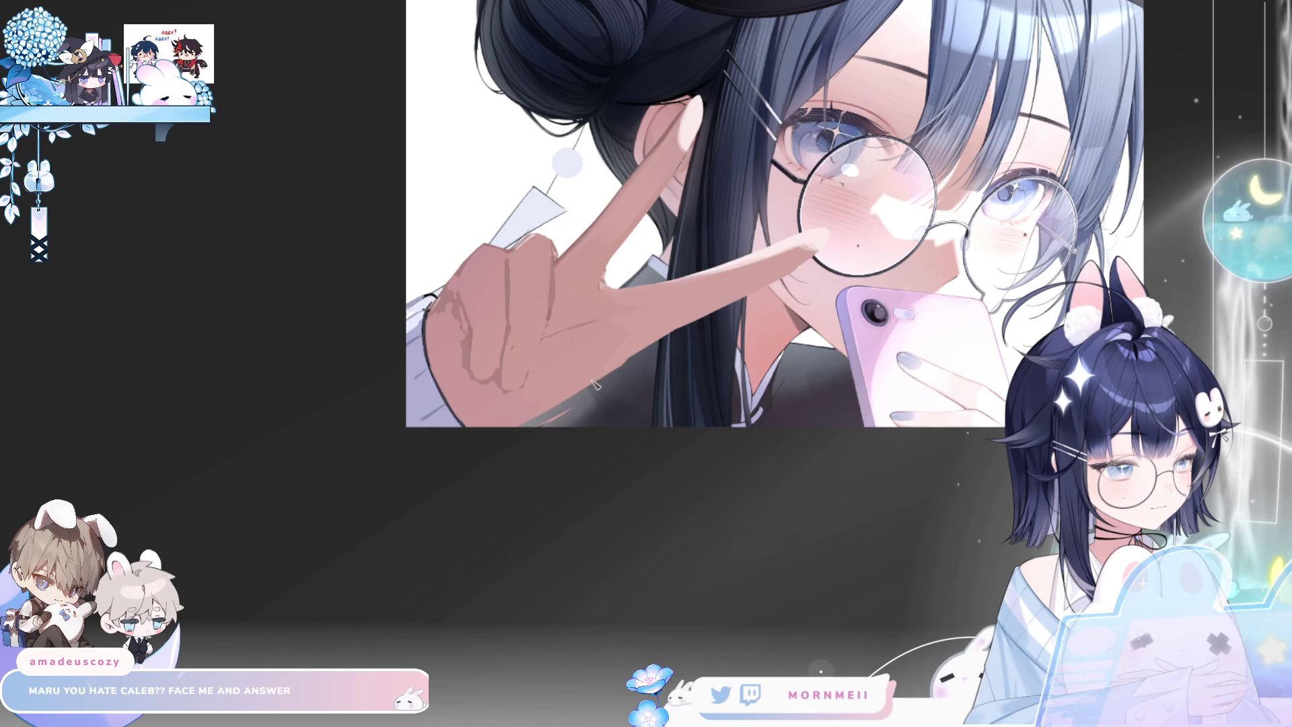
key(h)
key(h)
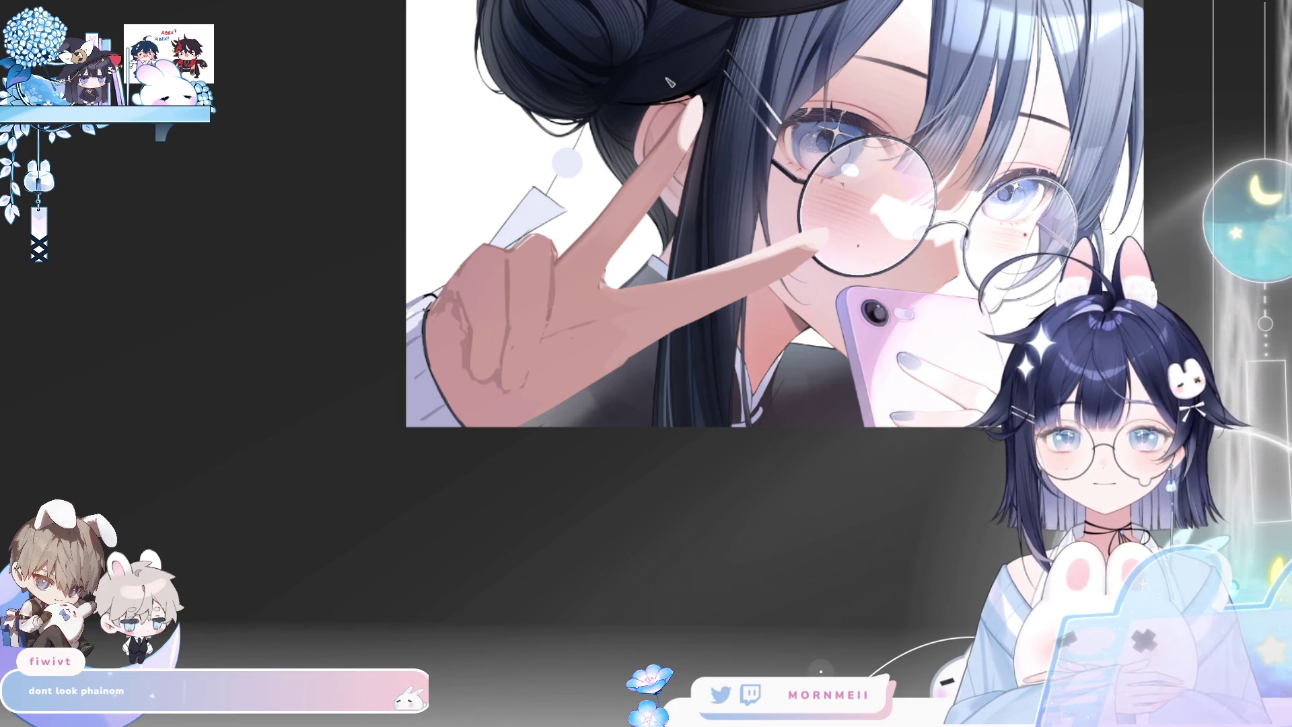
Frame the hand and sketch reddish lines over the raised finger and palm
drag(640, 538, 481, 575)
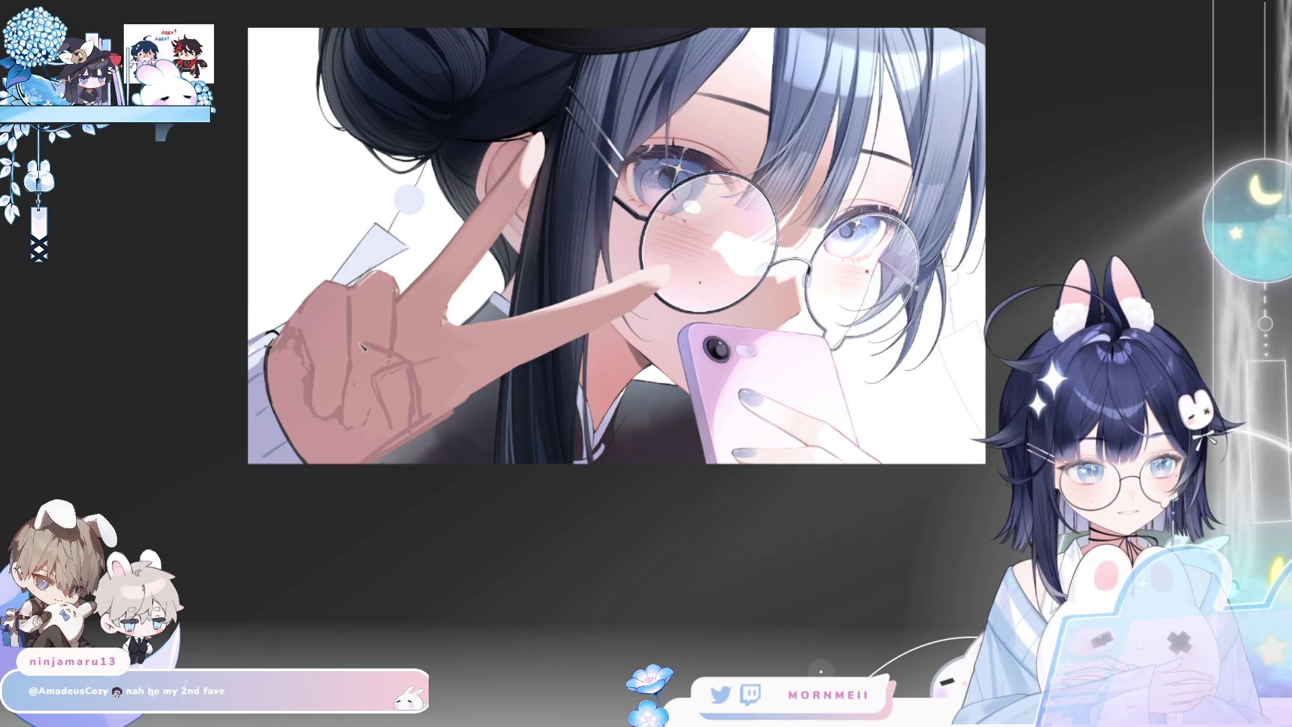
drag(358, 336, 342, 376)
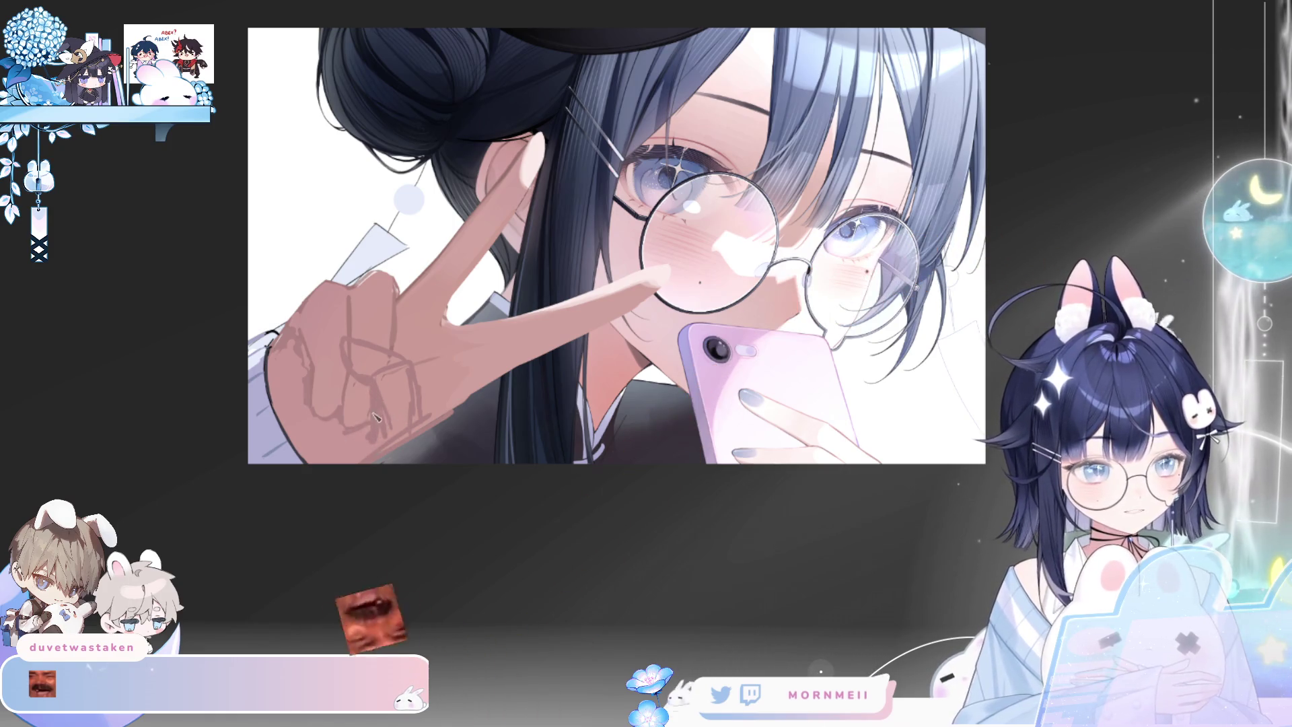
drag(386, 395, 397, 434)
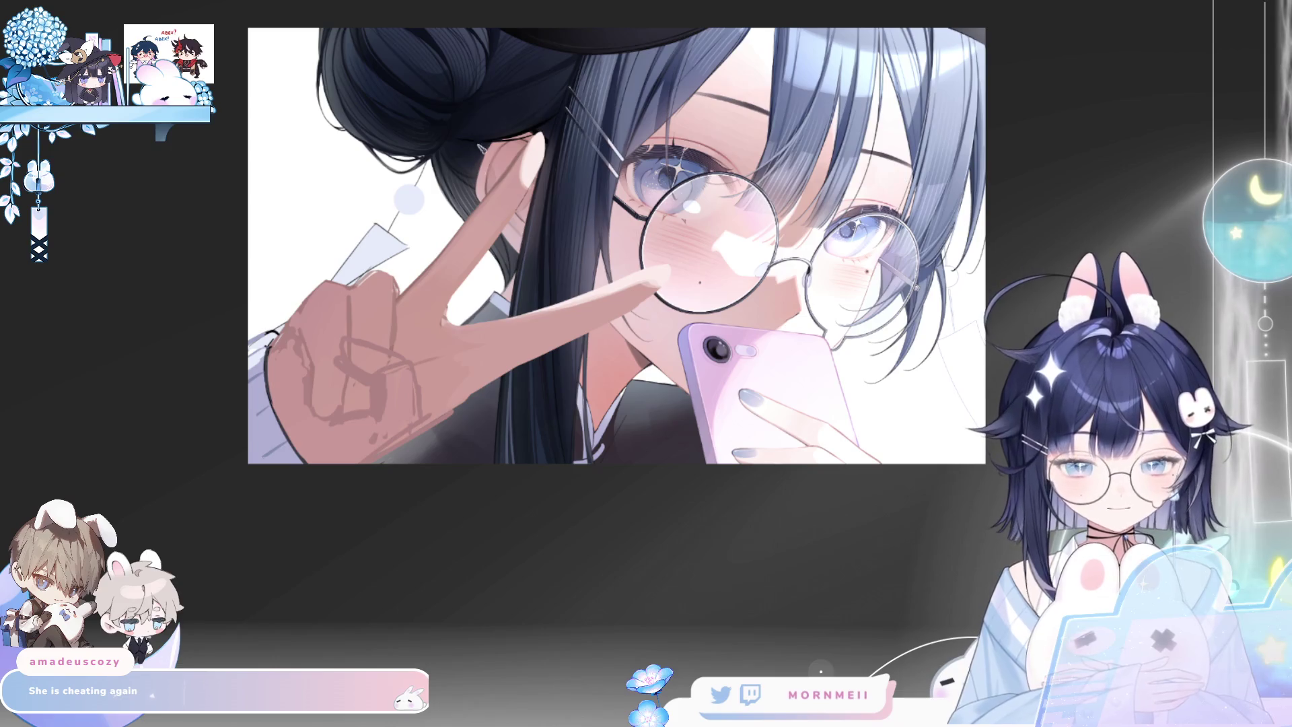
mouse_move(382, 276)
mouse_down()
mouse_move(364, 279)
mouse_move(400, 266)
mouse_move(407, 296)
mouse_up()
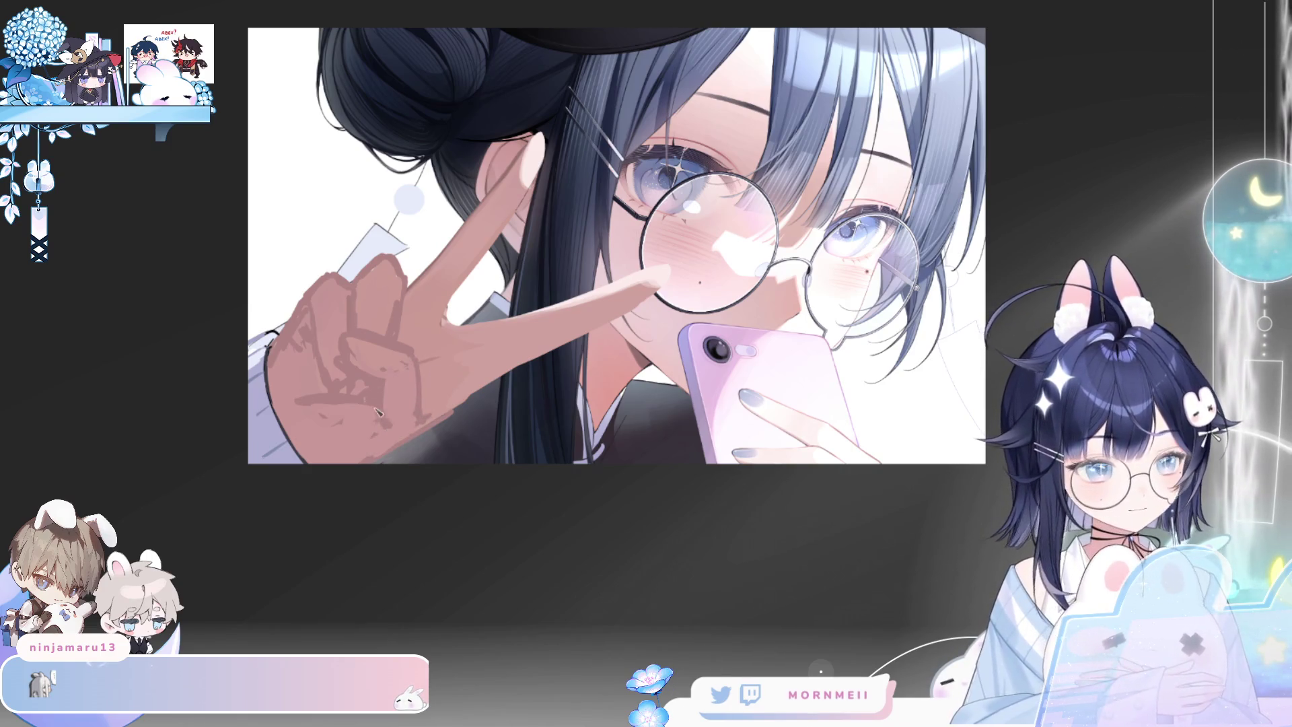
Darken the hand's bottom edge slightly, then mirror the canvas to check it
drag(393, 439, 362, 459)
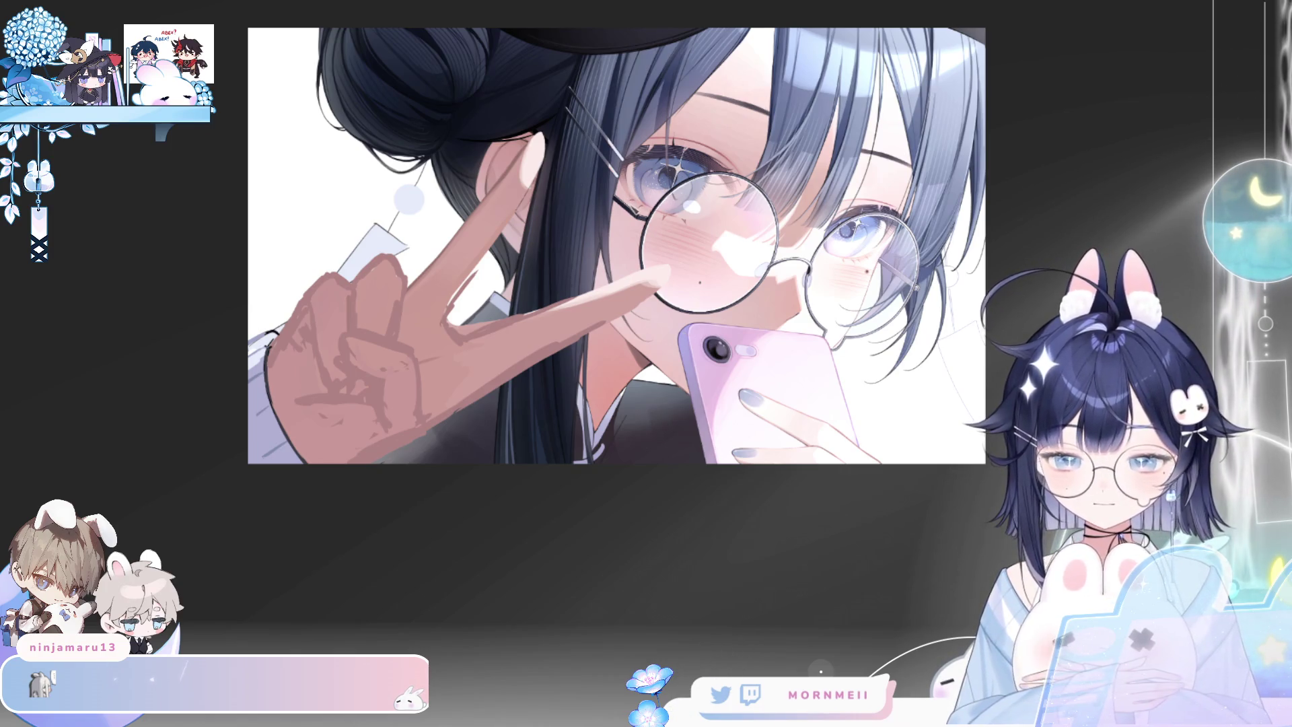
key(h)
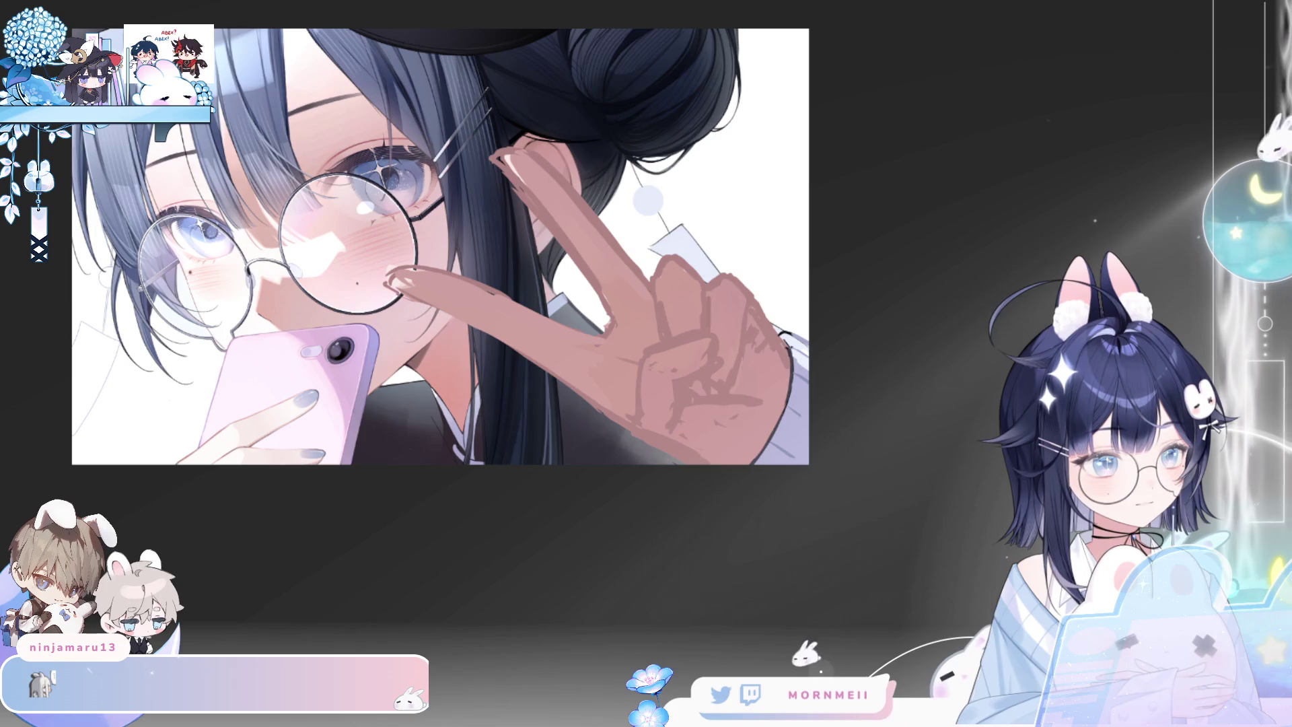
Toggle the horizontal flip a few times to compare, ending unflipped
key(h)
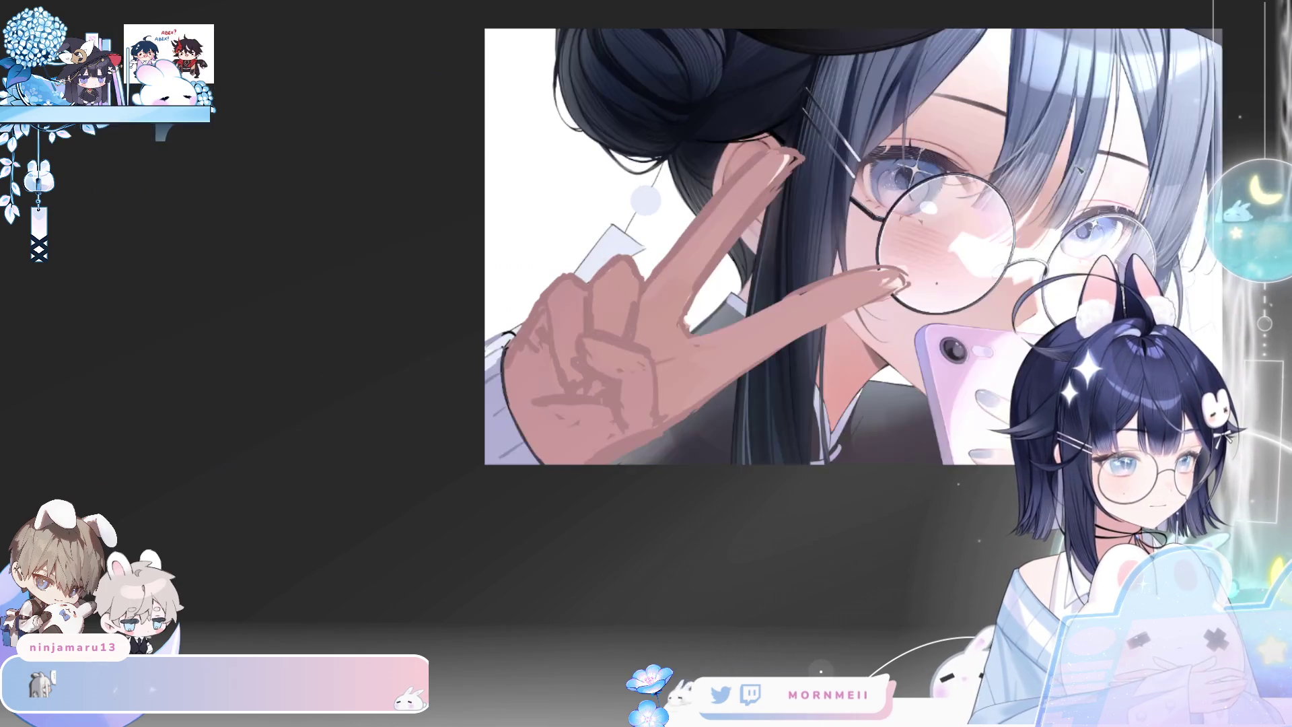
key(h)
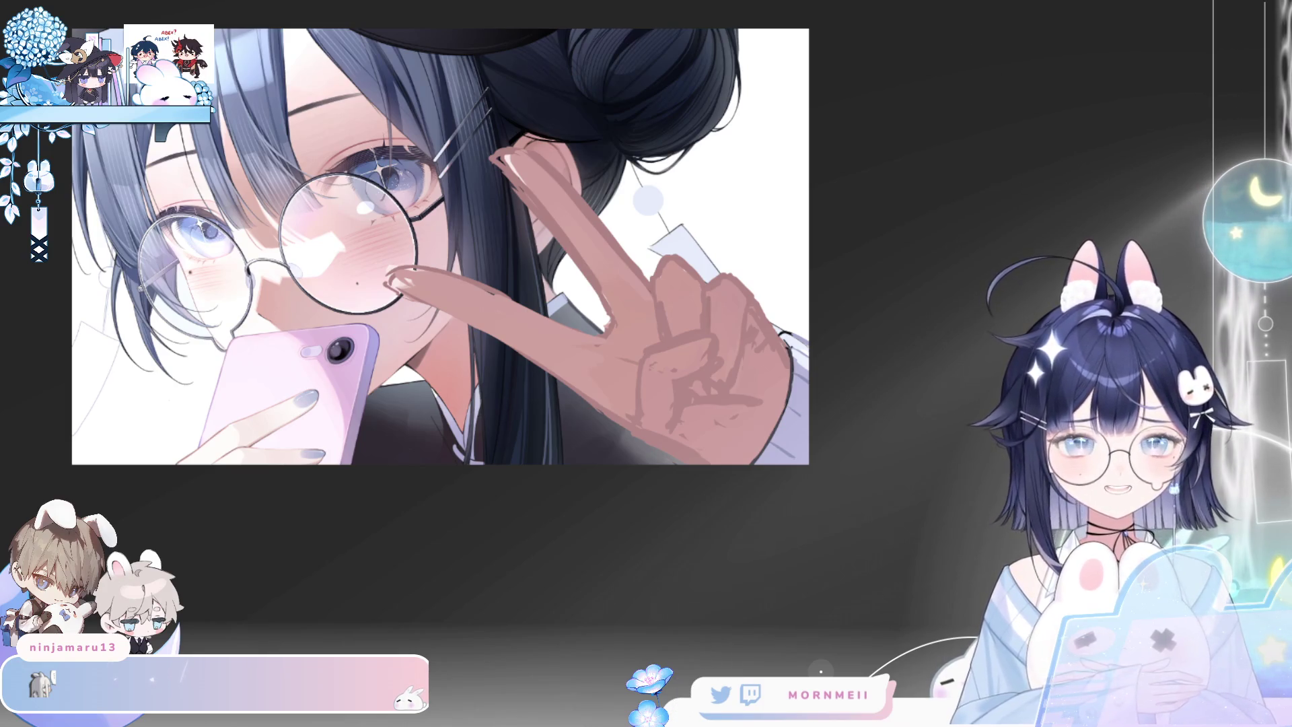
key(h)
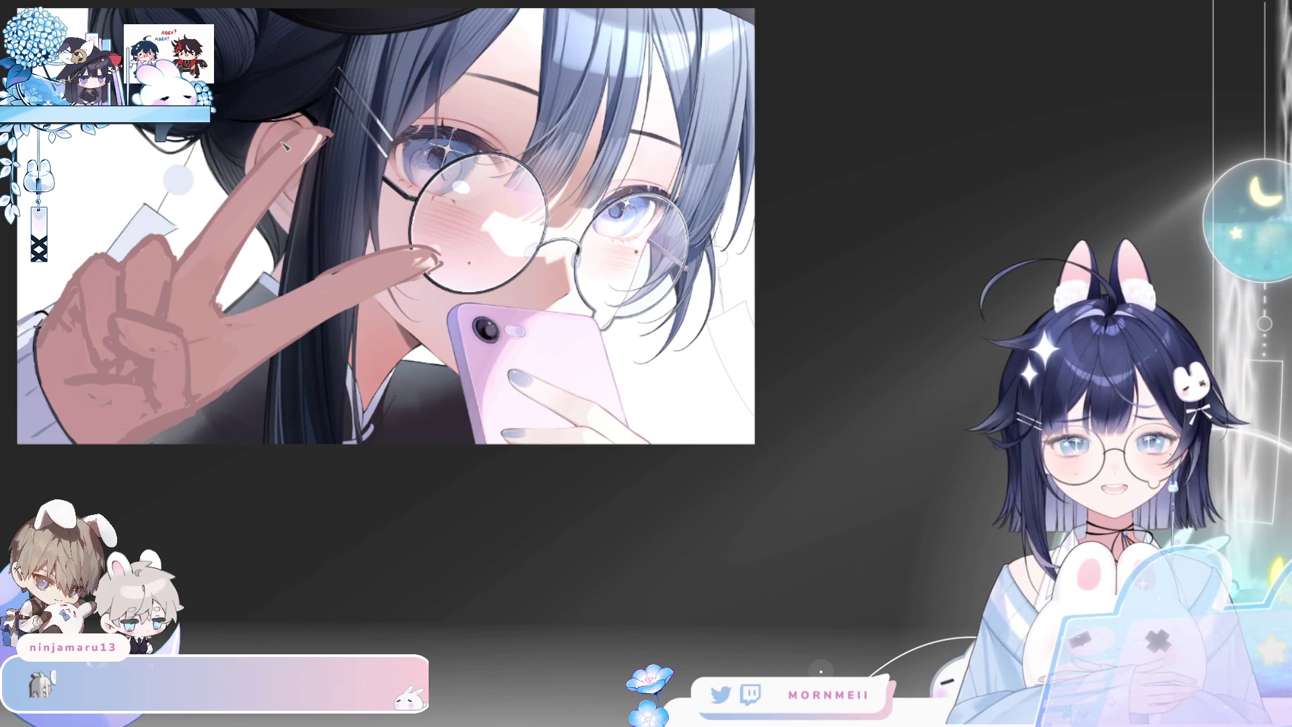
Pan, mirror and zoom the view to frame the head and raised fingers
drag(363, 257, 385, 265)
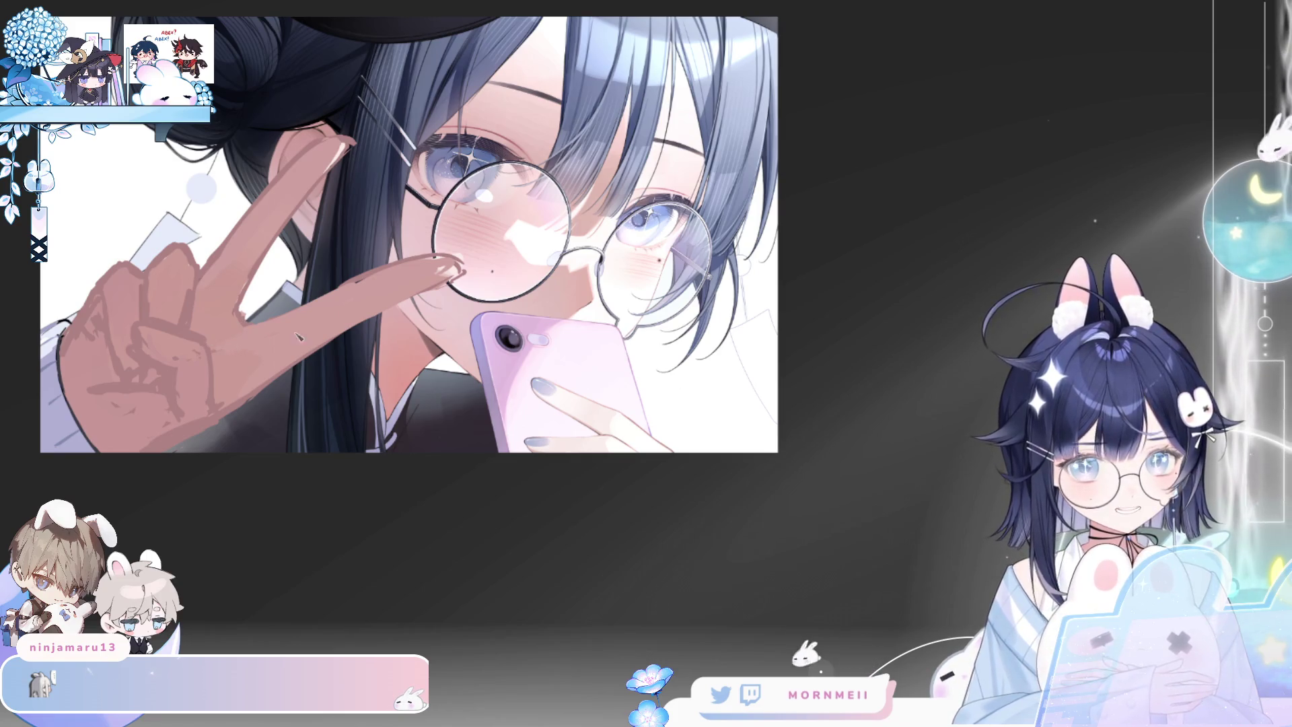
drag(256, 331, 338, 309)
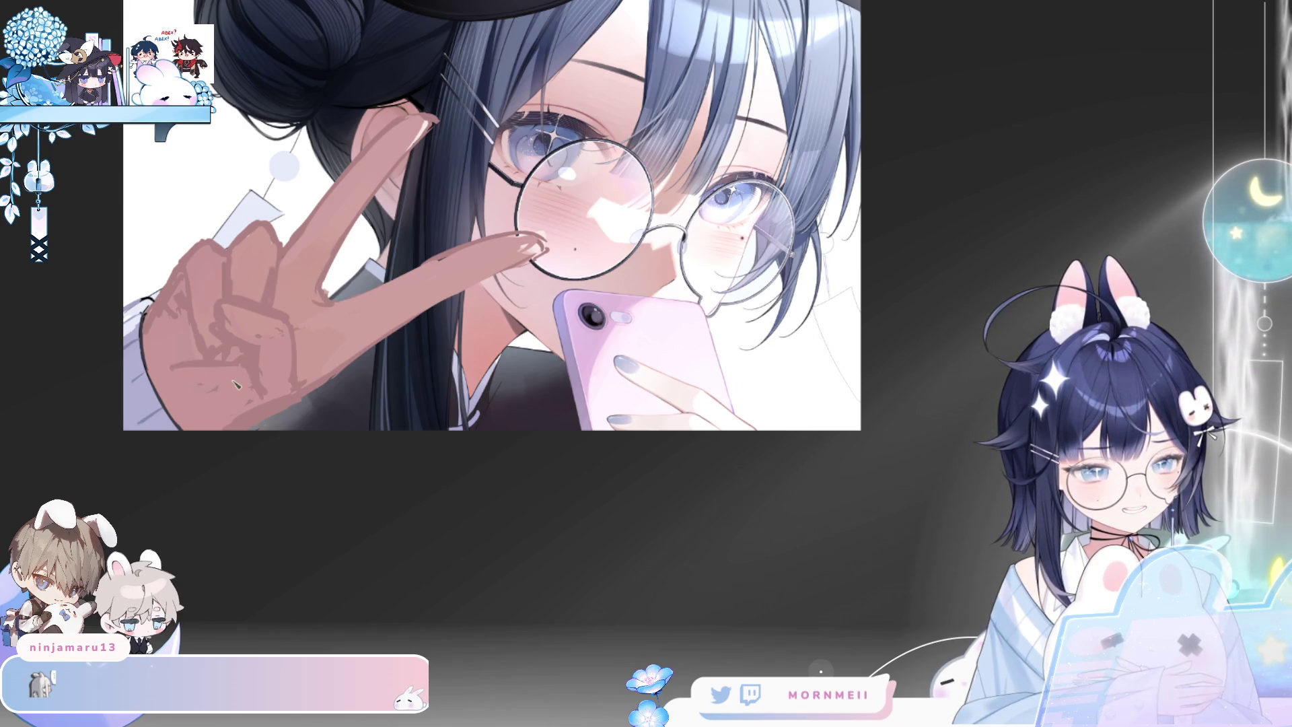
key(h)
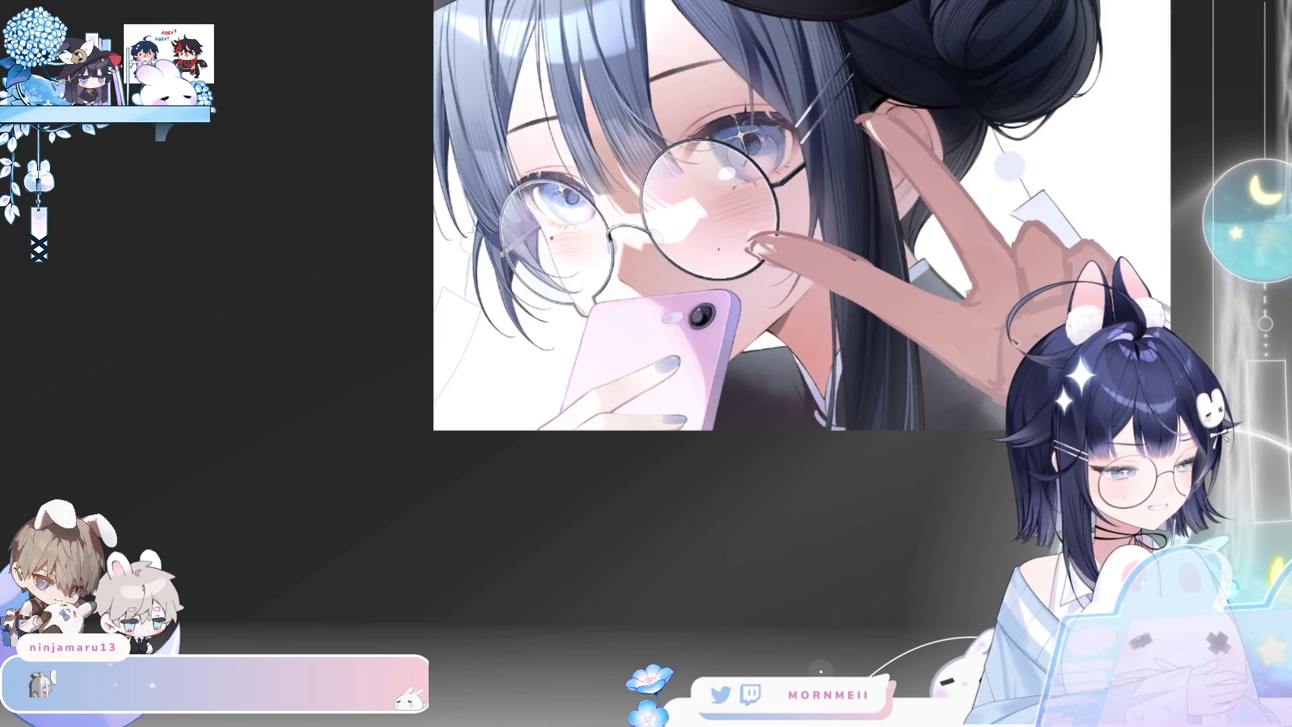
key(h)
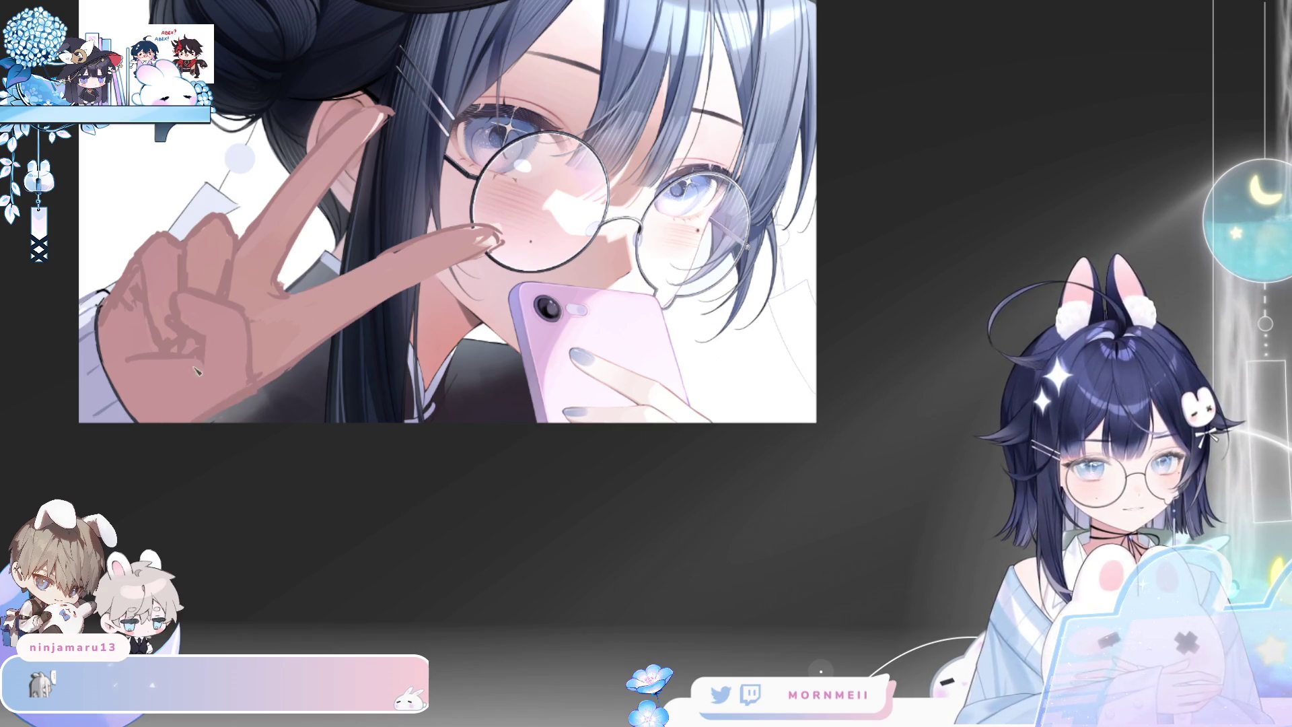
drag(225, 395, 426, 356)
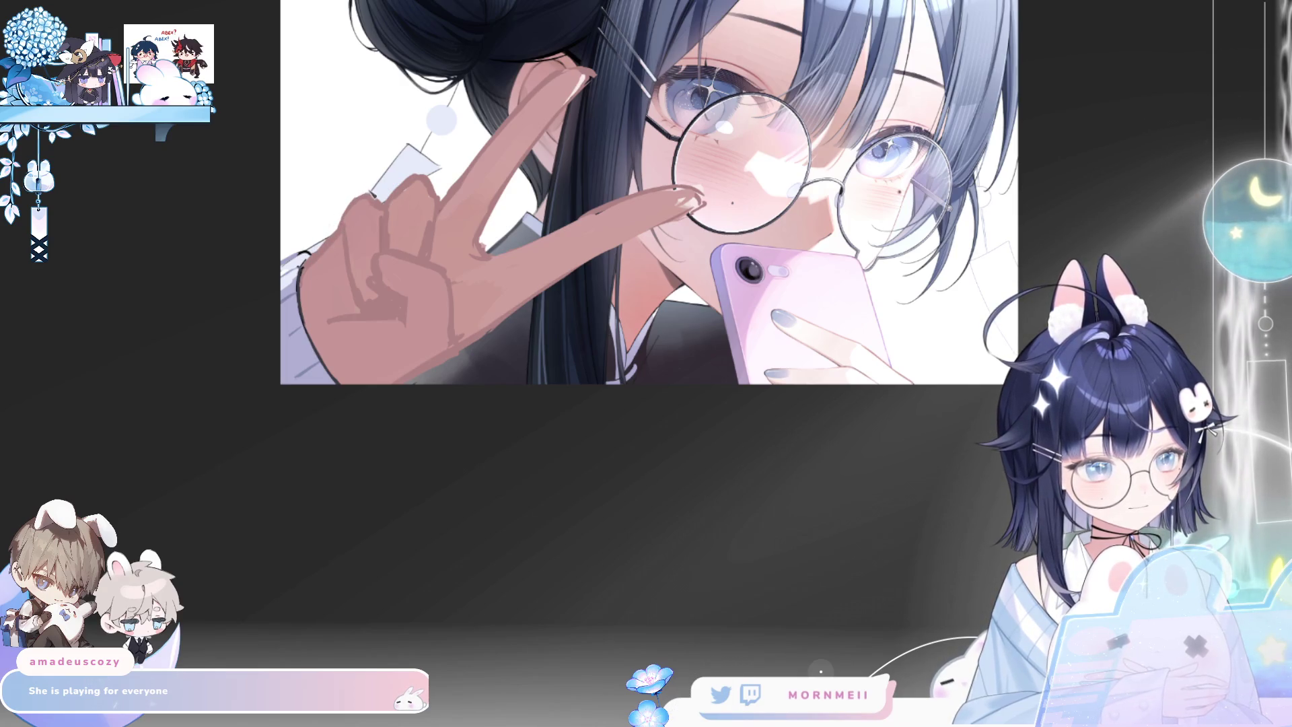
scroll(504, 170, down, 3)
key(h)
key(h)
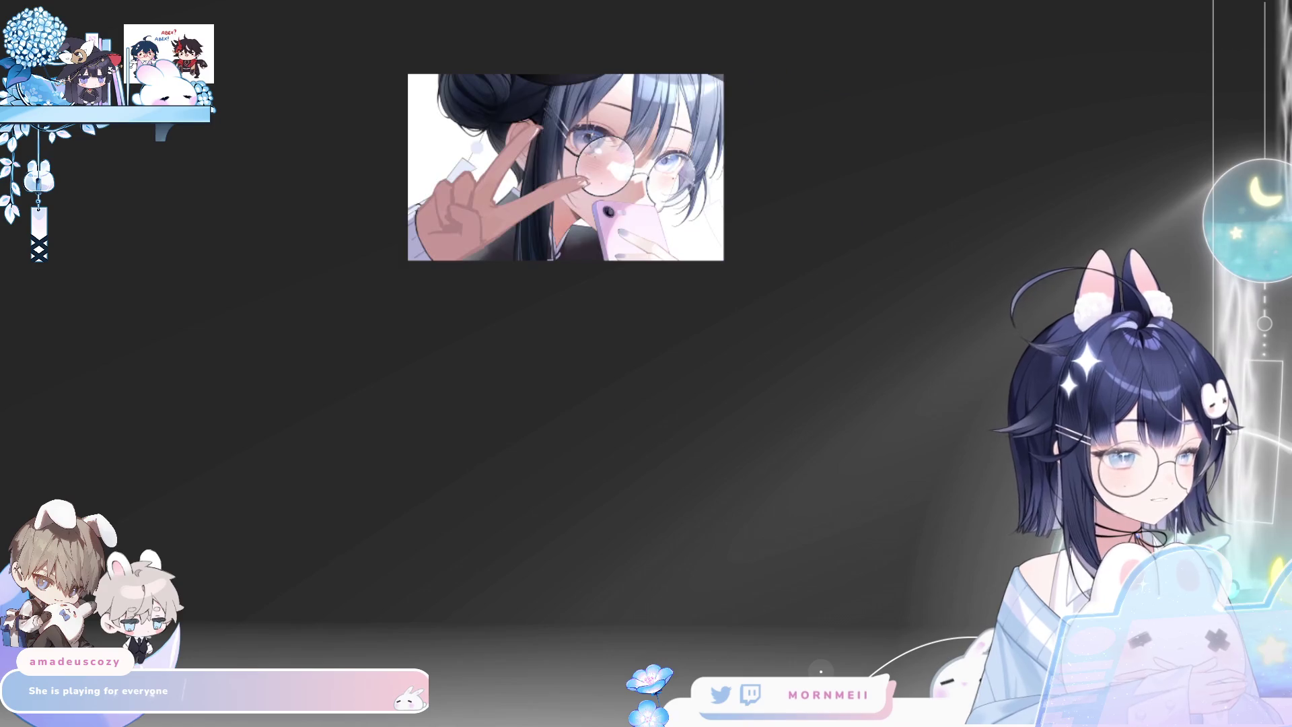
scroll(653, 177, up, 3)
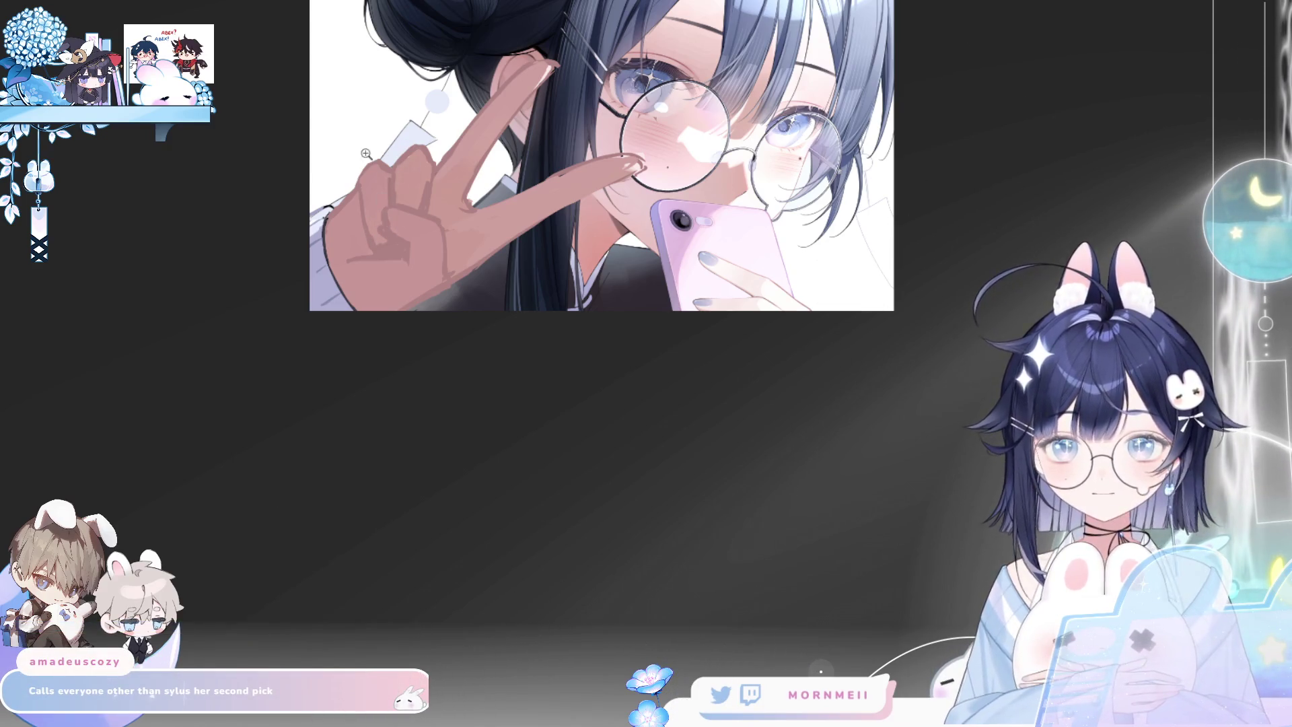
click(384, 222)
drag(384, 223, 294, 353)
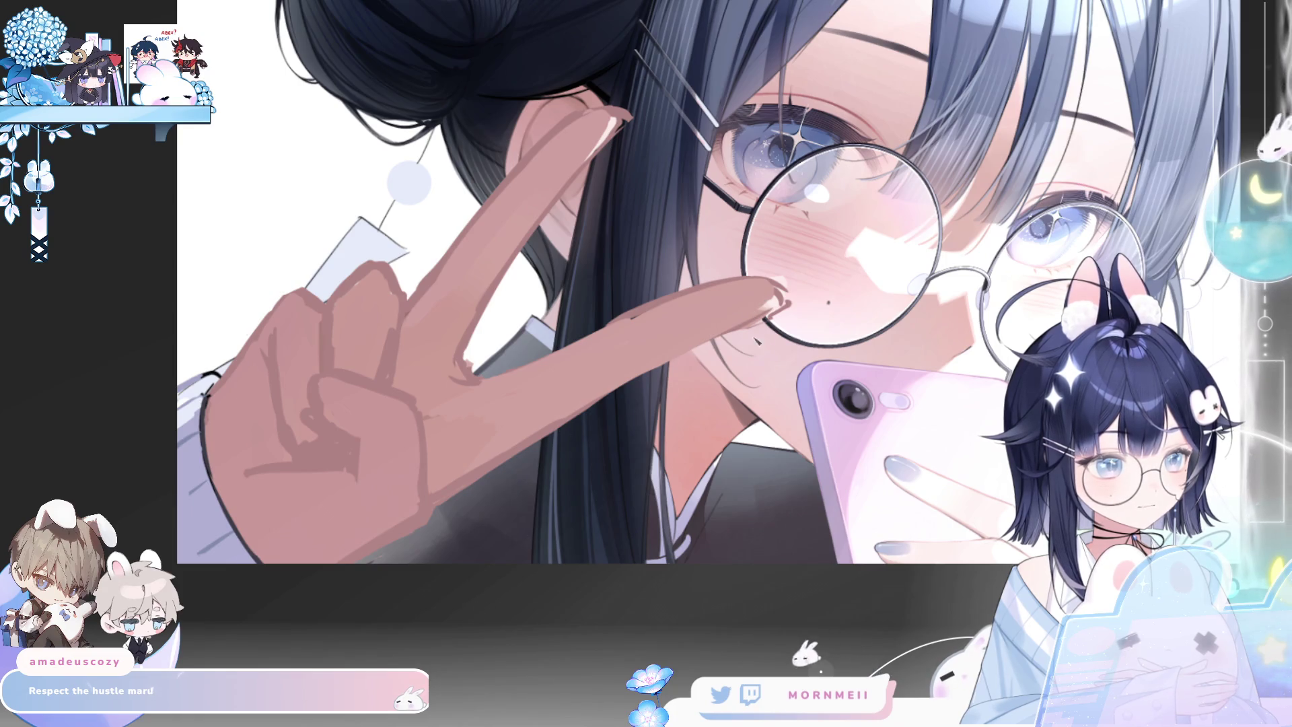
Soften the dark outline under the fingertip and shade the finger's lower edge, undoing one stroke
drag(784, 291, 709, 354)
drag(601, 326, 727, 279)
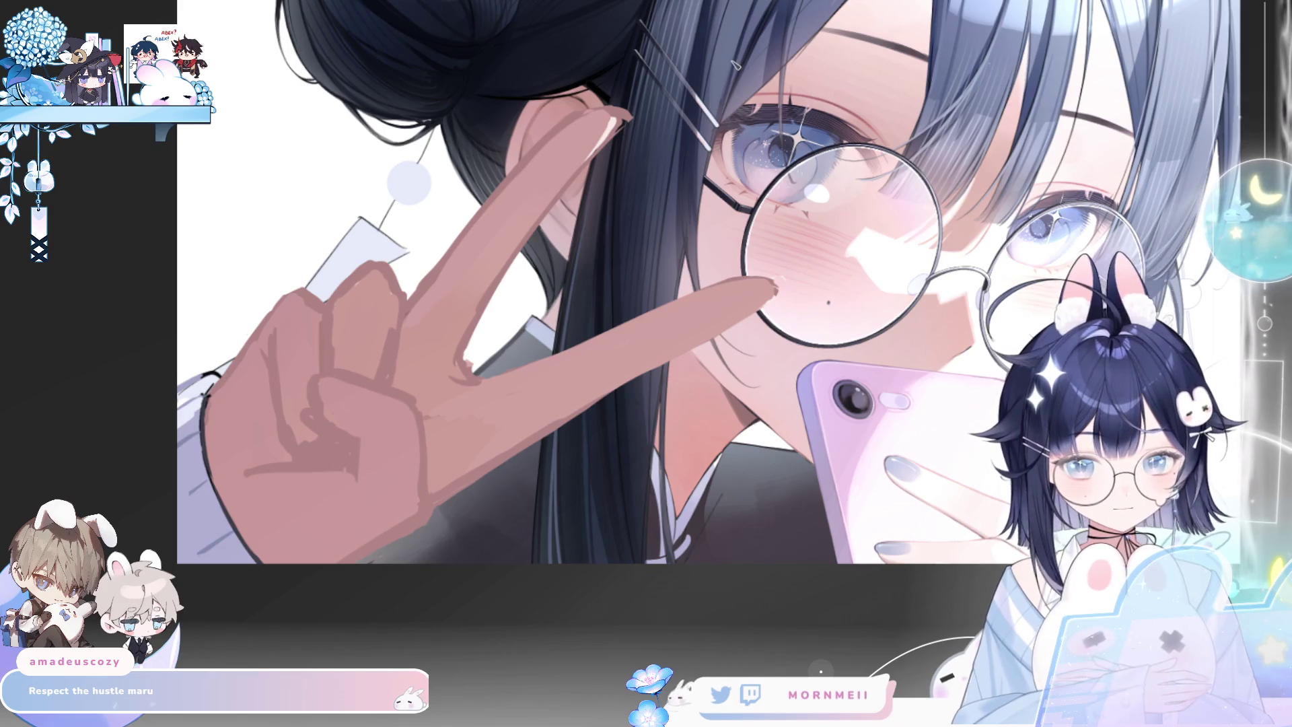
mouse_move(603, 120)
mouse_down()
mouse_move(582, 178)
mouse_move(626, 112)
mouse_move(555, 202)
mouse_move(568, 122)
mouse_up()
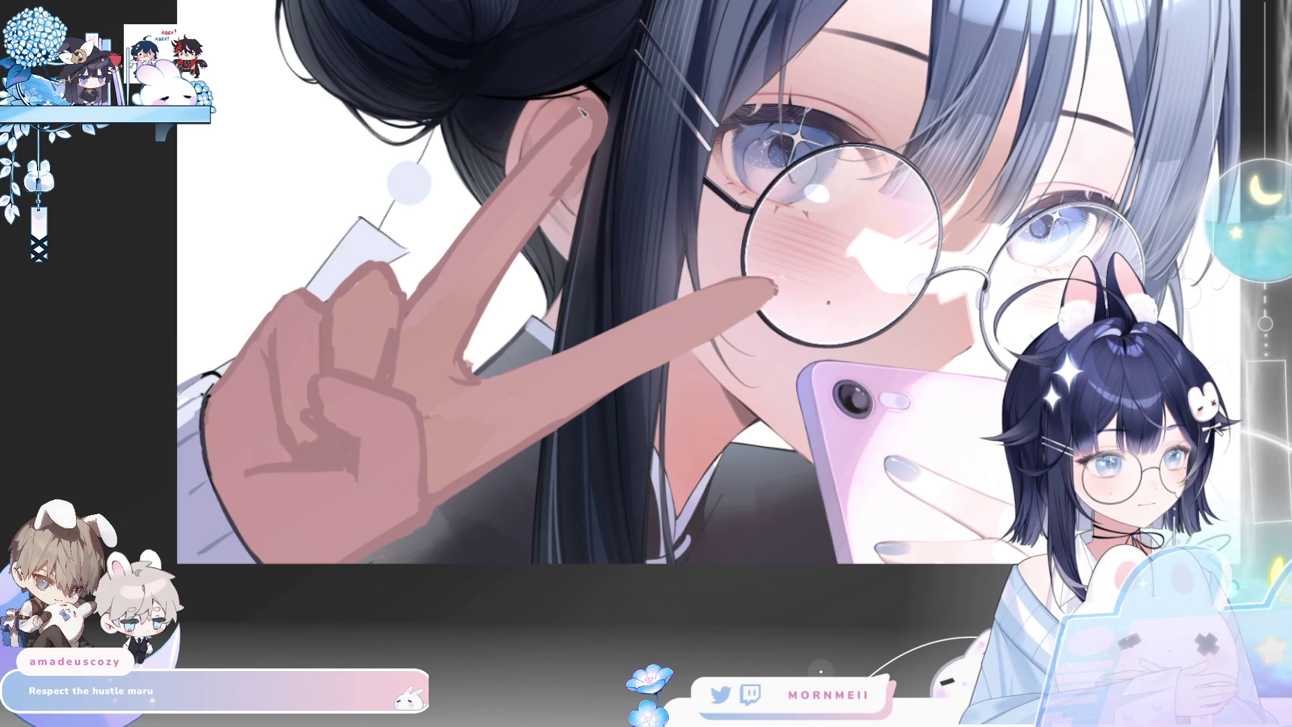
key(ctrl+z)
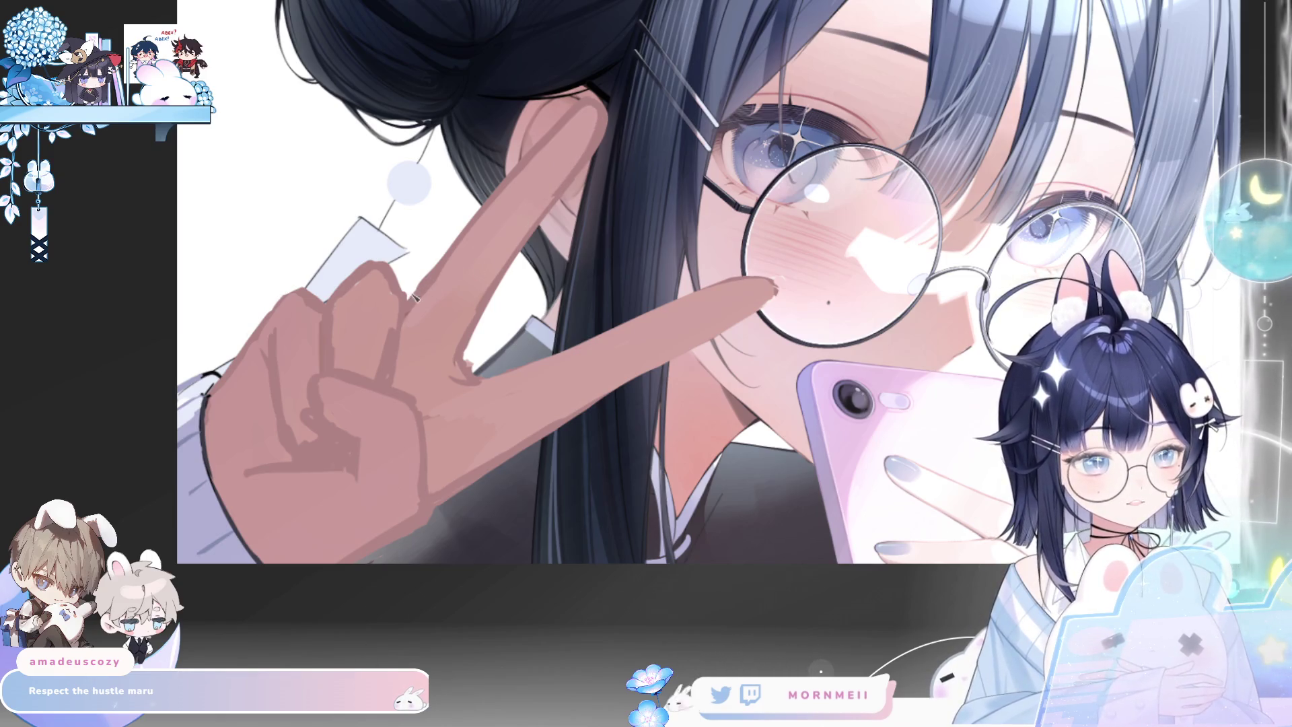
Lighten the index finger's left edge, the gap between fingers, the palm and middle finger
drag(545, 134, 421, 296)
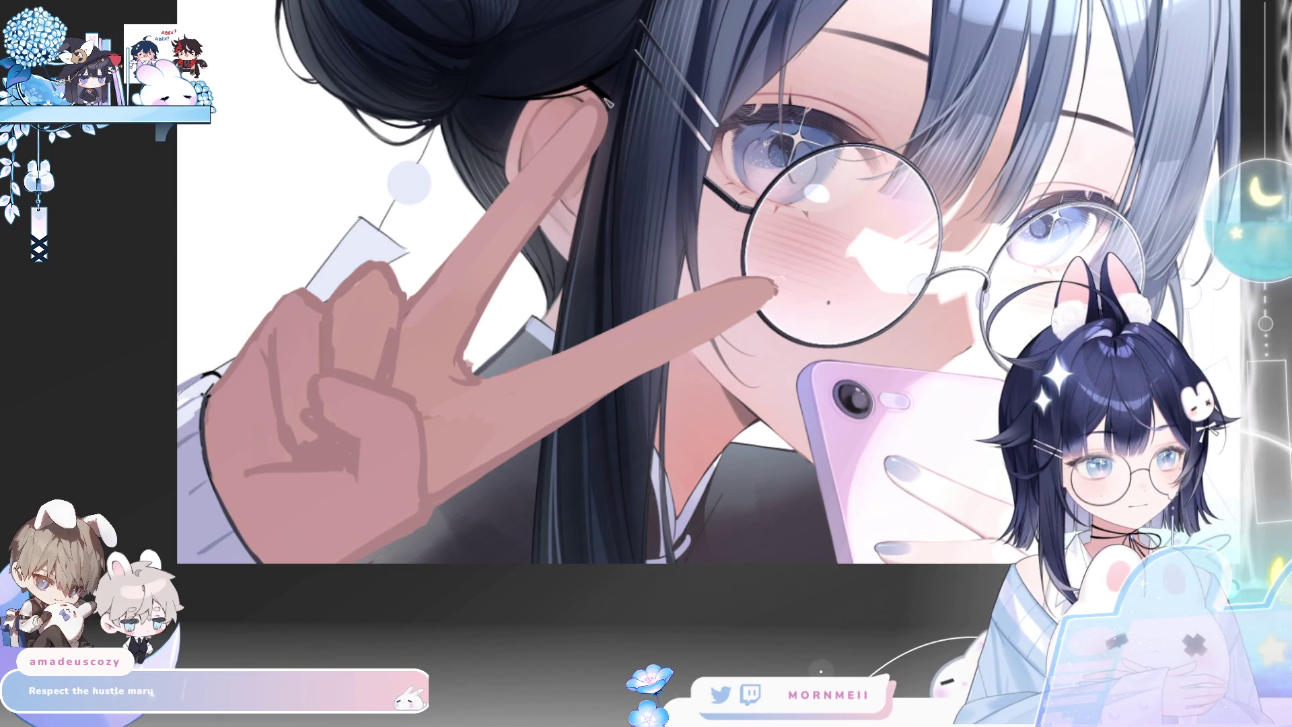
mouse_move(596, 133)
mouse_down()
mouse_move(458, 337)
mouse_move(431, 346)
mouse_move(412, 380)
mouse_move(461, 395)
mouse_move(439, 444)
mouse_up()
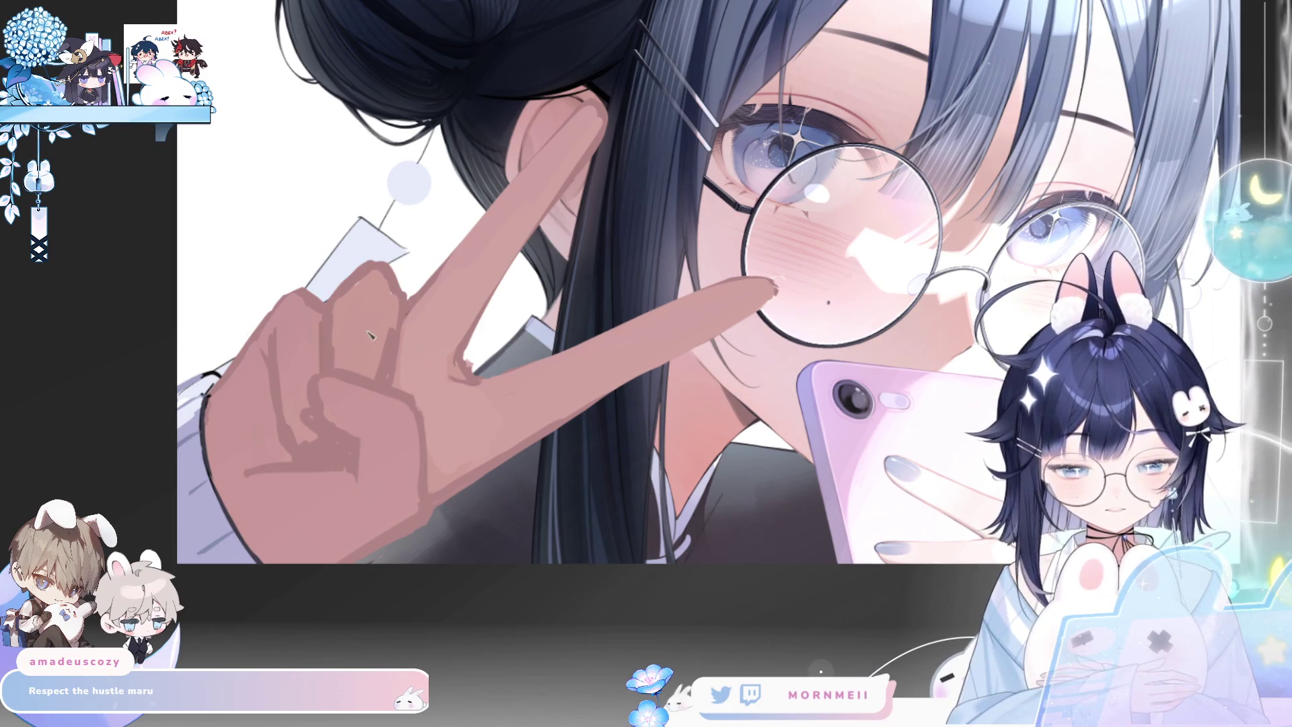
mouse_move(321, 407)
mouse_down()
mouse_move(330, 389)
mouse_move(387, 411)
mouse_move(380, 431)
mouse_move(407, 448)
mouse_move(389, 434)
mouse_move(377, 494)
mouse_move(405, 517)
mouse_up()
mouse_move(340, 338)
mouse_down()
mouse_move(373, 282)
mouse_move(387, 357)
mouse_move(370, 332)
mouse_up()
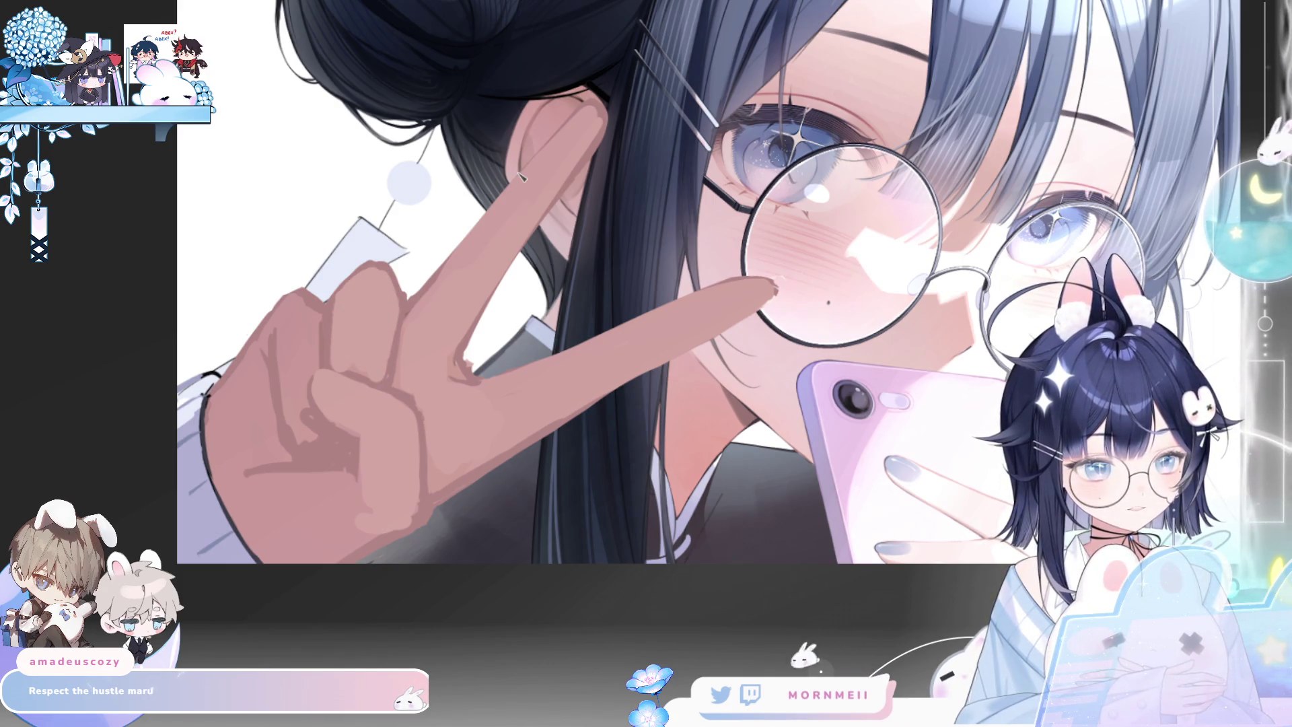
scroll(469, 474, down, 5)
Paint lighter strokes over the lower knuckles, then zoom out and mirror the canvas to check
key(h)
key(h)
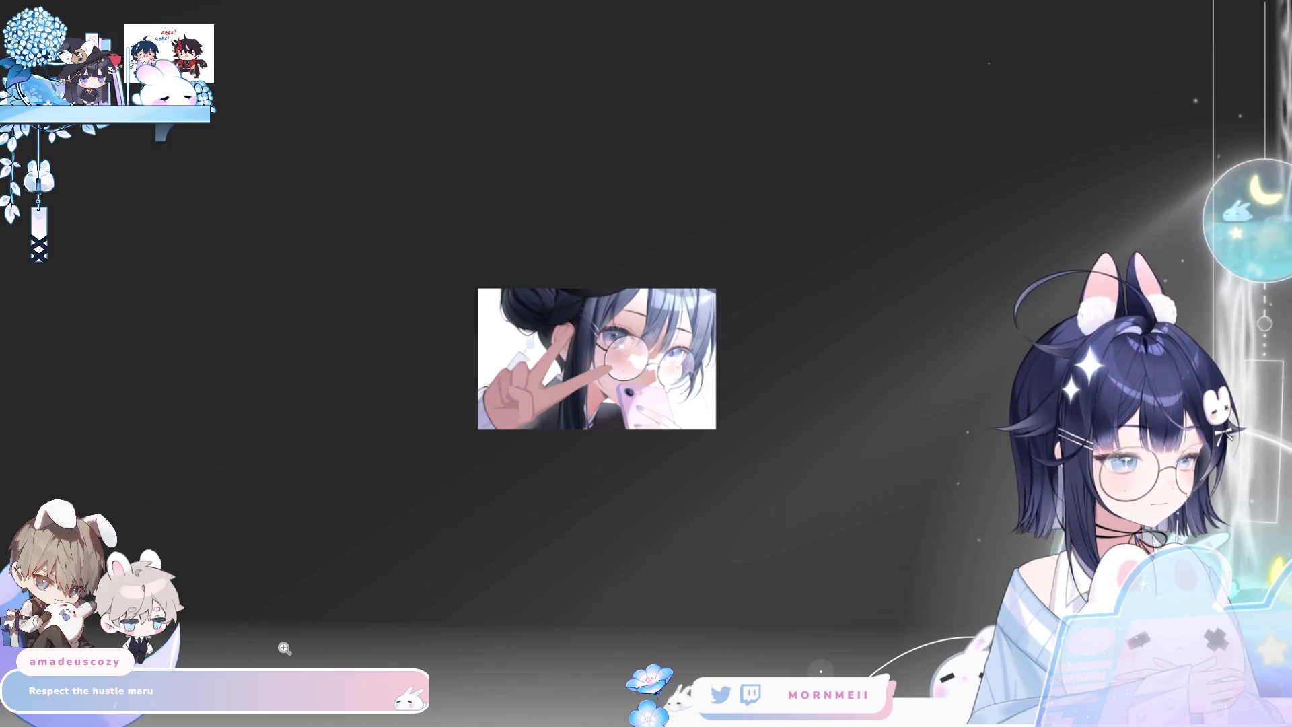
scroll(539, 371, up, 5)
scroll(357, 286, down, 3)
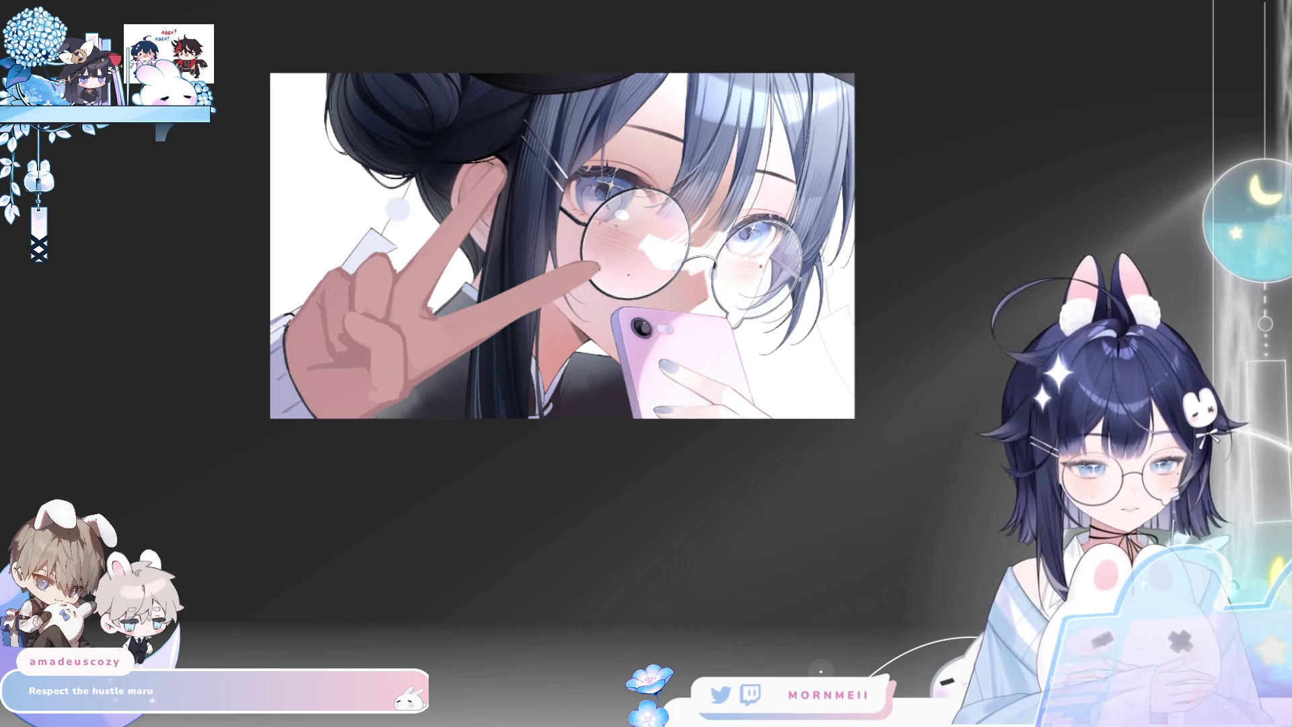
scroll(394, 411, up, 3)
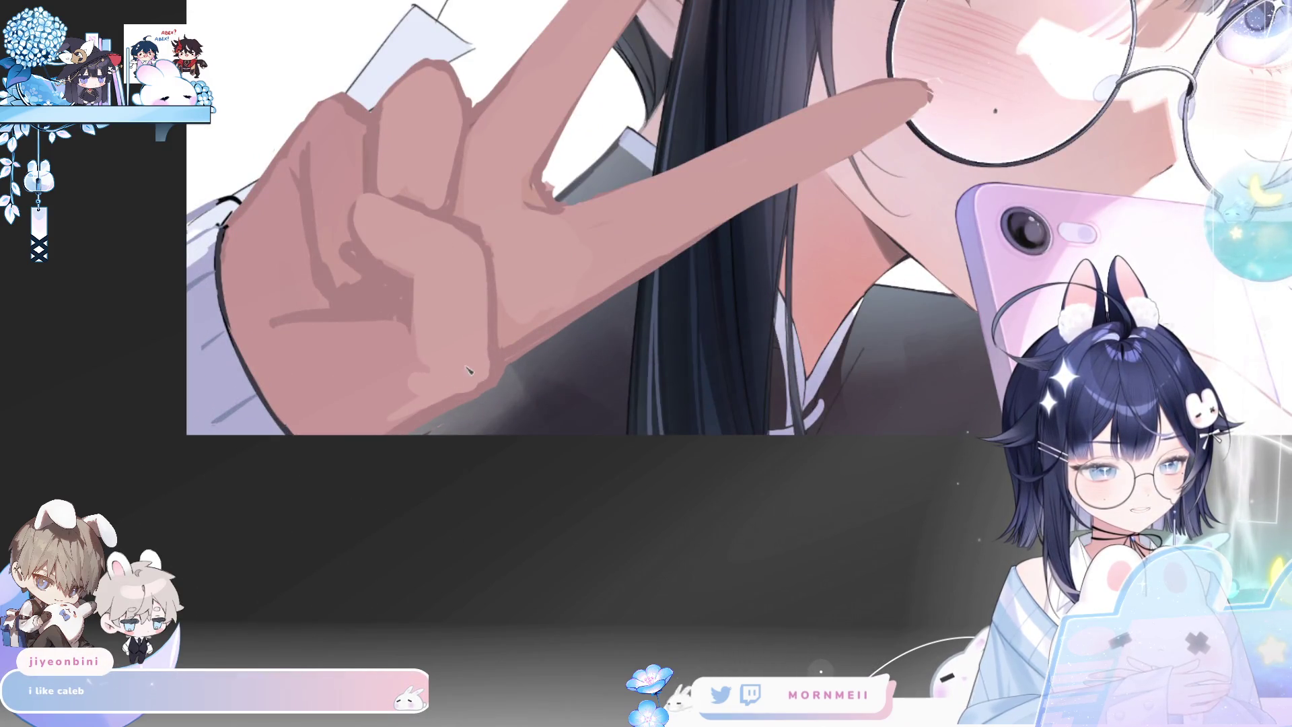
drag(469, 370, 440, 366)
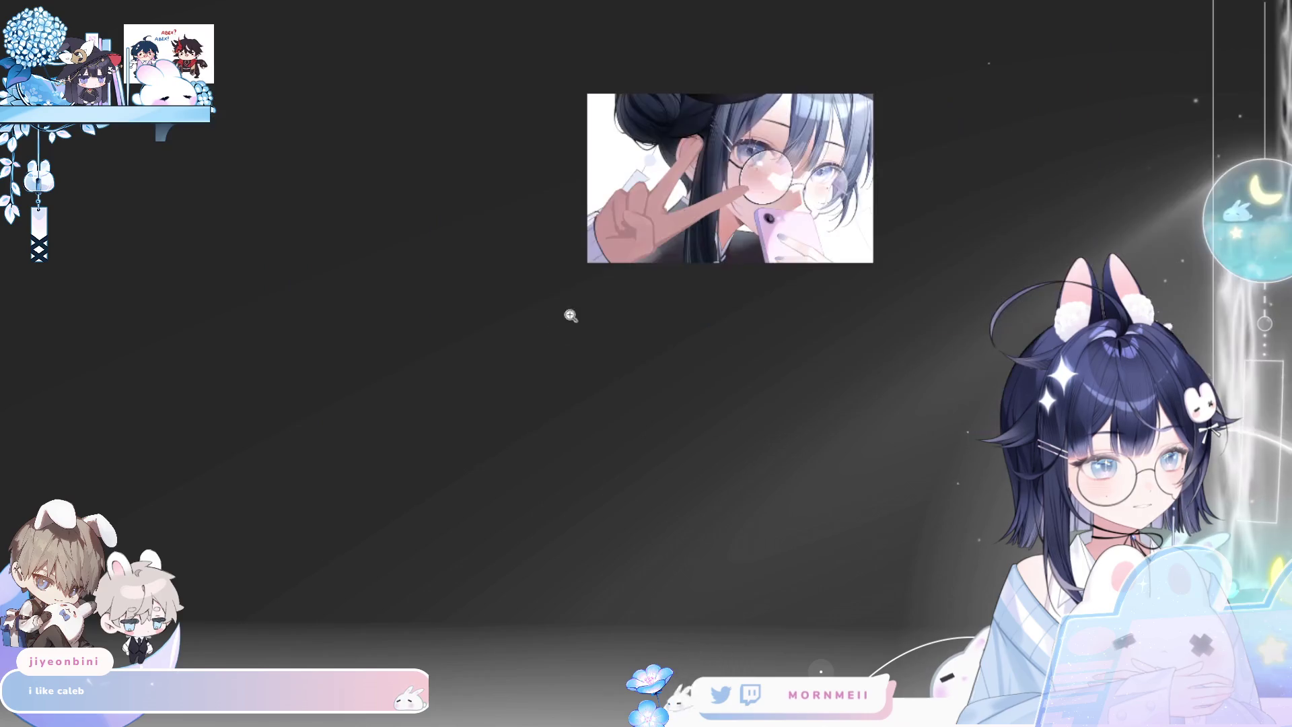
key(ctrl+minus)
key(ctrl+minus)
key(ctrl+minus)
key(h)
key(h)
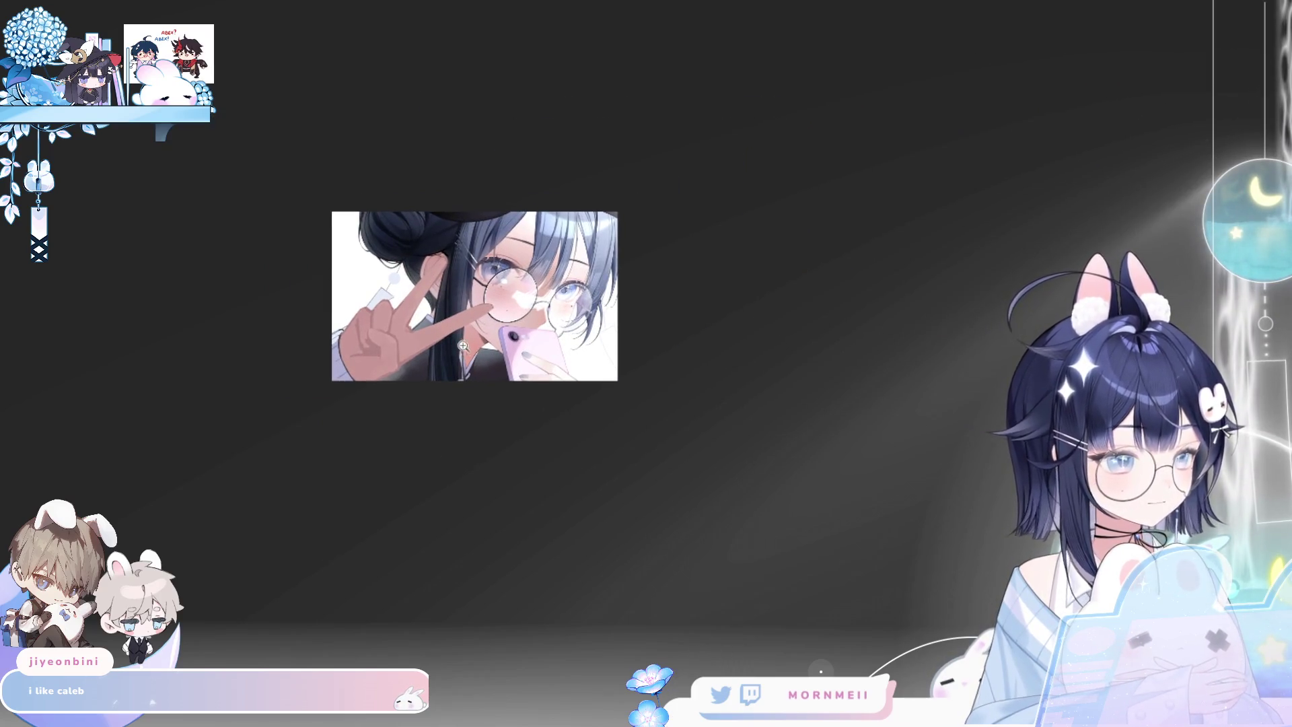
click(463, 346)
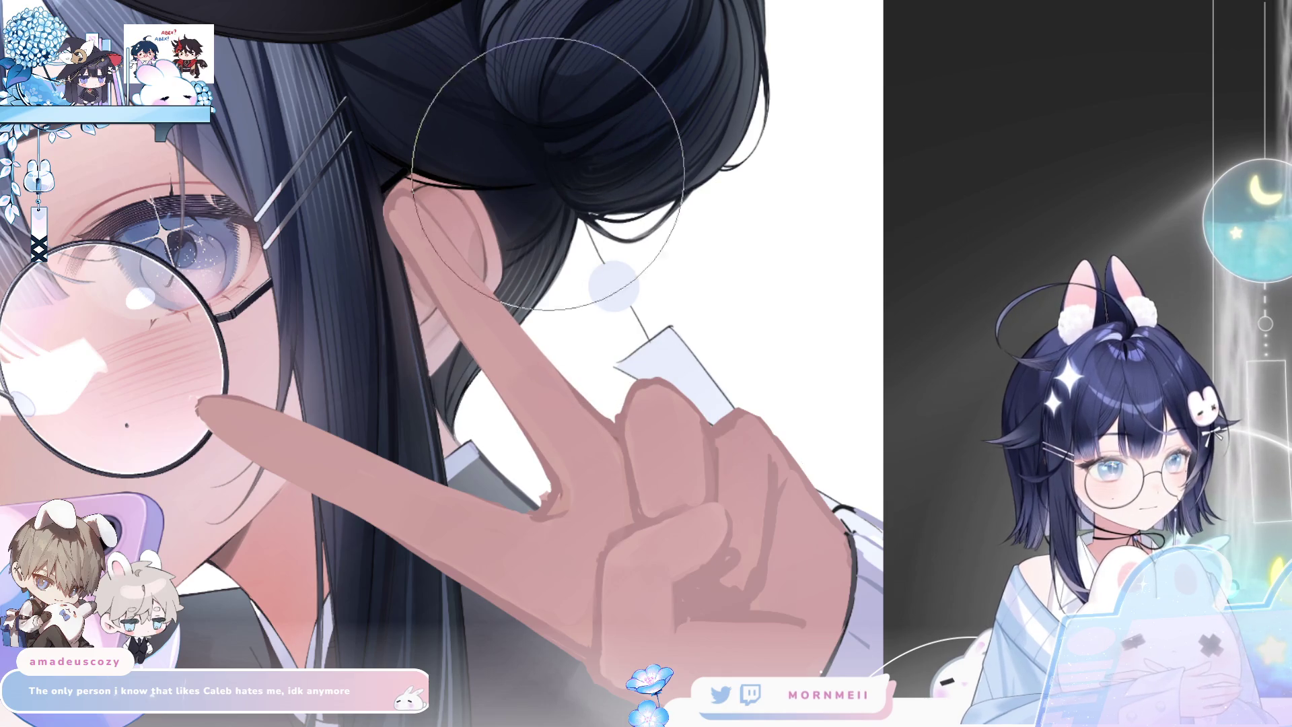
key(h)
key(h)
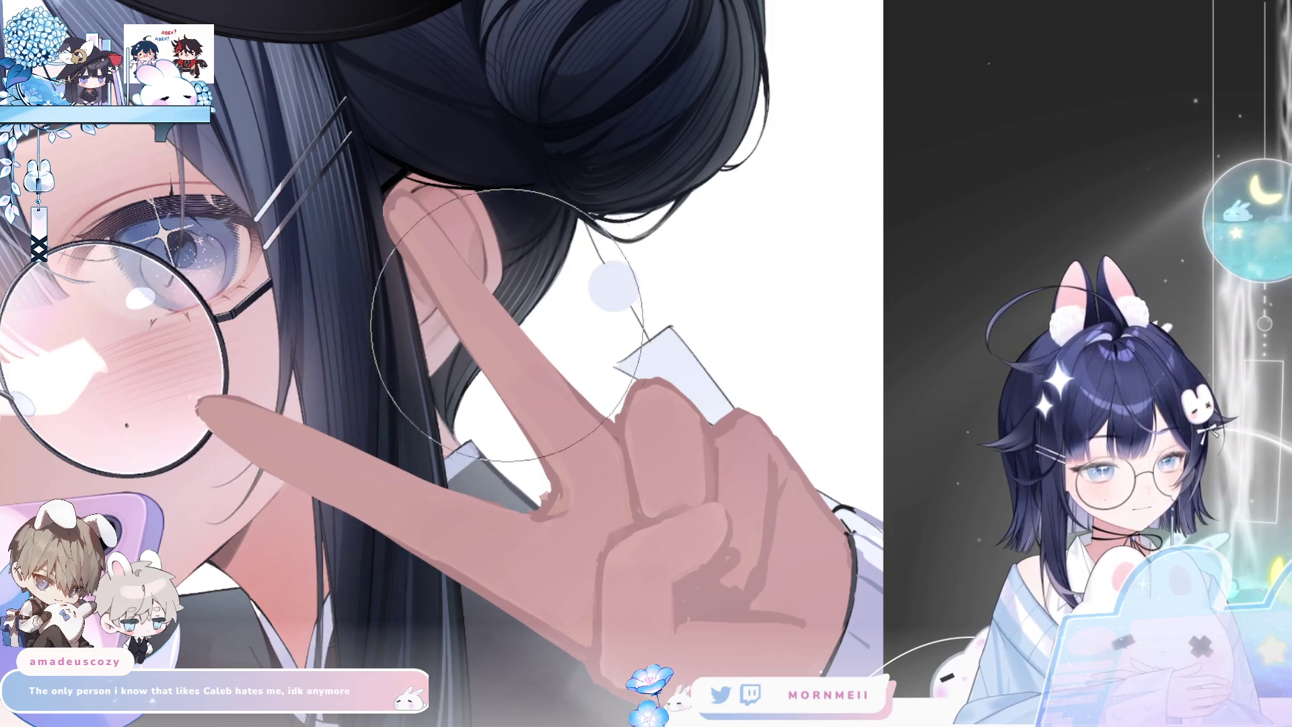
key(ctrl+0)
key(h)
key(h)
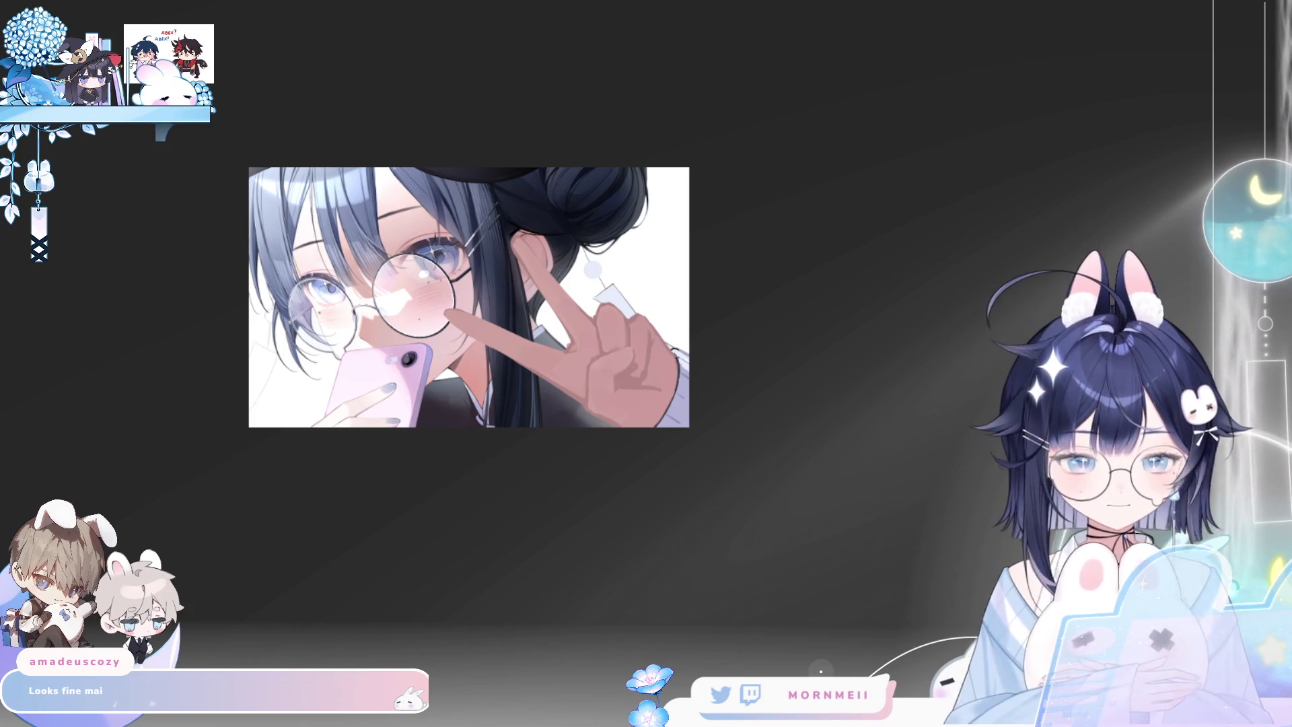
key(h)
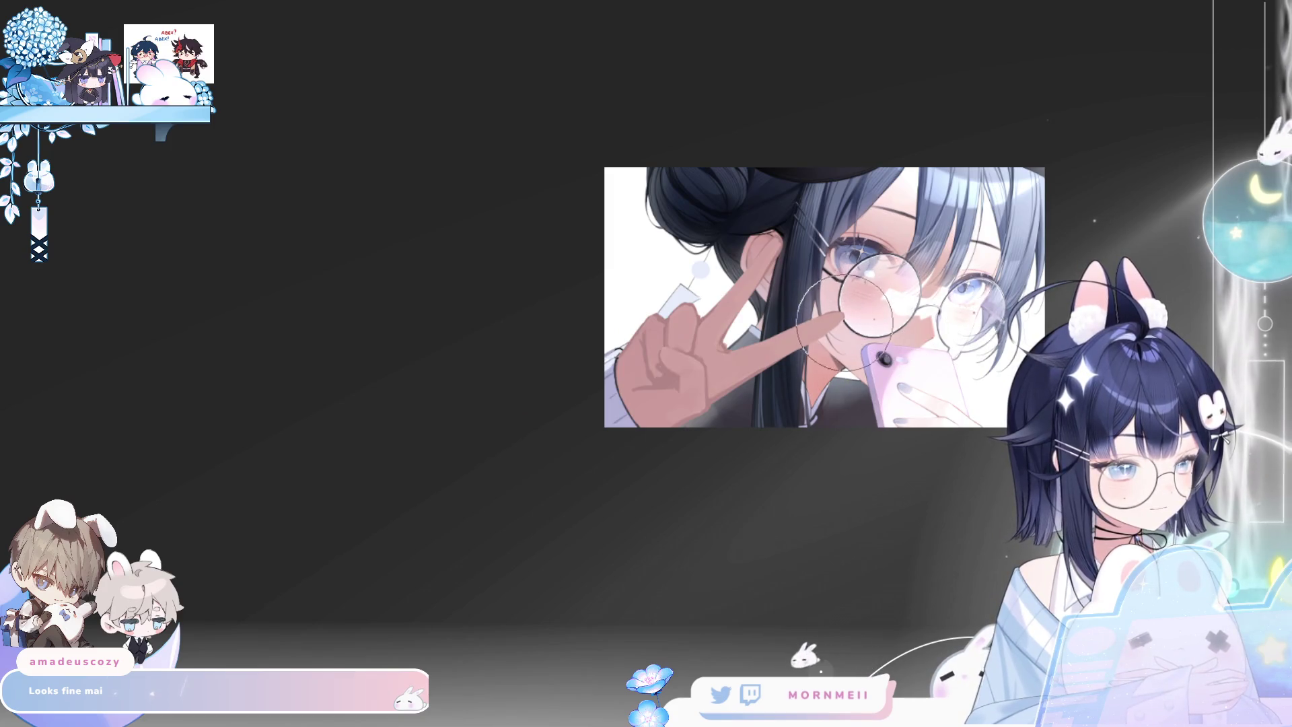
key(h)
key(h)
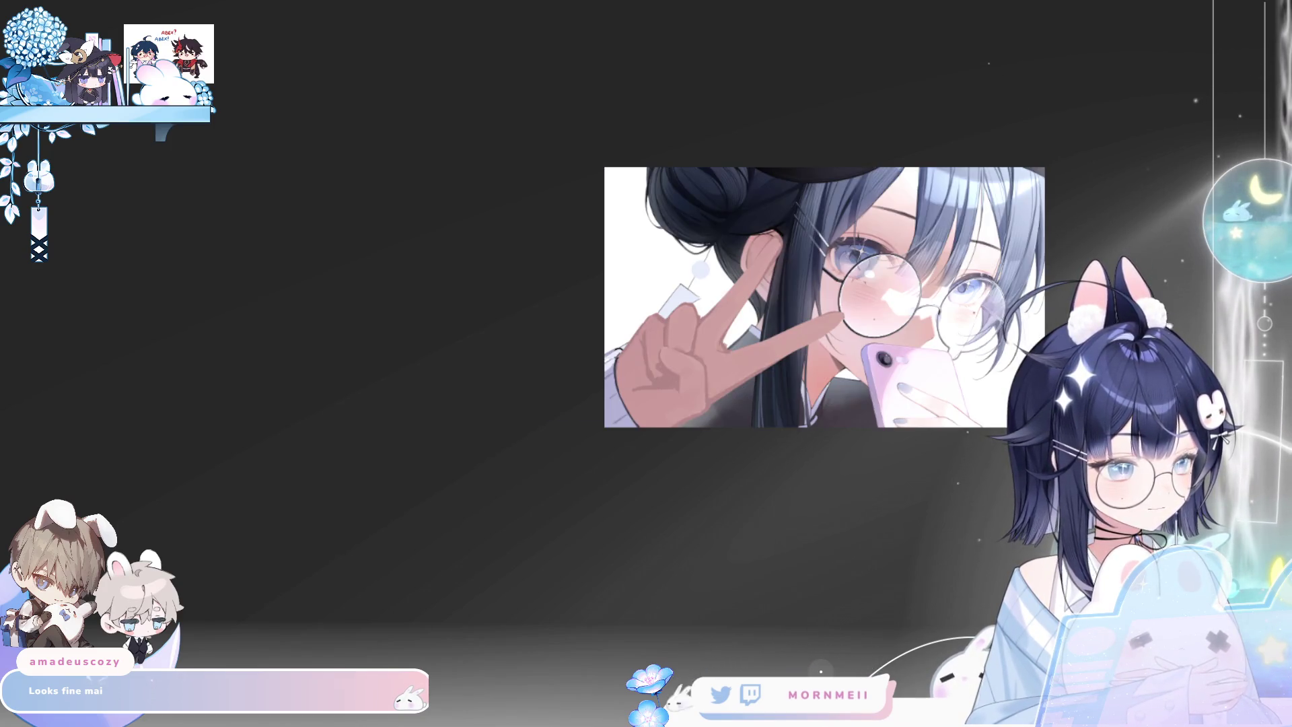
key(ctrl+alt+0)
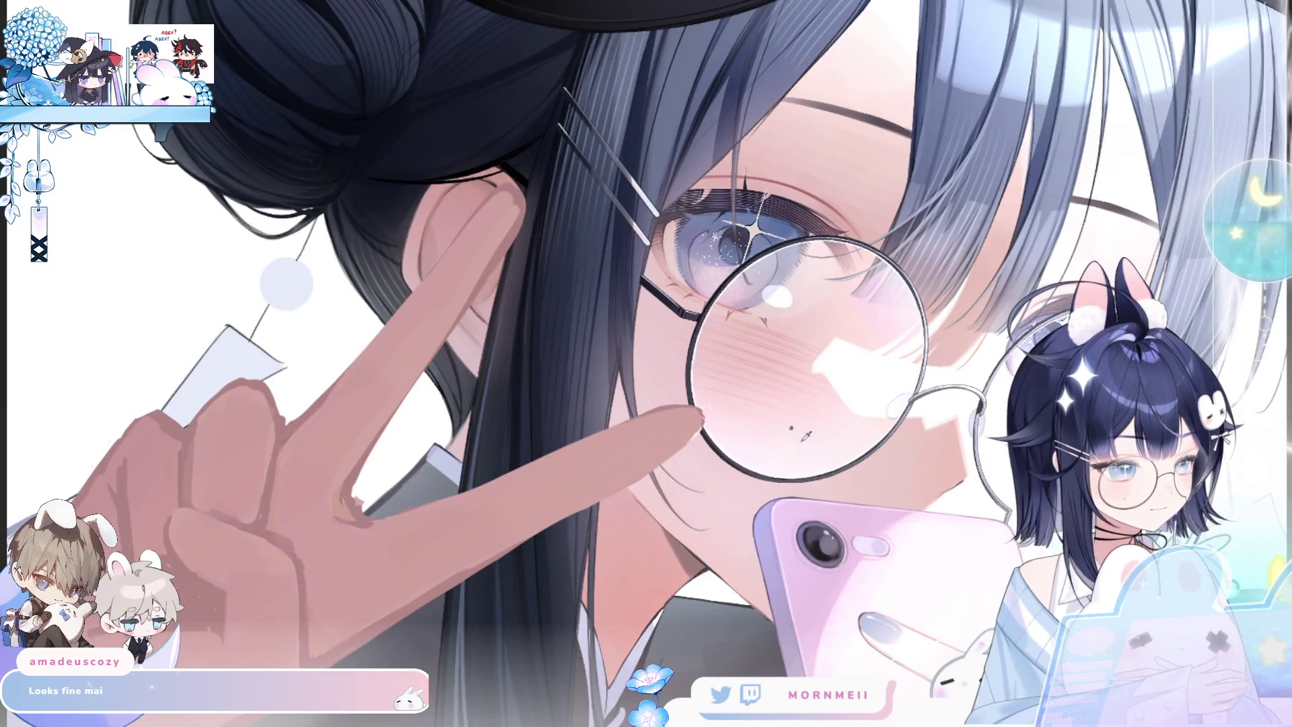
drag(967, 469, 863, 388)
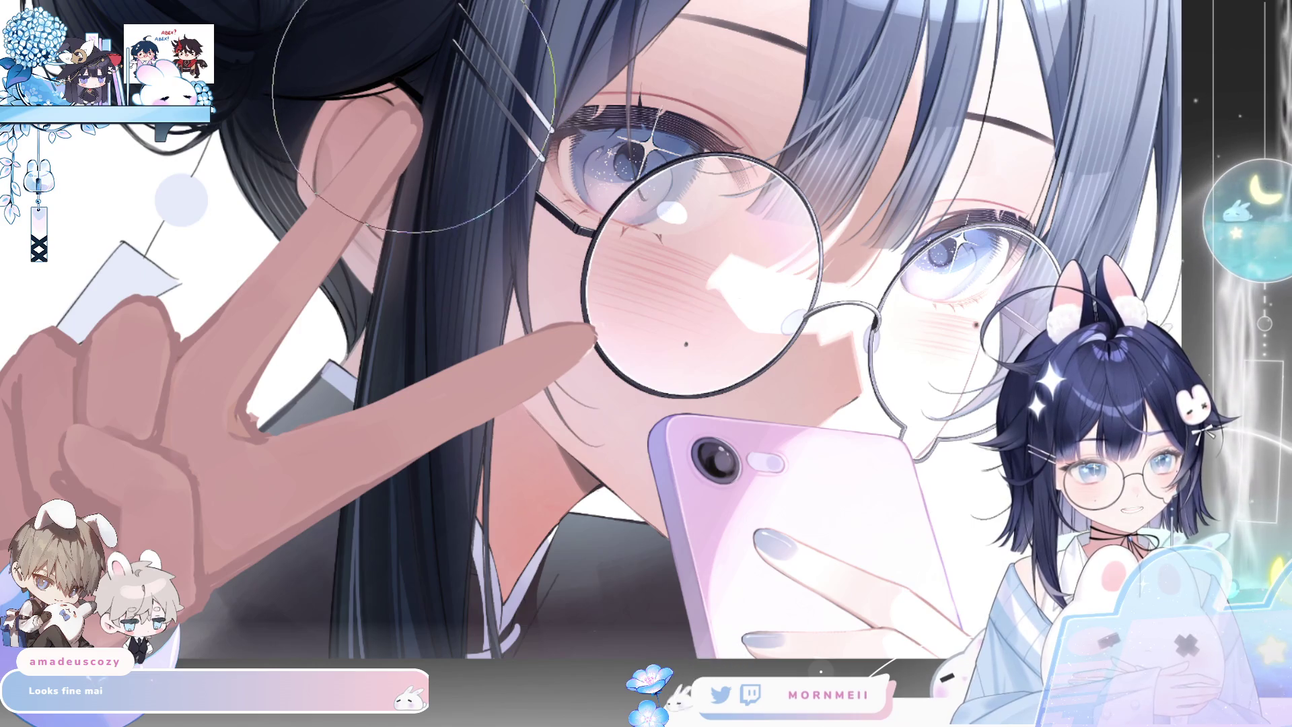
Shrink the brush to a tiny size and paint a pale highlight along the index finger to its tip
key(bracketleft)
key(bracketleft)
key(bracketleft)
key(bracketright)
key(bracketright)
key(bracketright)
key(bracketleft)
key(bracketleft)
key(bracketleft)
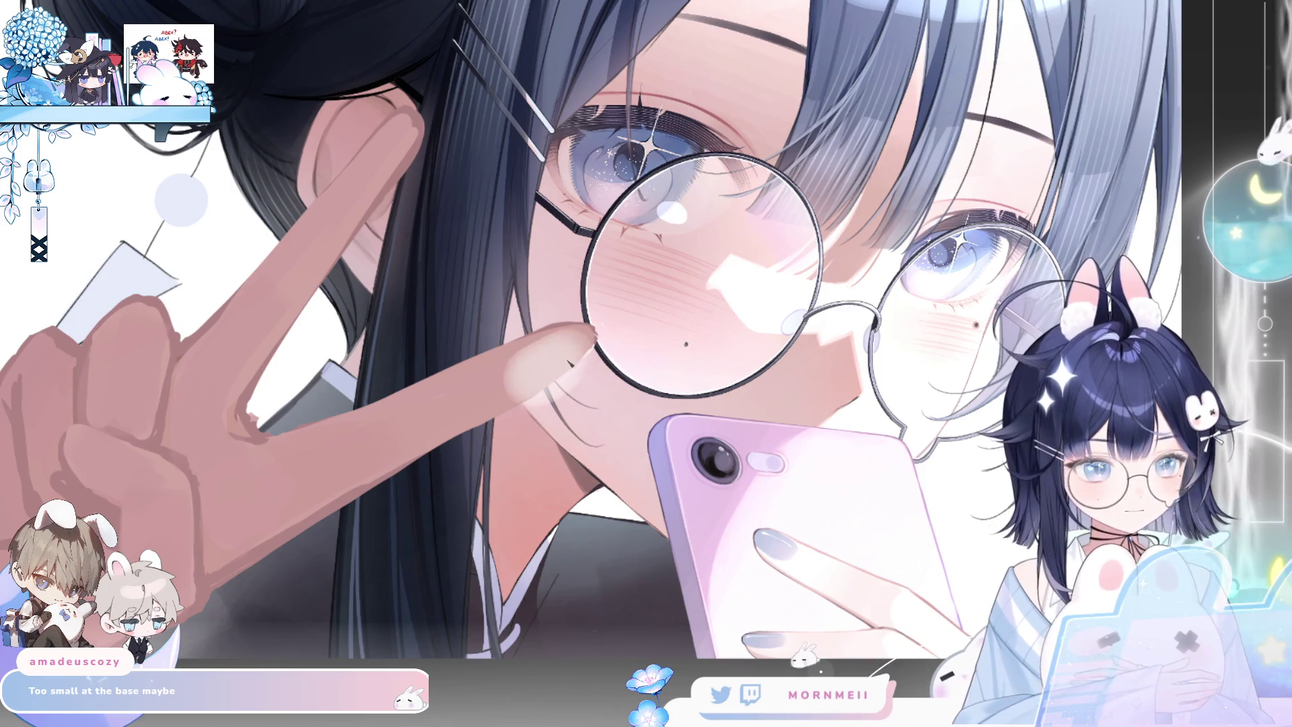
drag(580, 336, 444, 404)
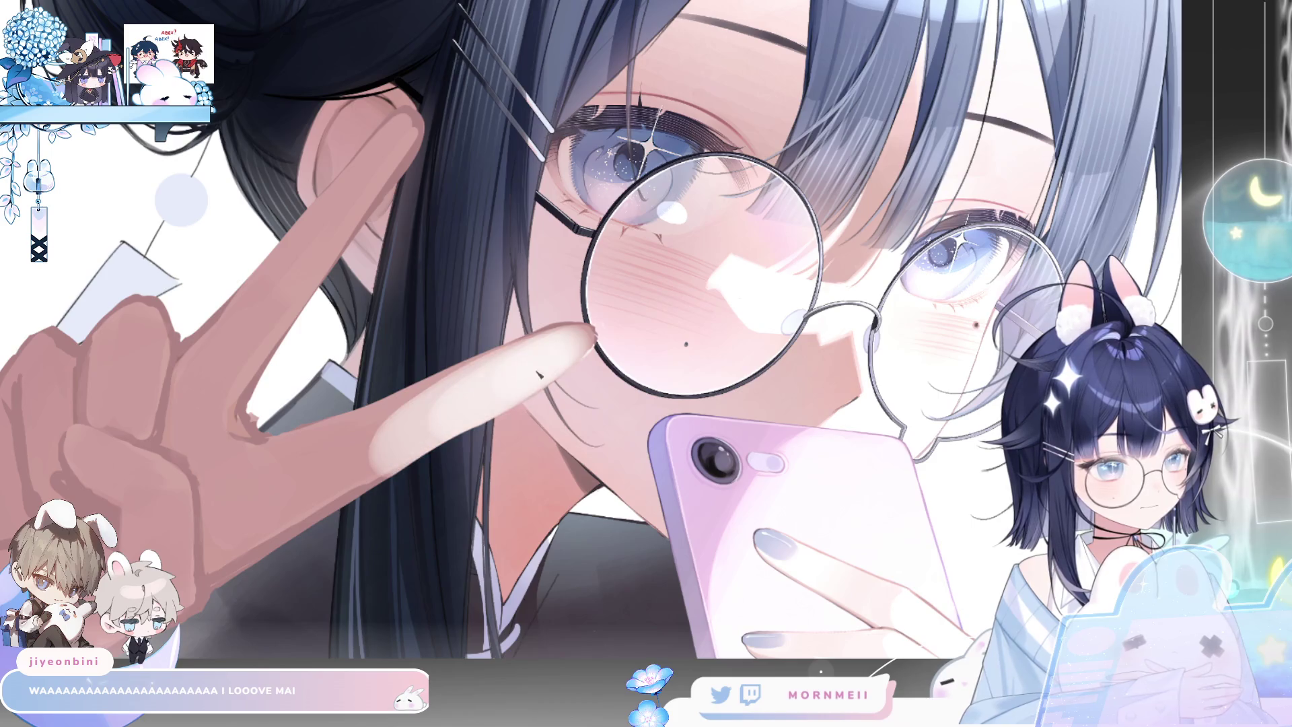
scroll(550, 392, down, 5)
click(618, 392)
click(602, 367)
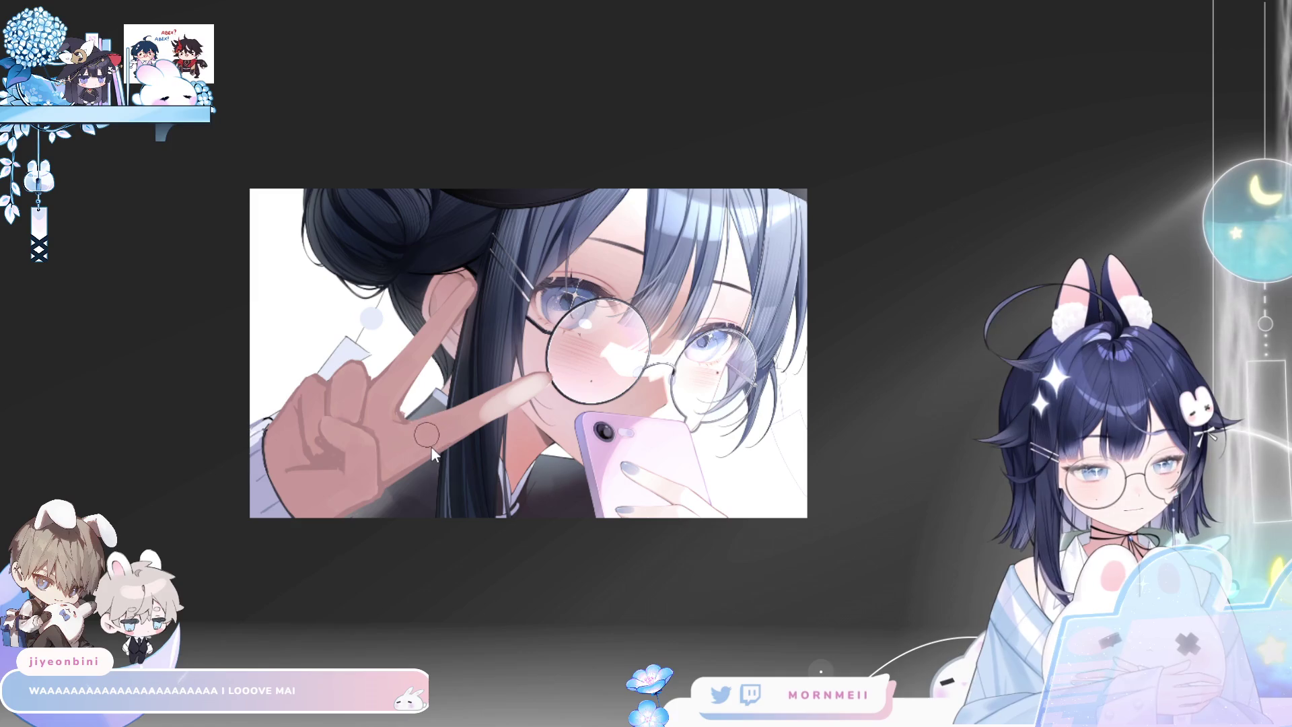
Check the drawing mirrored, then free-transform the peace-sign hand area with Ctrl+T
drag(491, 418, 392, 441)
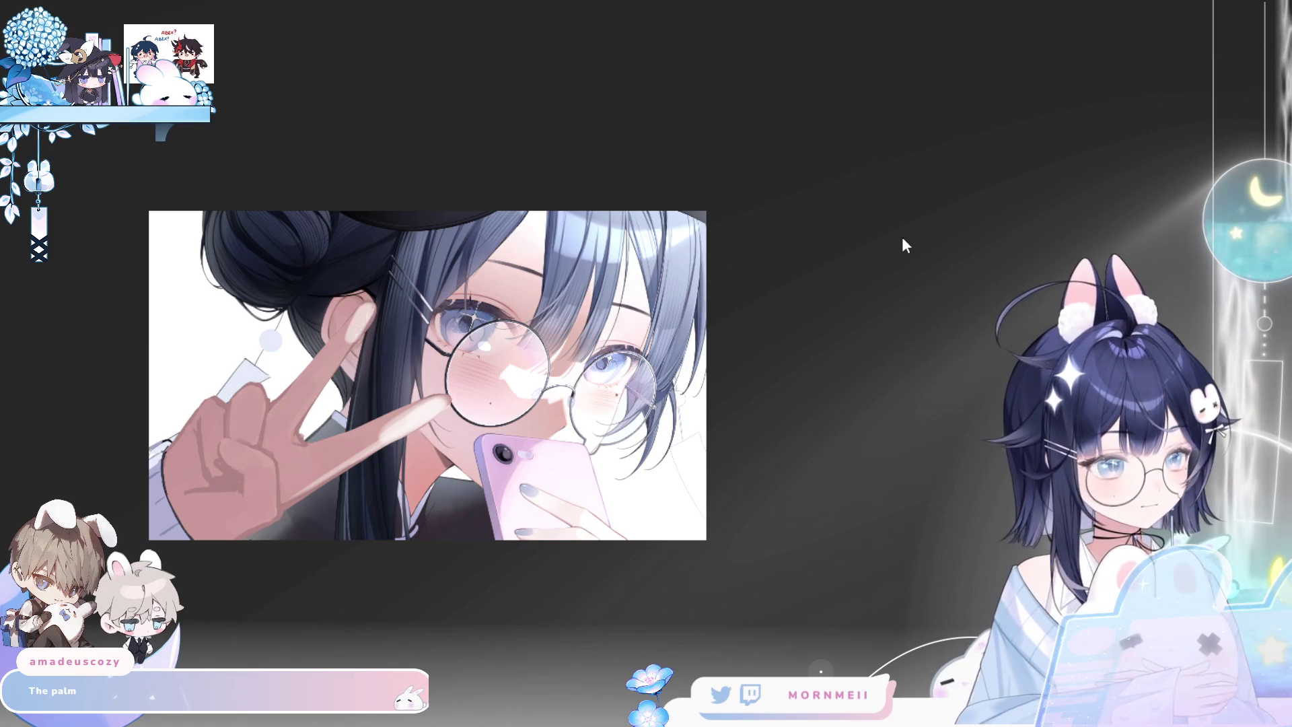
key(m)
key(m)
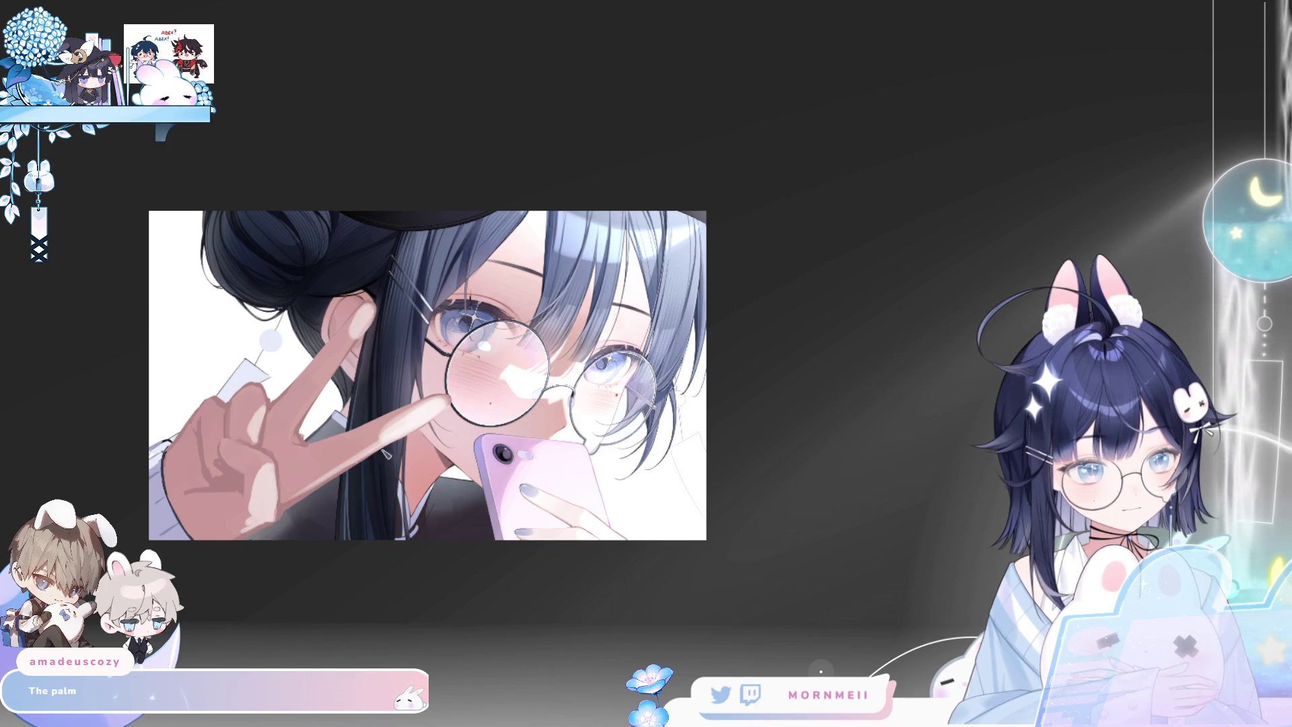
key(ctrl+minus)
key(h)
key(h)
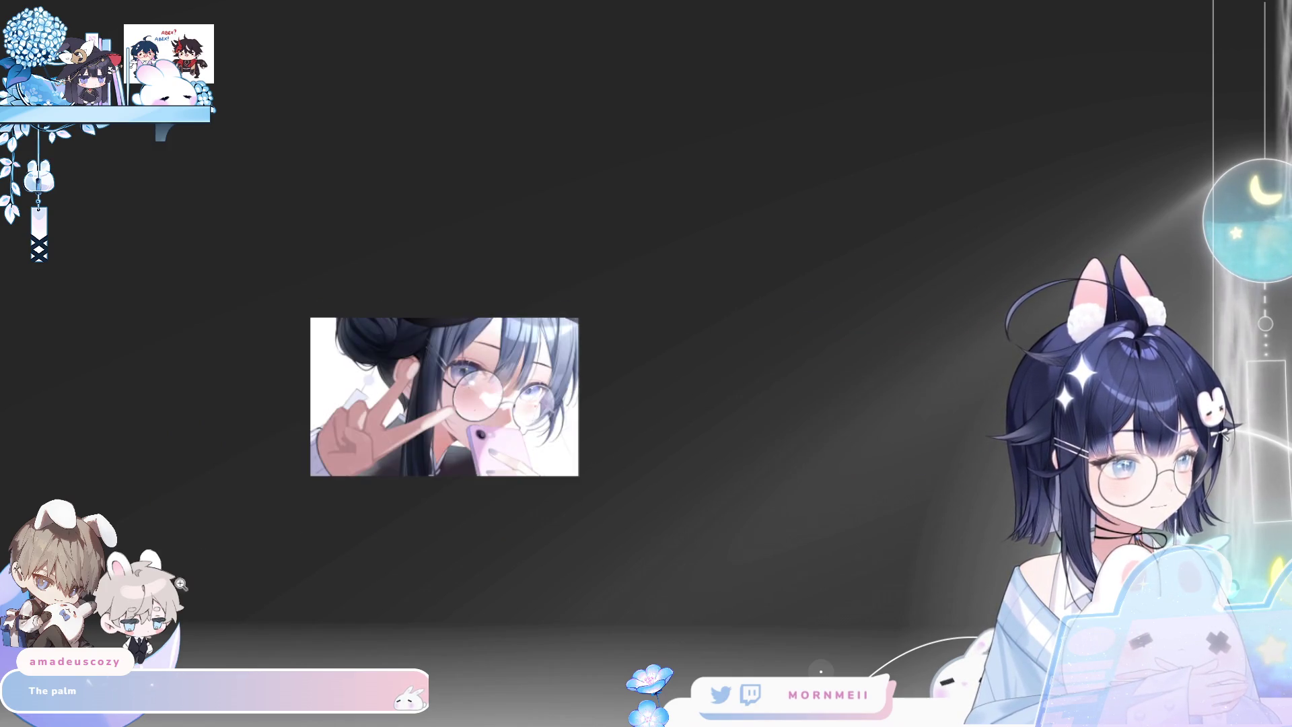
click(371, 417)
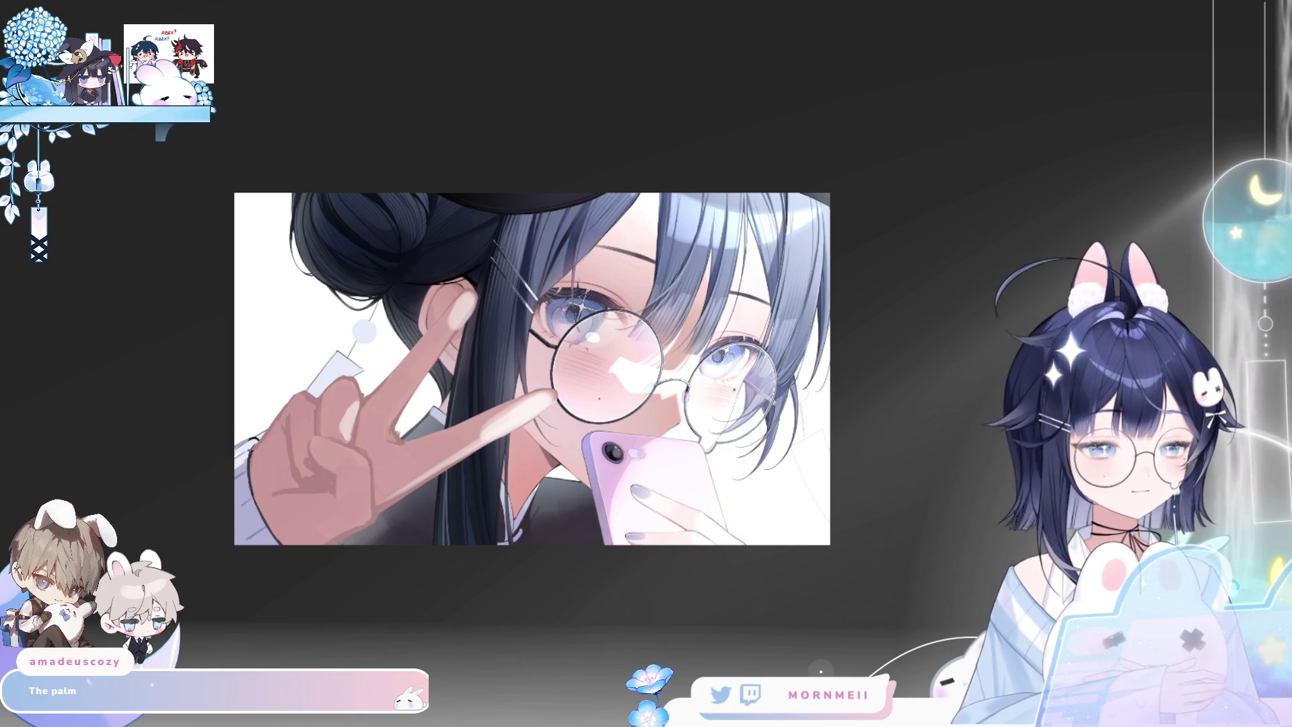
key(h)
key(h)
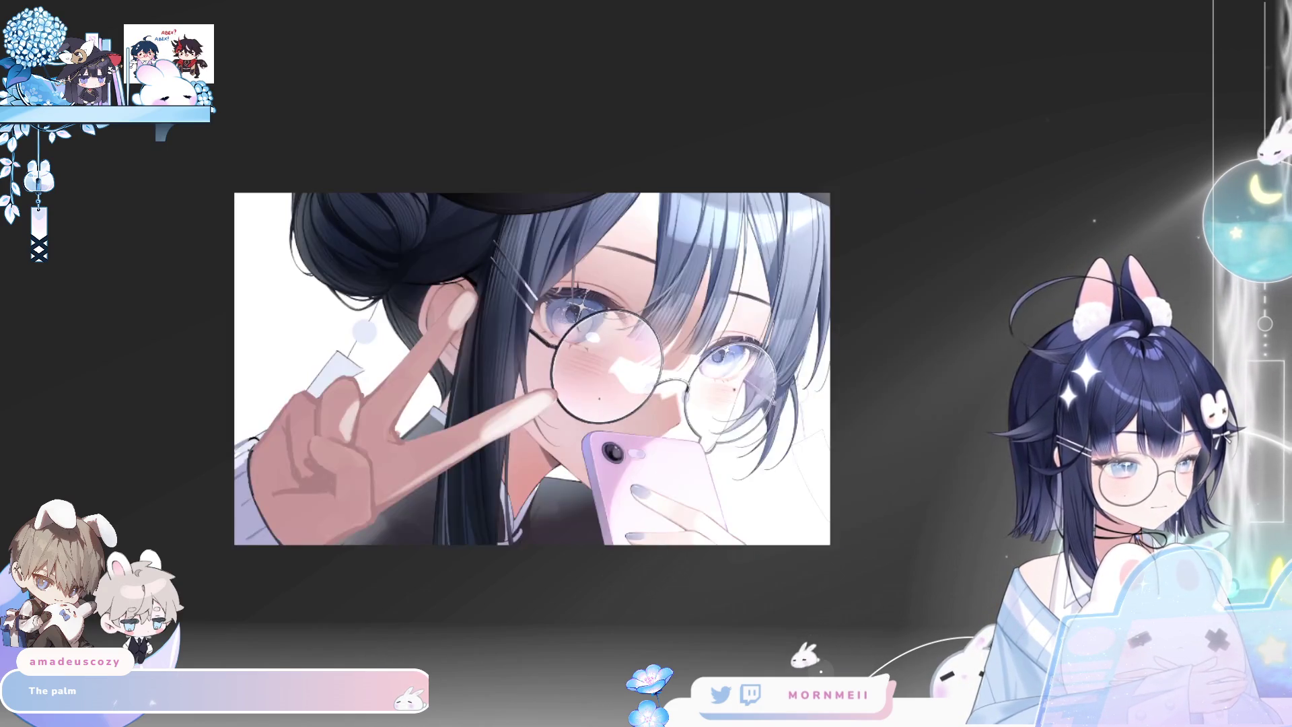
key(ctrl+t)
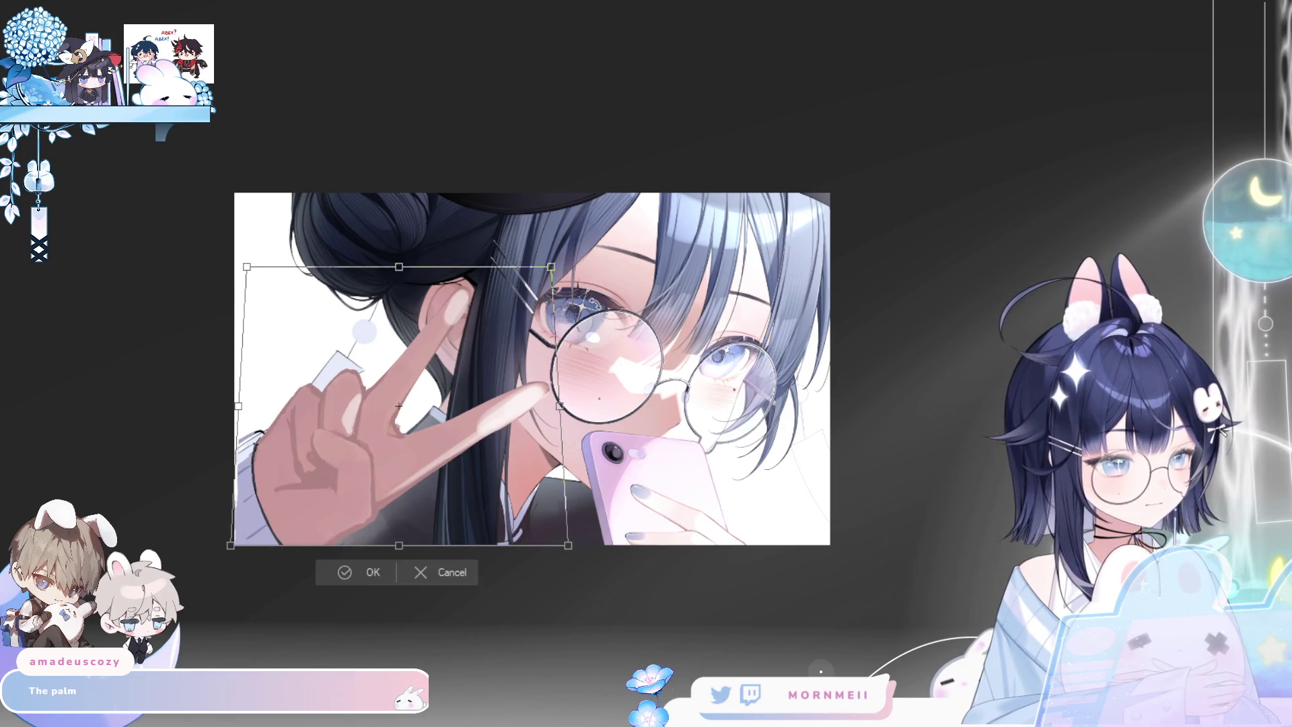
Warp the peace-sign hand into a tapered perspective shape, apply it, then undo the warp
drag(567, 269, 578, 293)
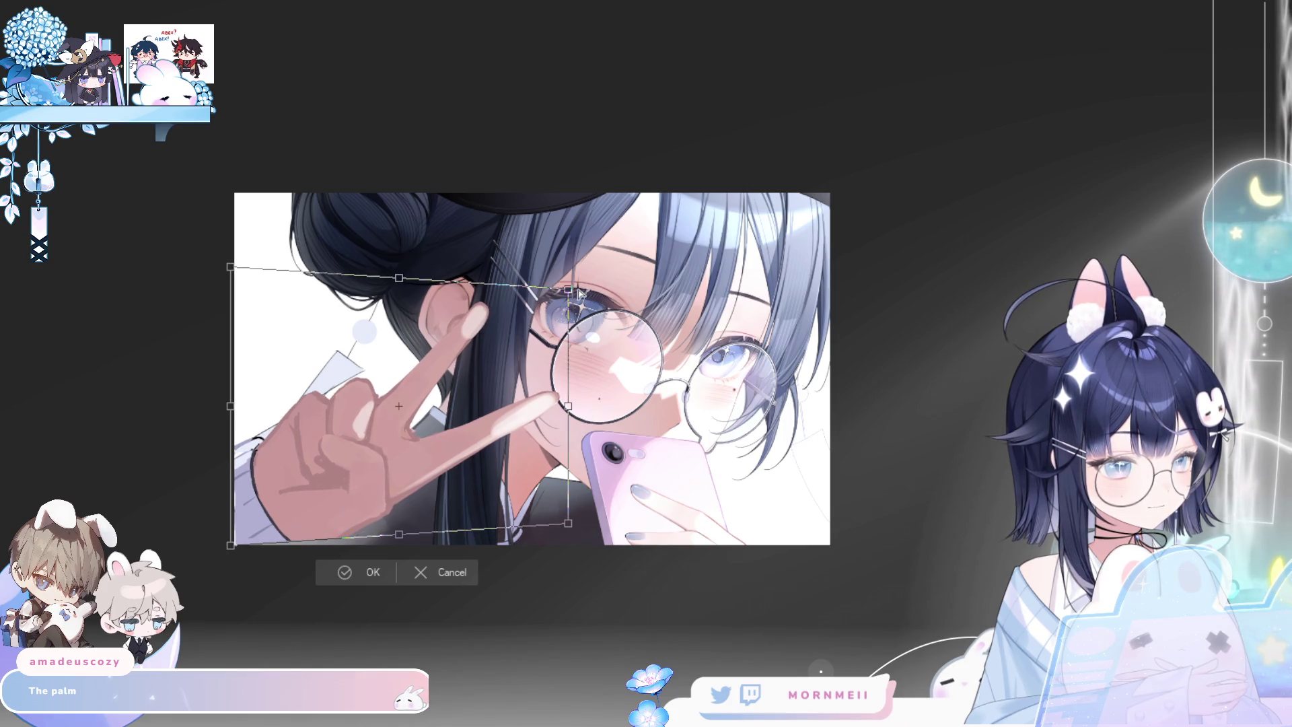
key(h)
key(h)
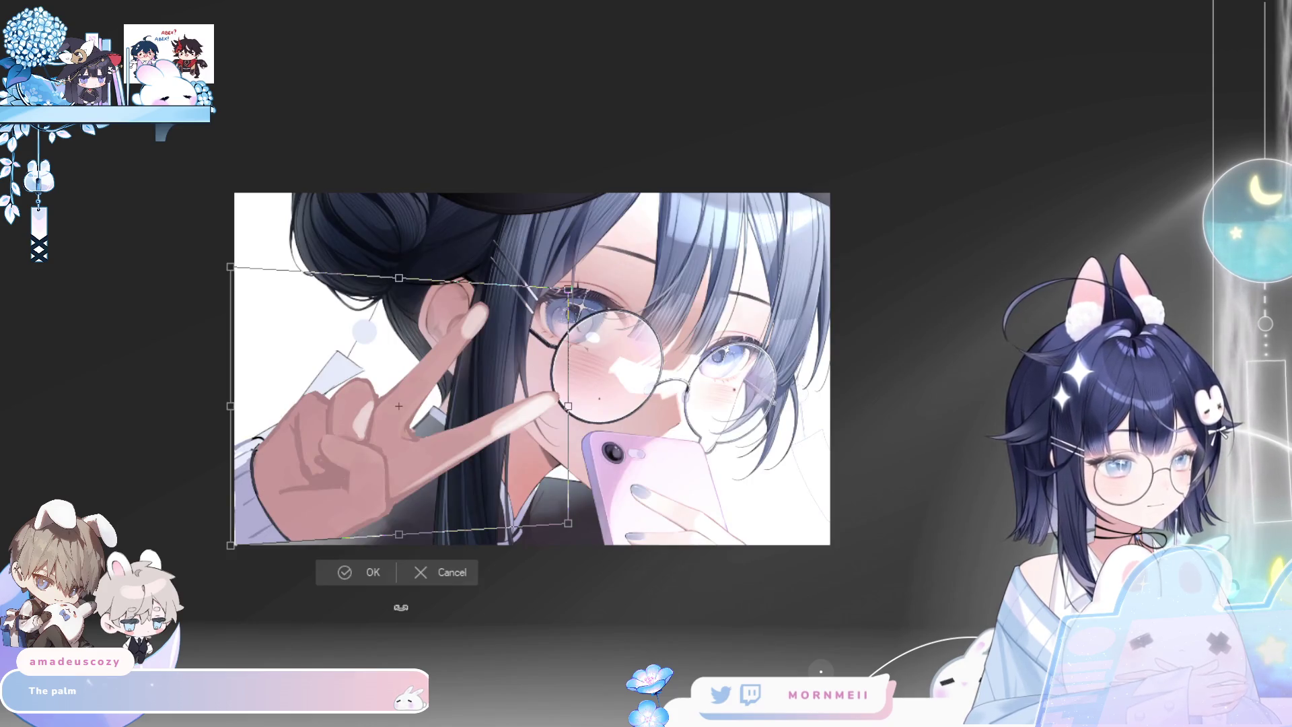
drag(233, 547, 231, 556)
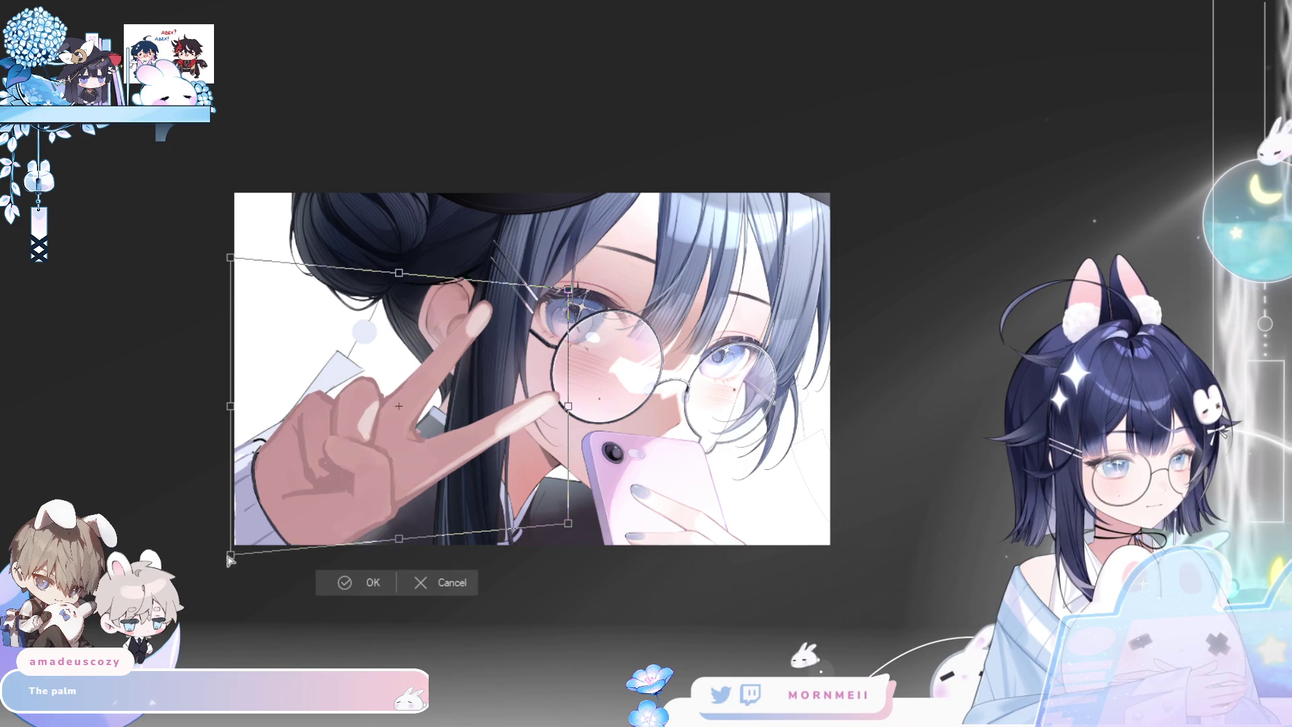
key(Return)
key(h)
key(h)
key(h)
key(h)
key(ctrl+z)
key(h)
key(h)
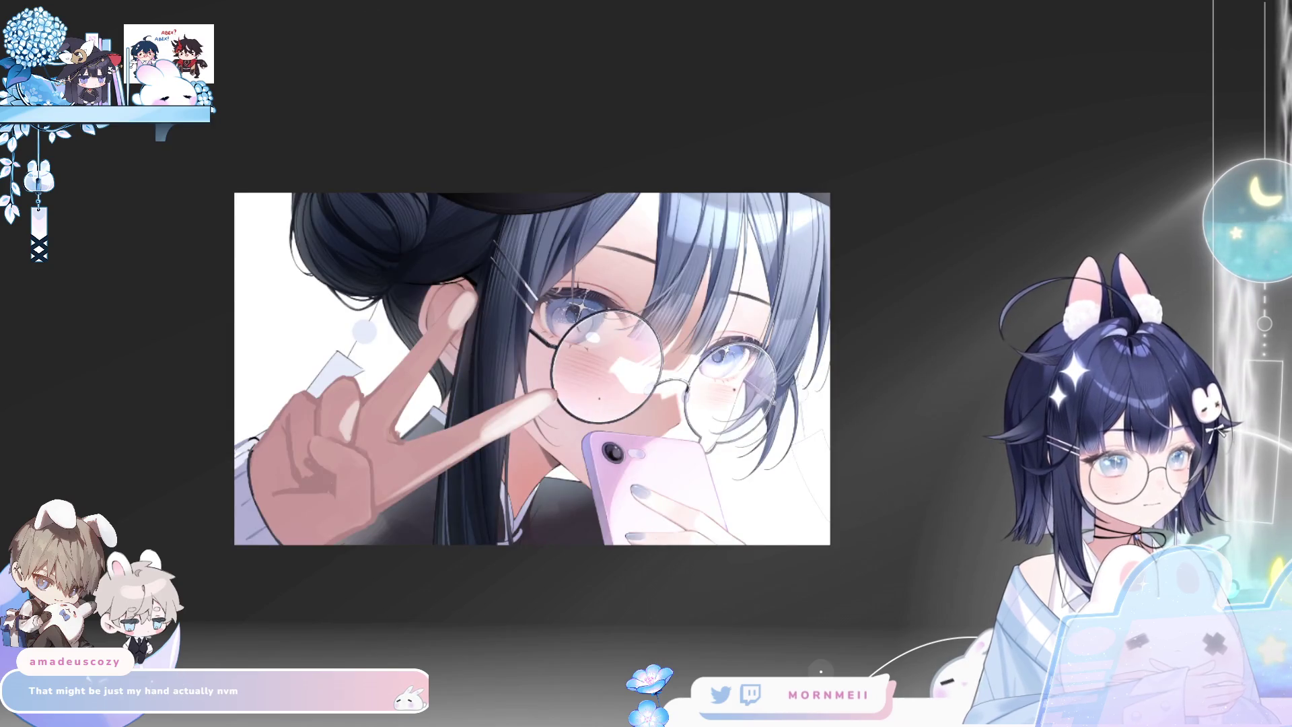
Lasso the hand and face area, rotate and skew it slightly up-left, commit and deselect
key(ctrl+t)
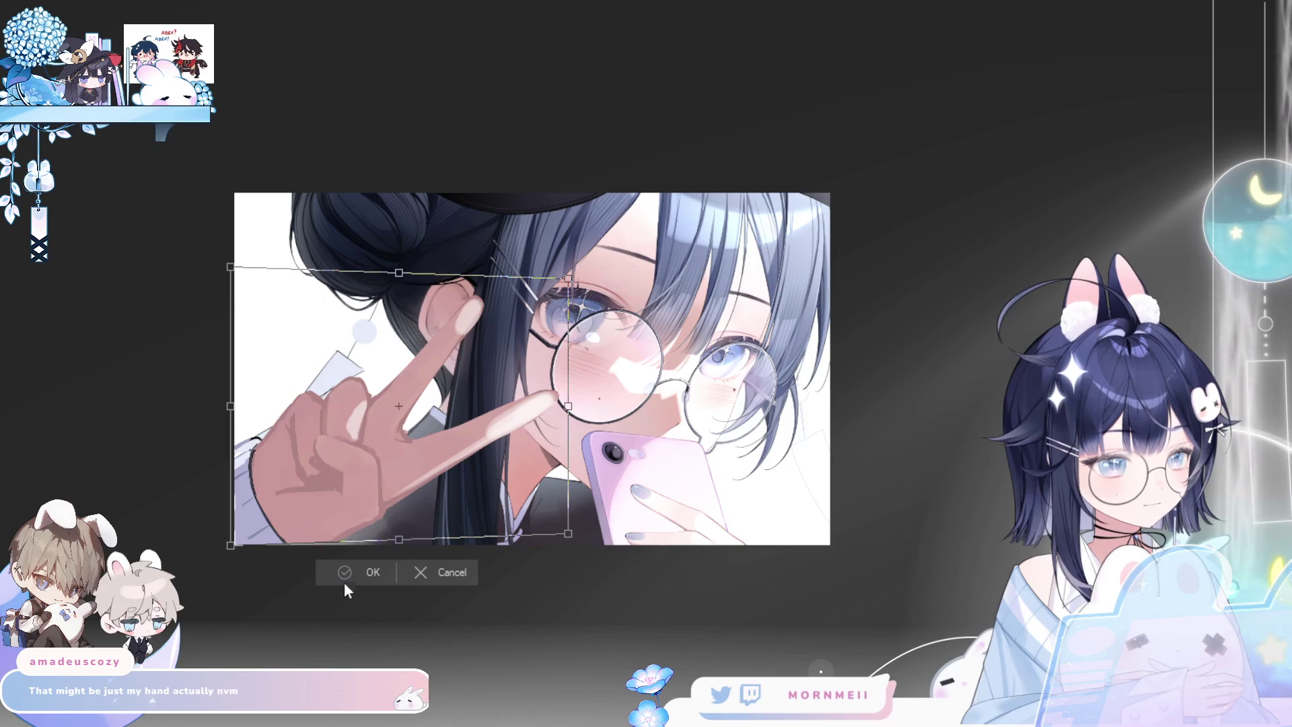
click(345, 582)
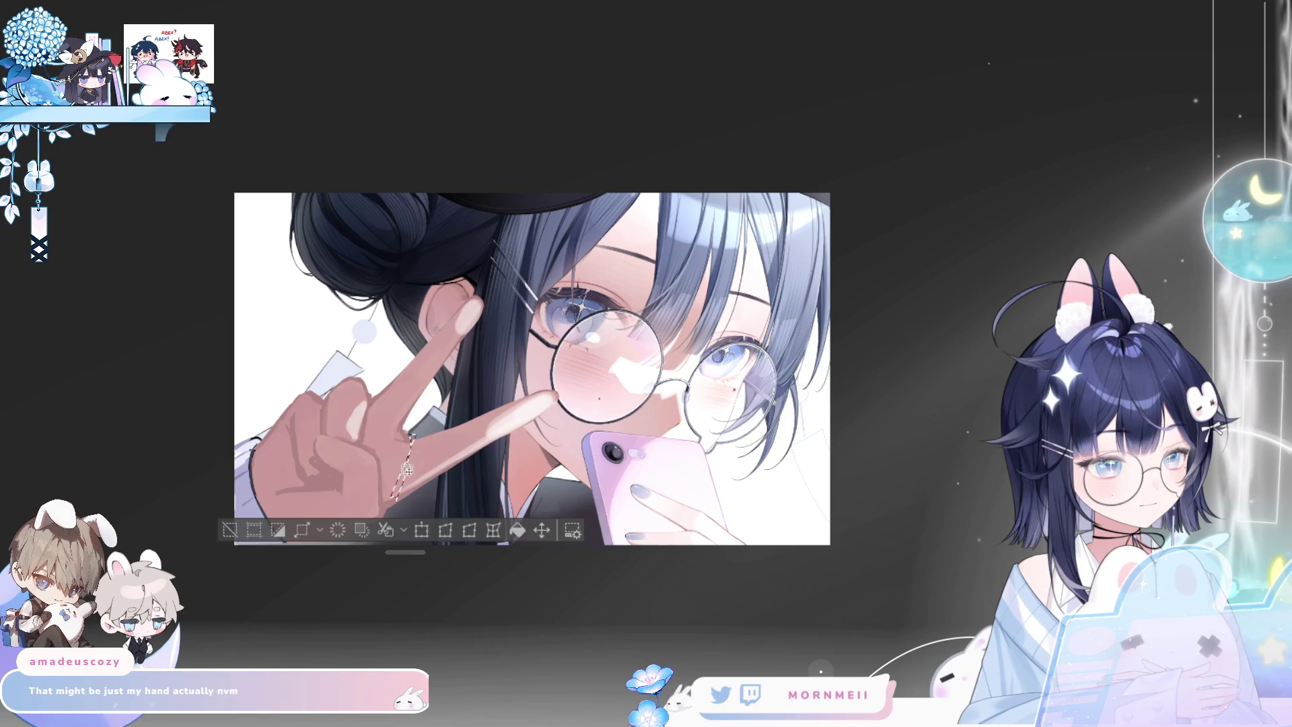
mouse_move(421, 525)
mouse_down()
mouse_move(638, 409)
mouse_move(663, 418)
mouse_move(661, 441)
mouse_up()
click(526, 559)
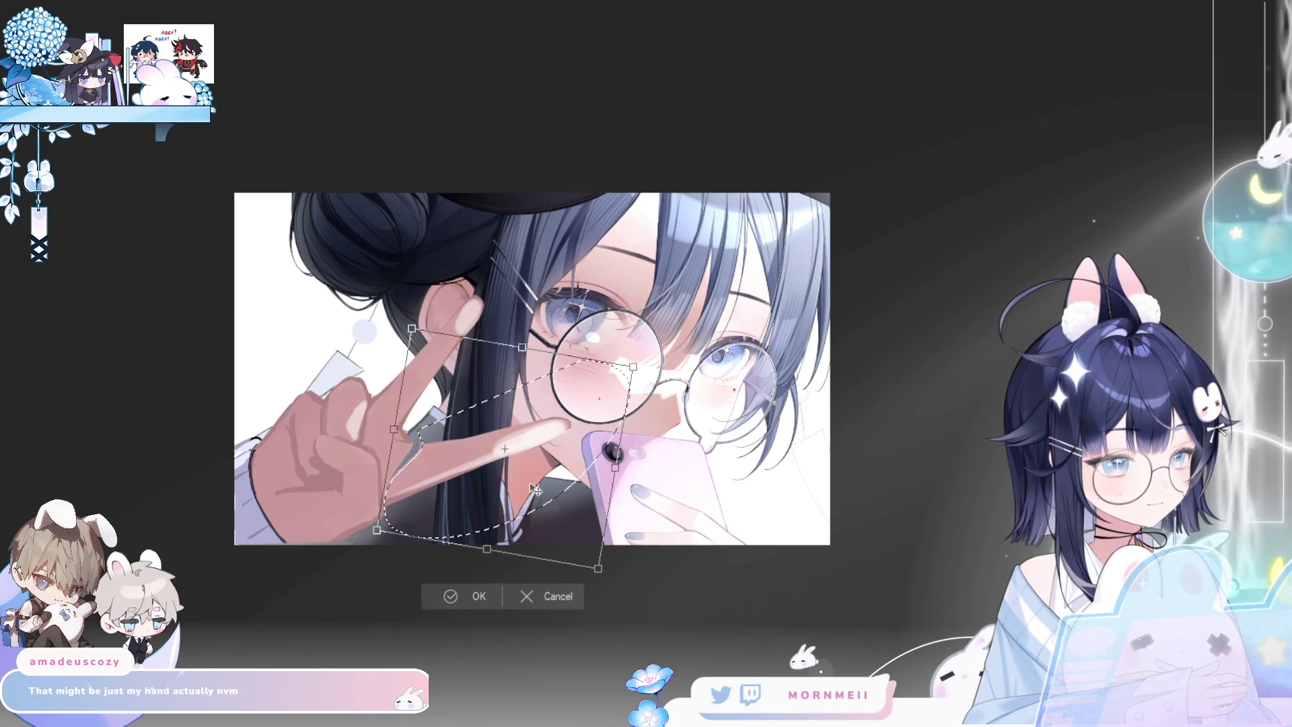
drag(547, 486, 546, 485)
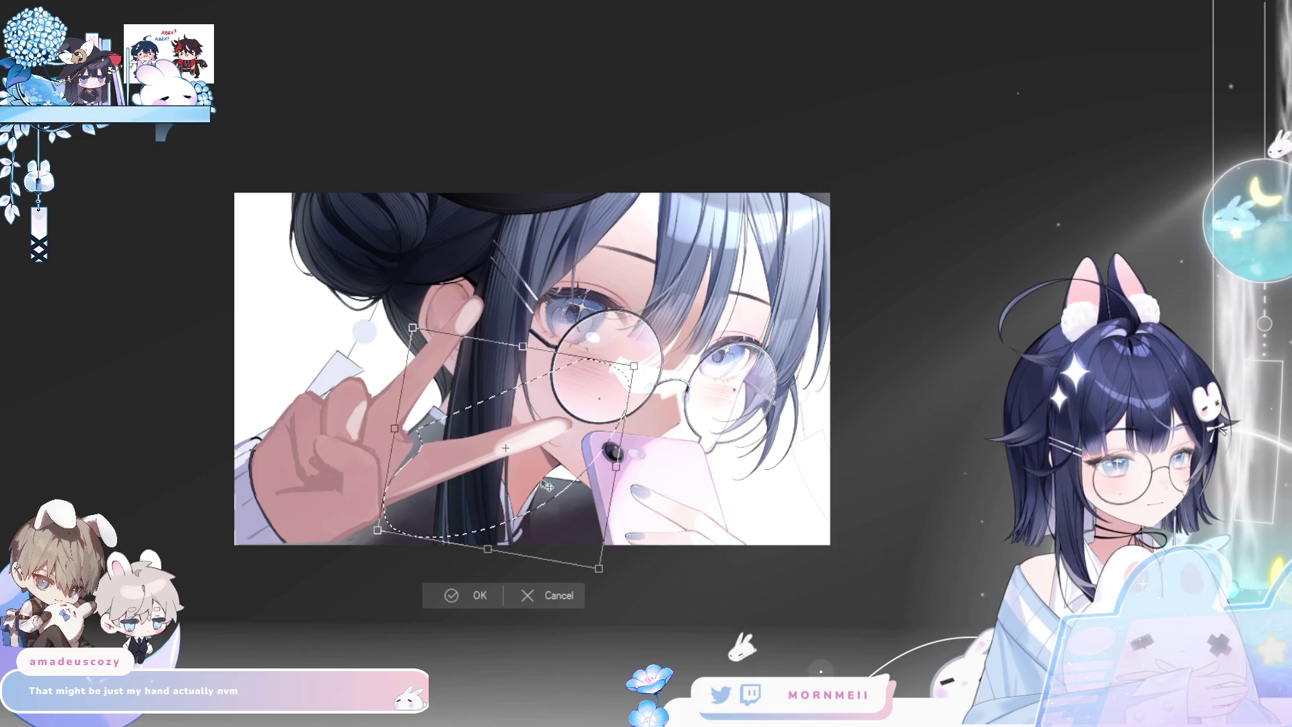
click(451, 595)
click(379, 495)
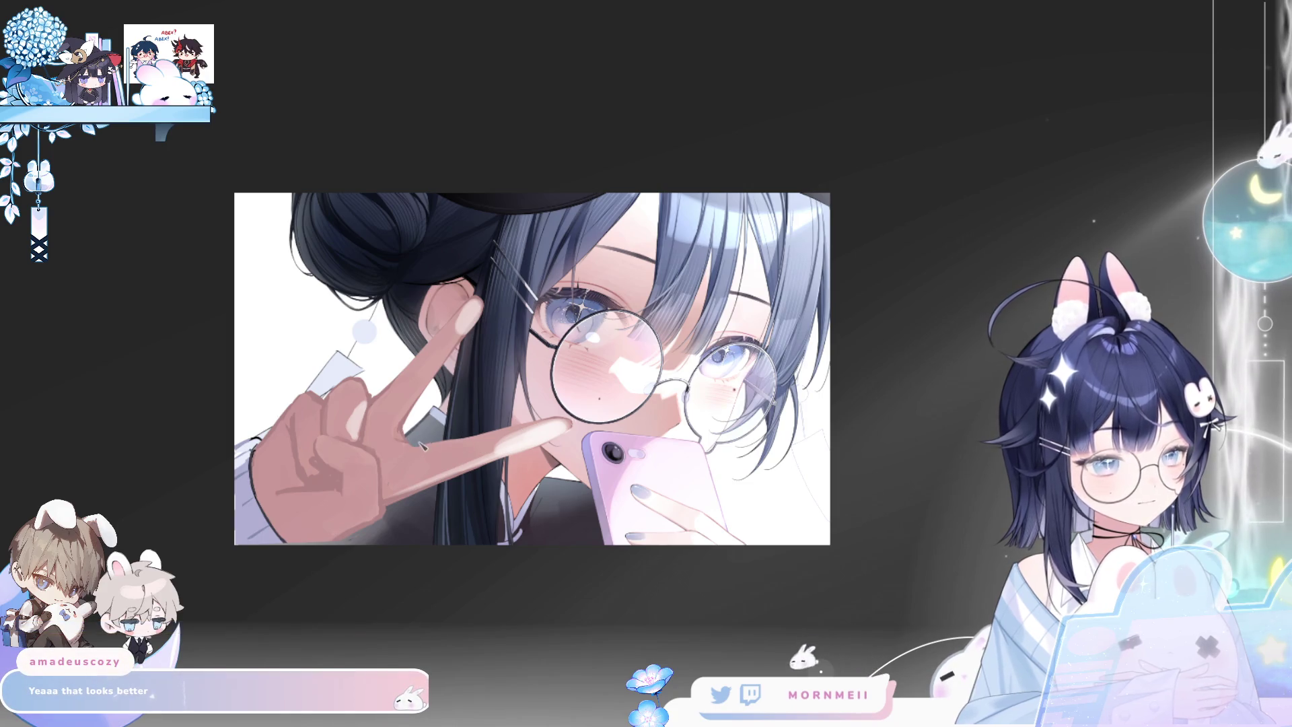
scroll(520, 446, down, 2)
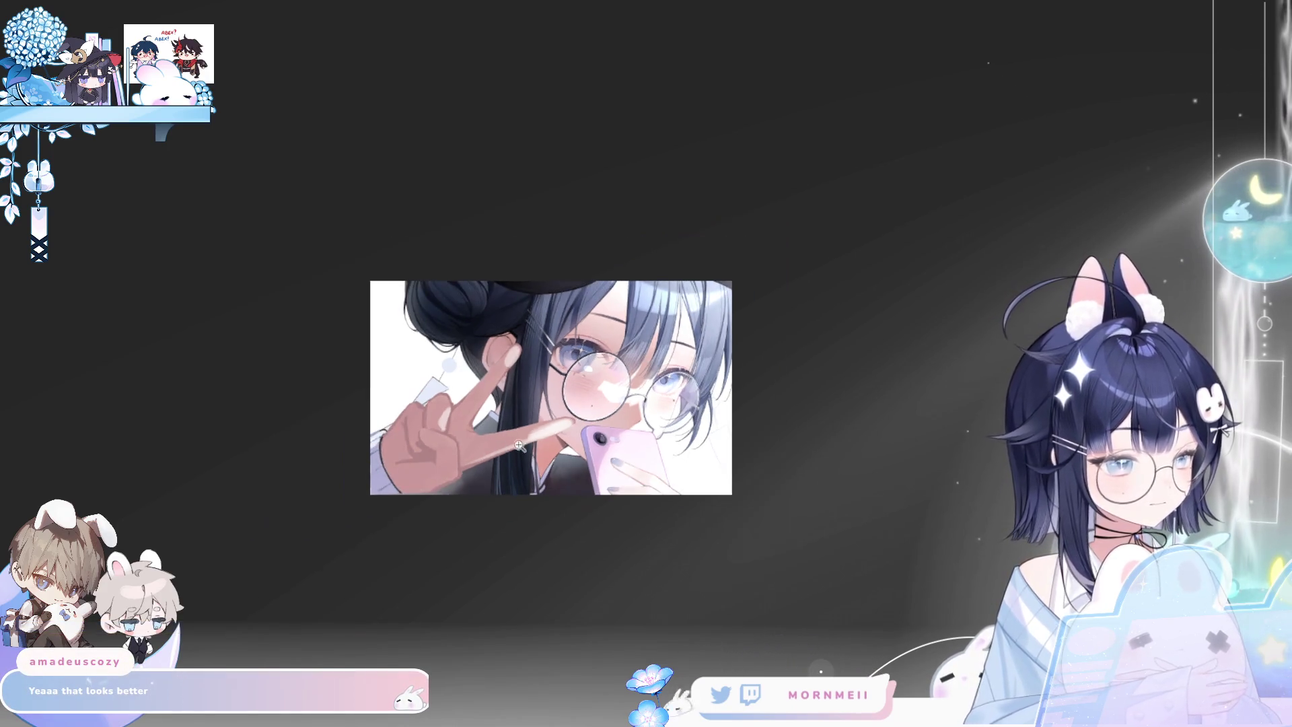
Select and delete the stray dark stroke near the finger
key(m)
key(m)
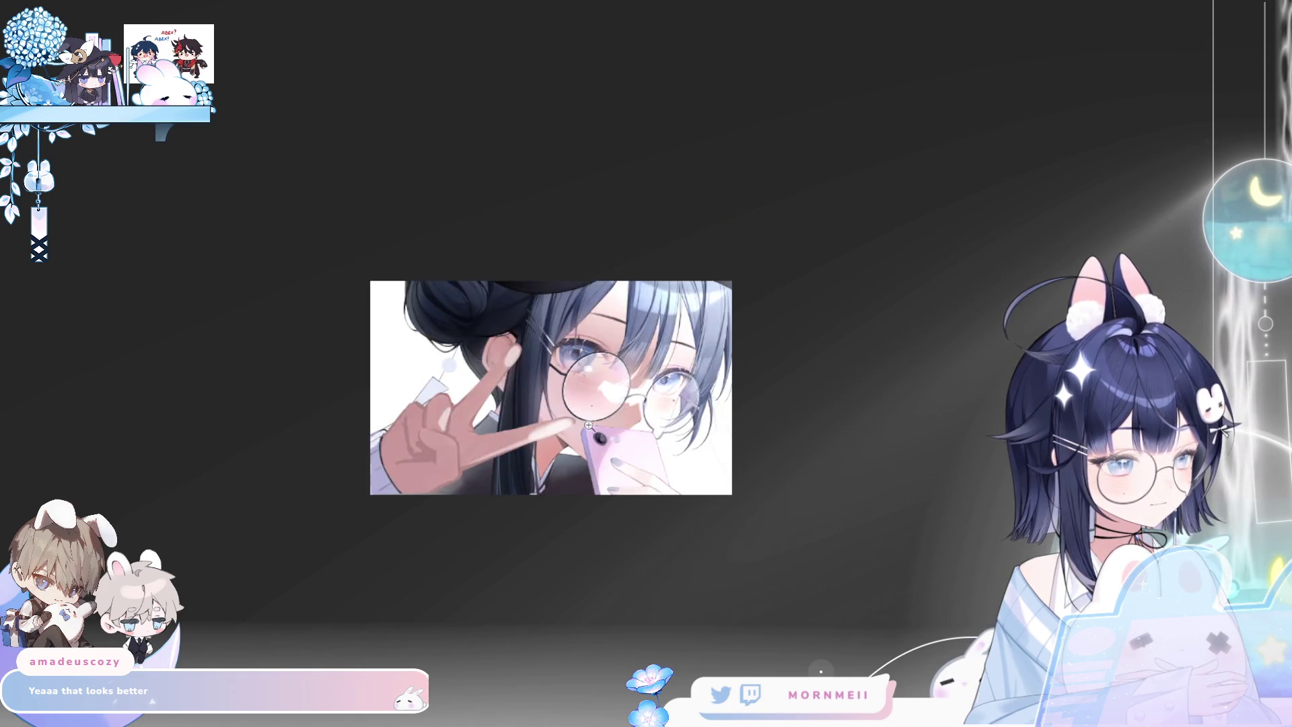
scroll(560, 431, up, 2)
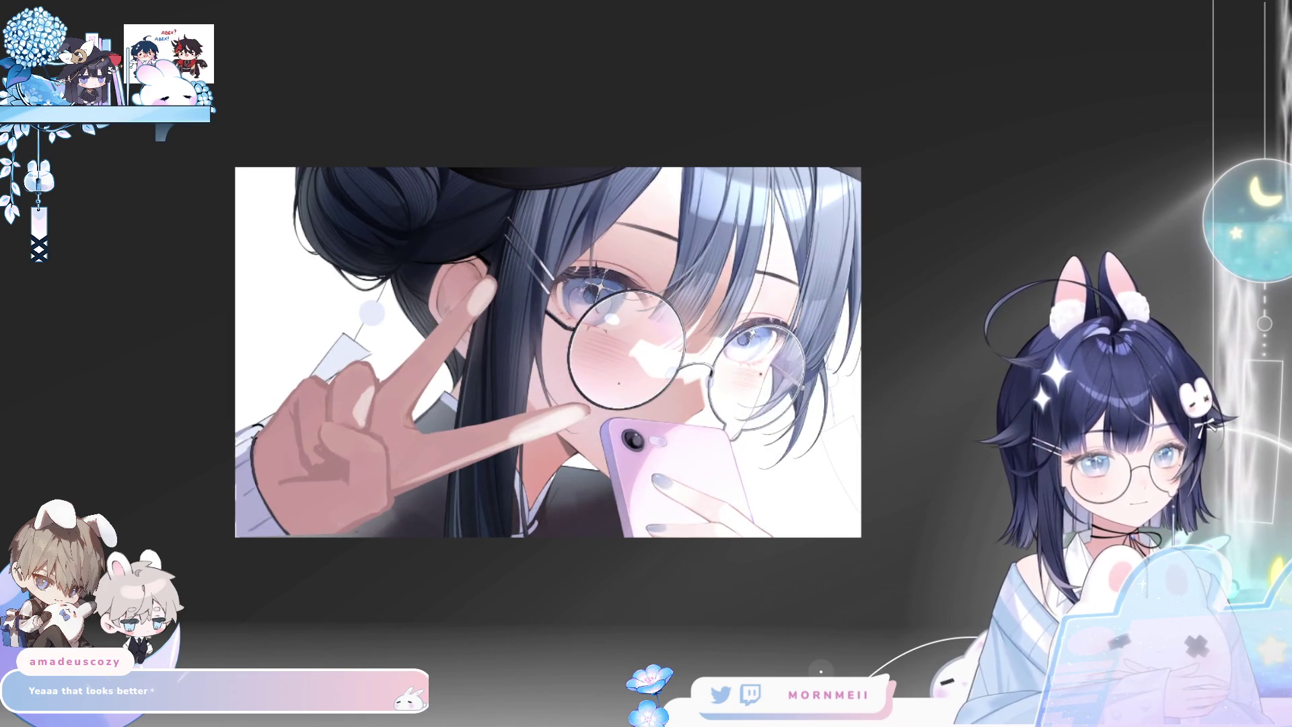
mouse_move(390, 397)
mouse_down()
mouse_move(421, 426)
mouse_move(430, 303)
mouse_move(421, 424)
mouse_up()
key(ctrl+d)
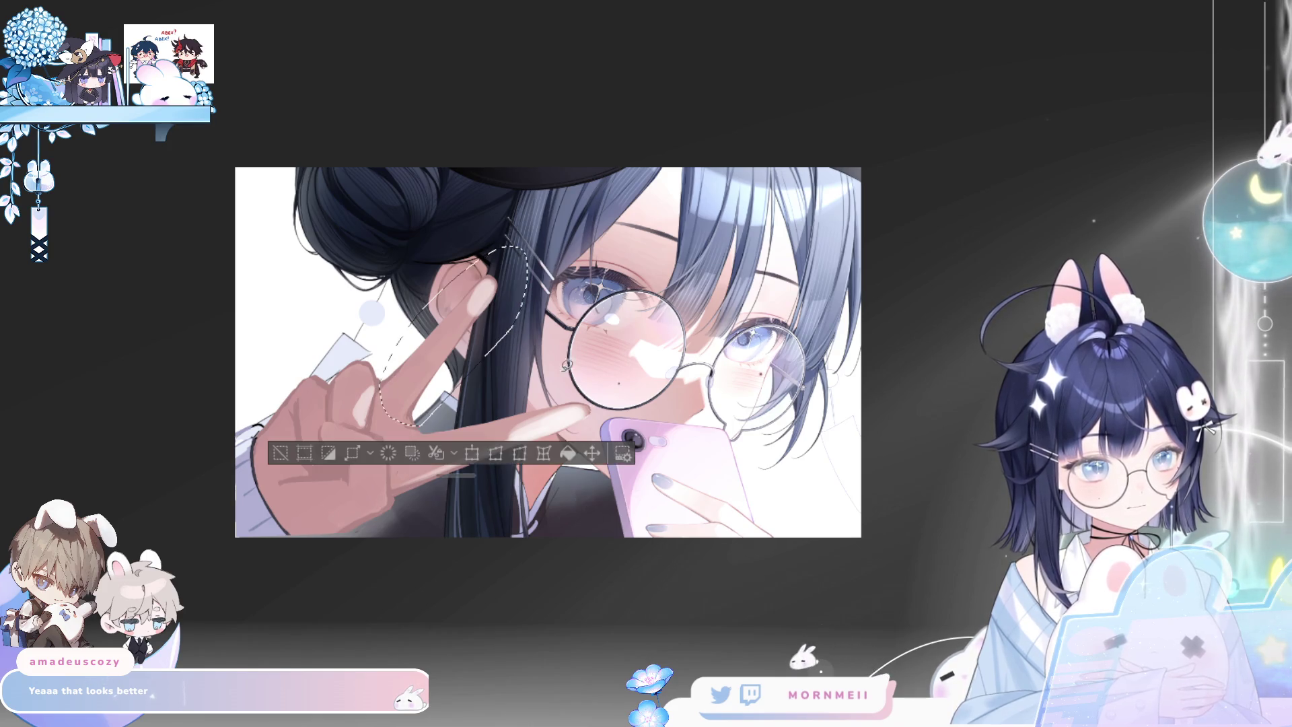
Transform the ear and hair strand behind the hand slightly, commit, and deselect
click(464, 455)
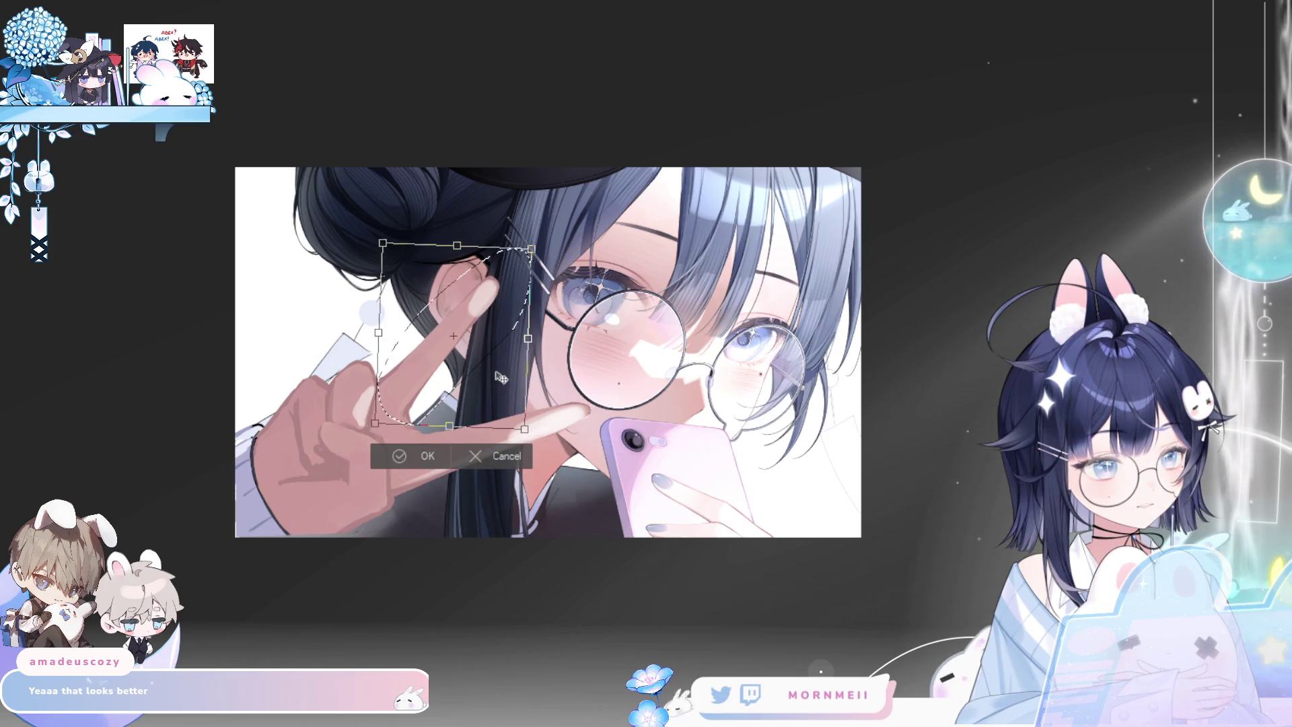
drag(508, 383, 496, 395)
click(418, 460)
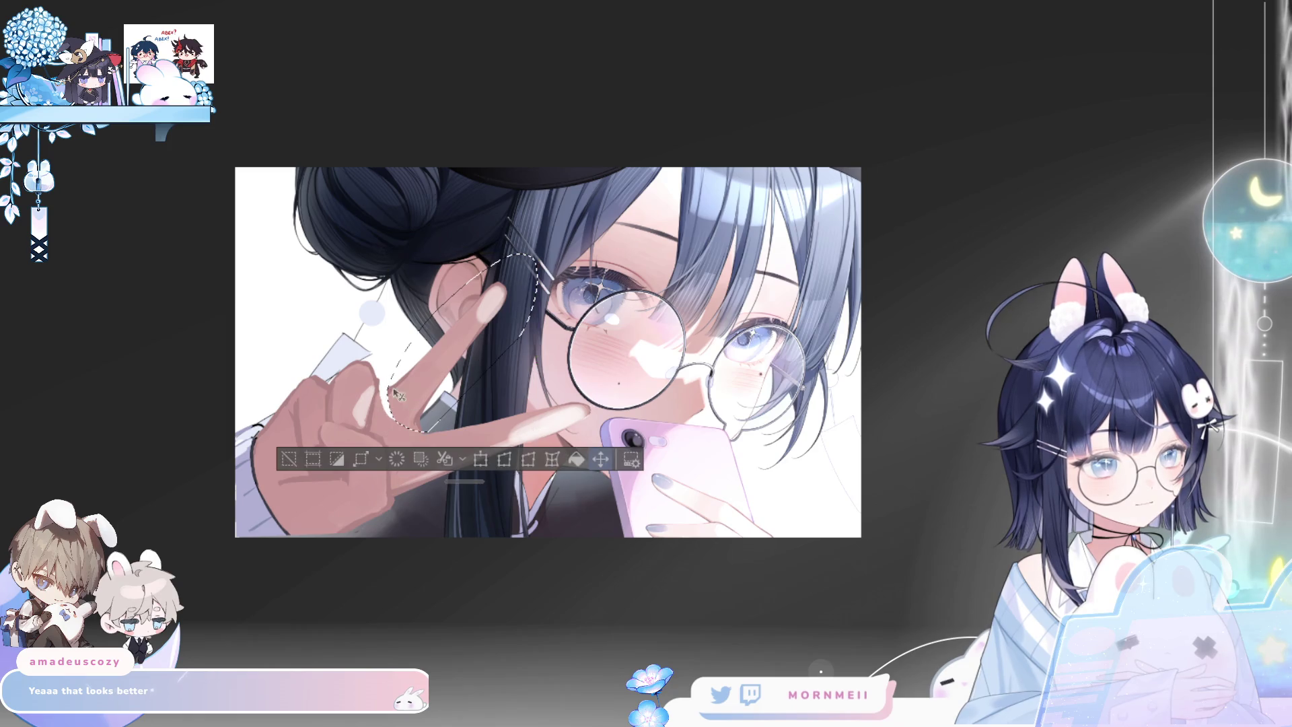
click(297, 461)
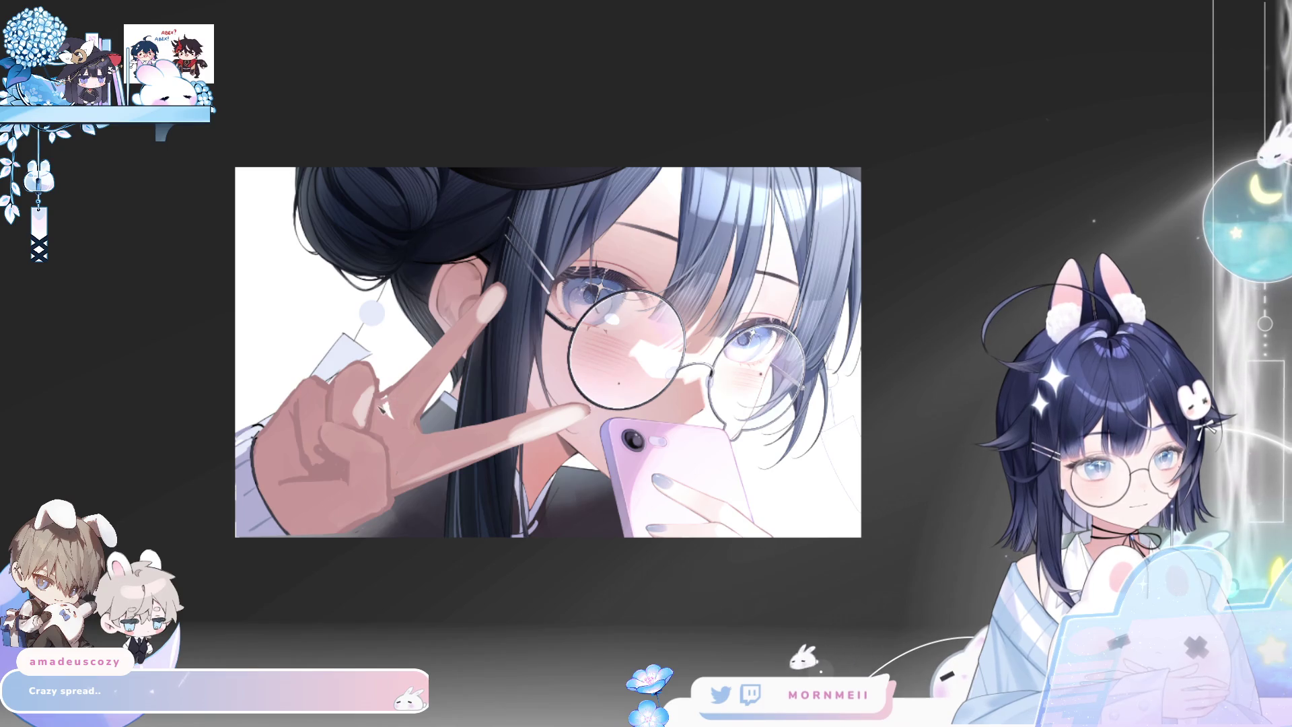
key(ctrl+minus)
key(h)
key(h)
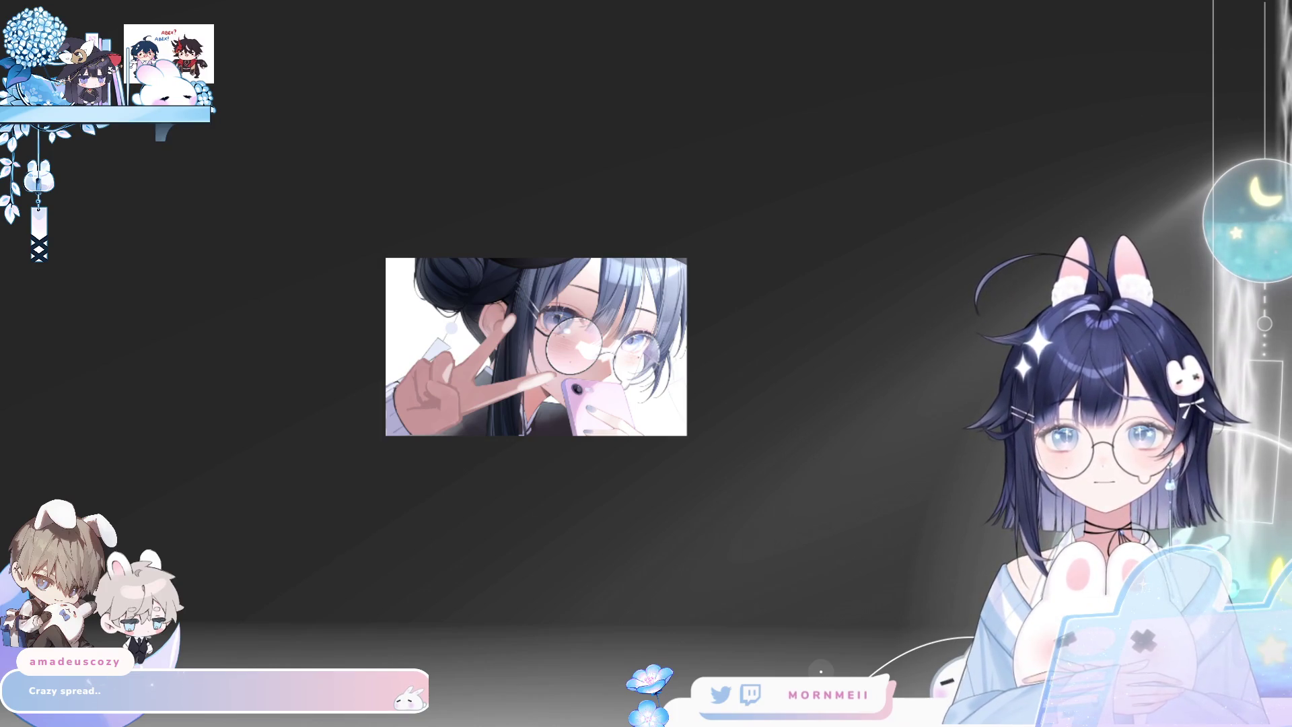
key(h)
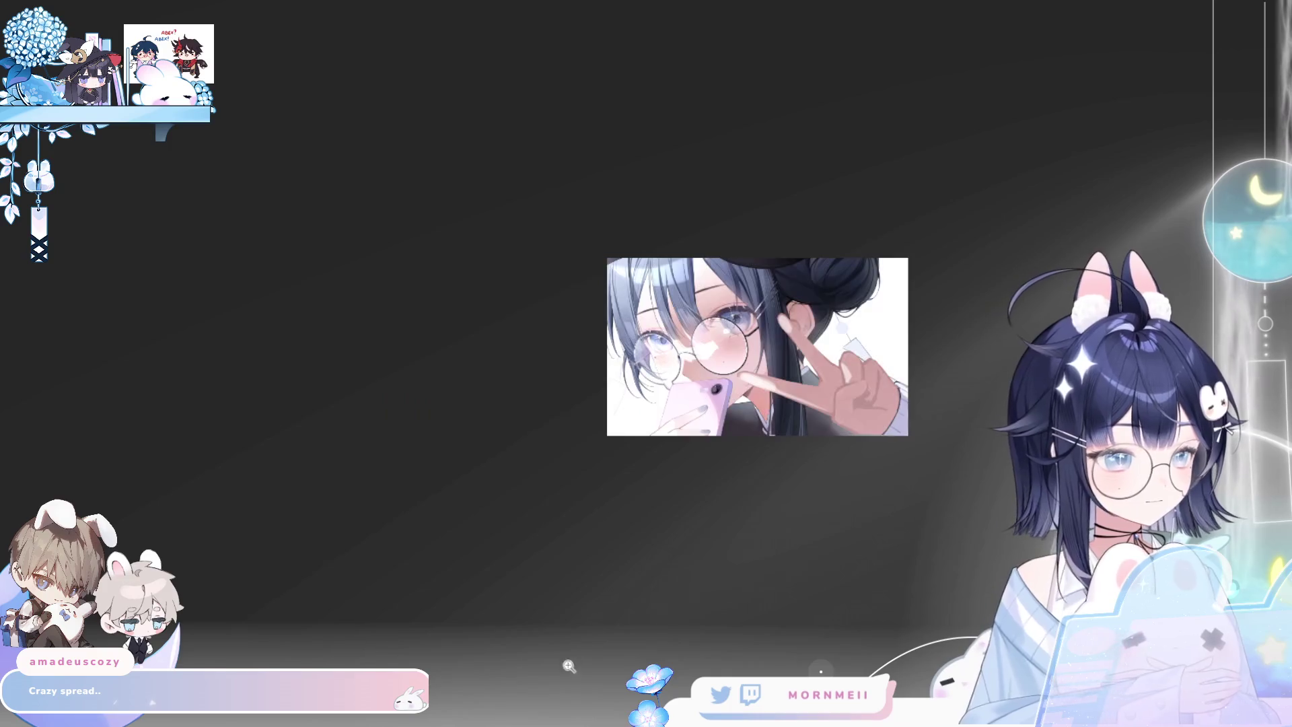
key(h)
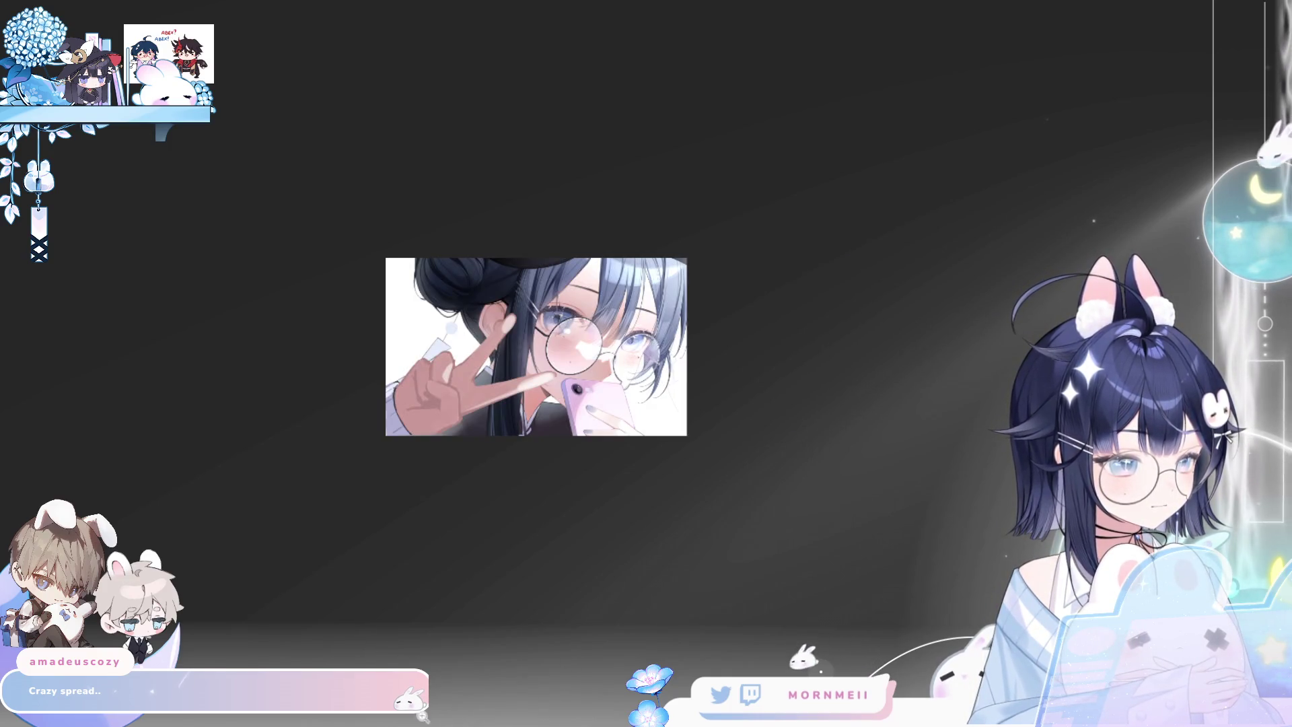
key(h)
key(ctrl+minus)
key(h)
key(ctrl+plus)
key(h)
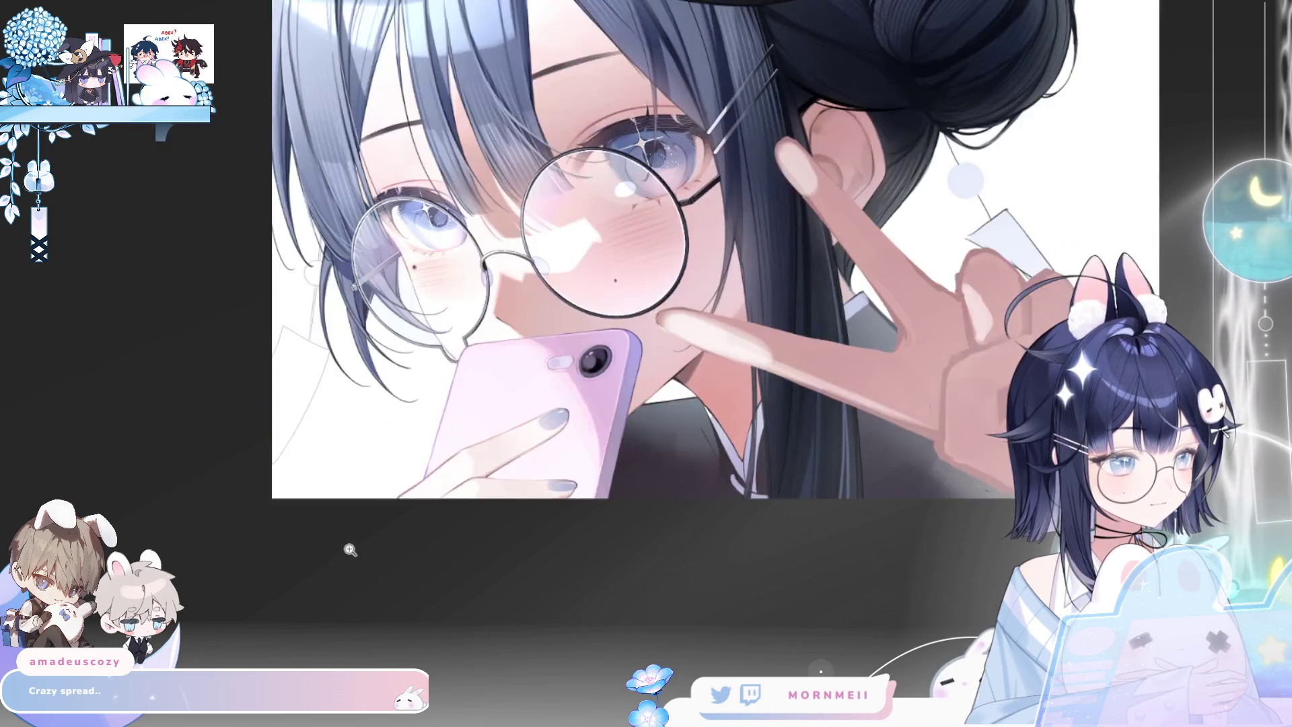
key(h)
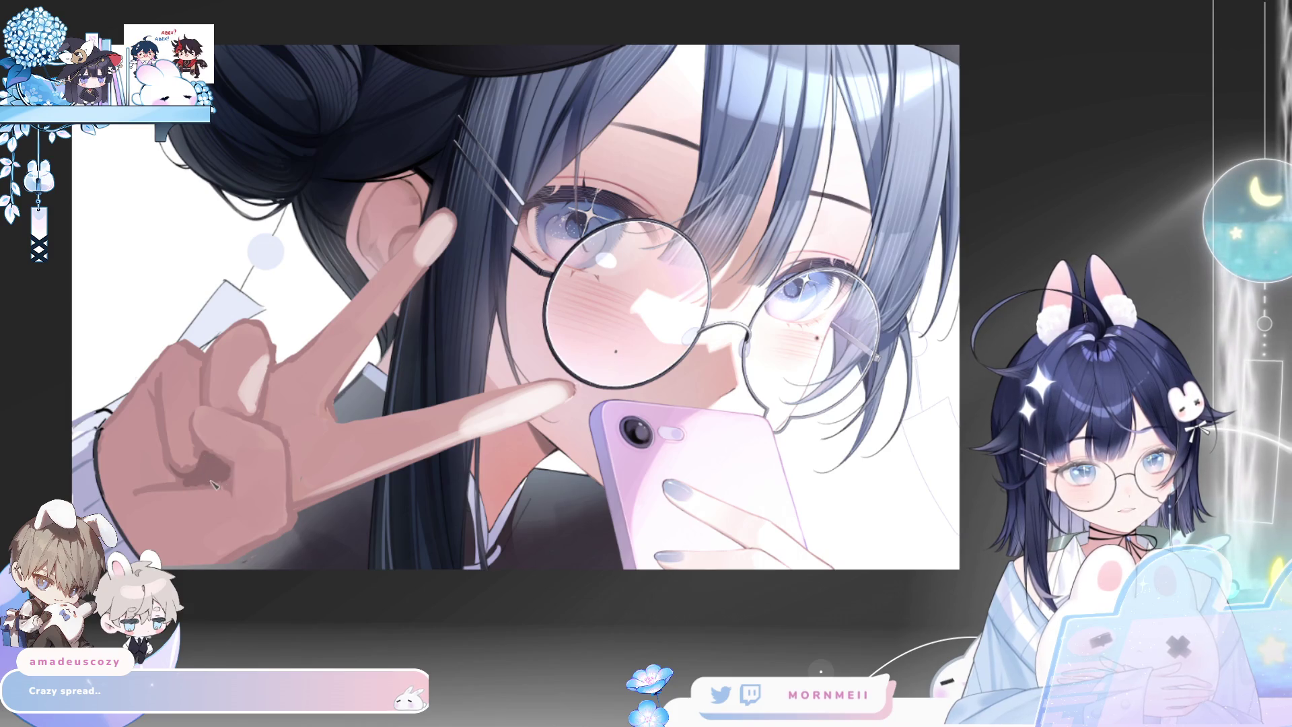
scroll(268, 417, down, 5)
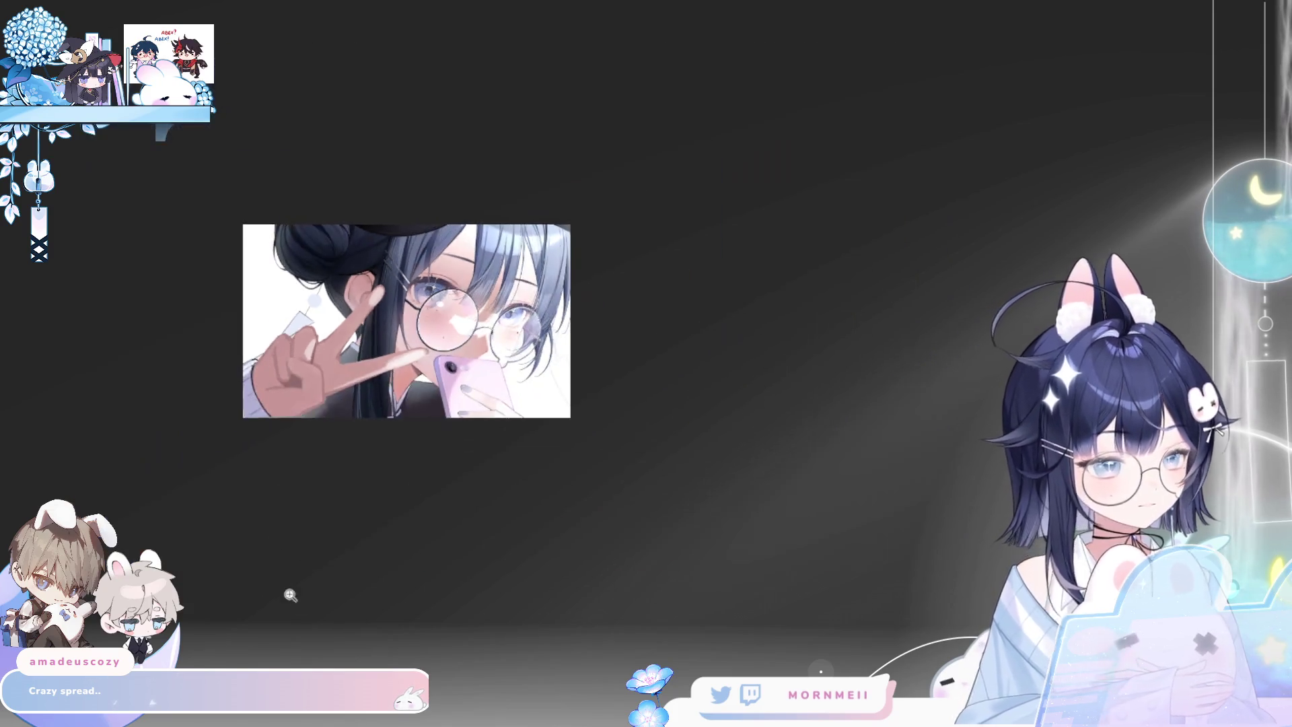
key(h)
key(h)
scroll(310, 404, up, 6)
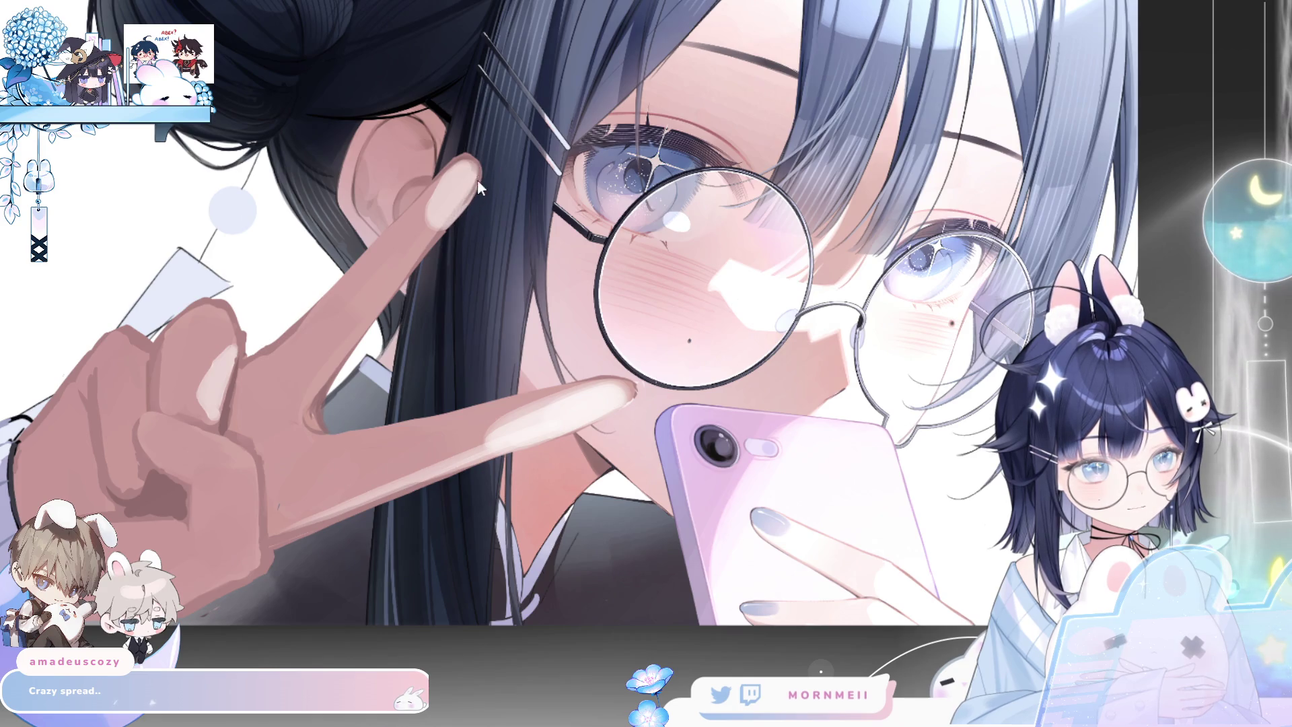
Check the whole illustration mirrored, then zoom in close on the peace-sign hand
key(h)
key(h)
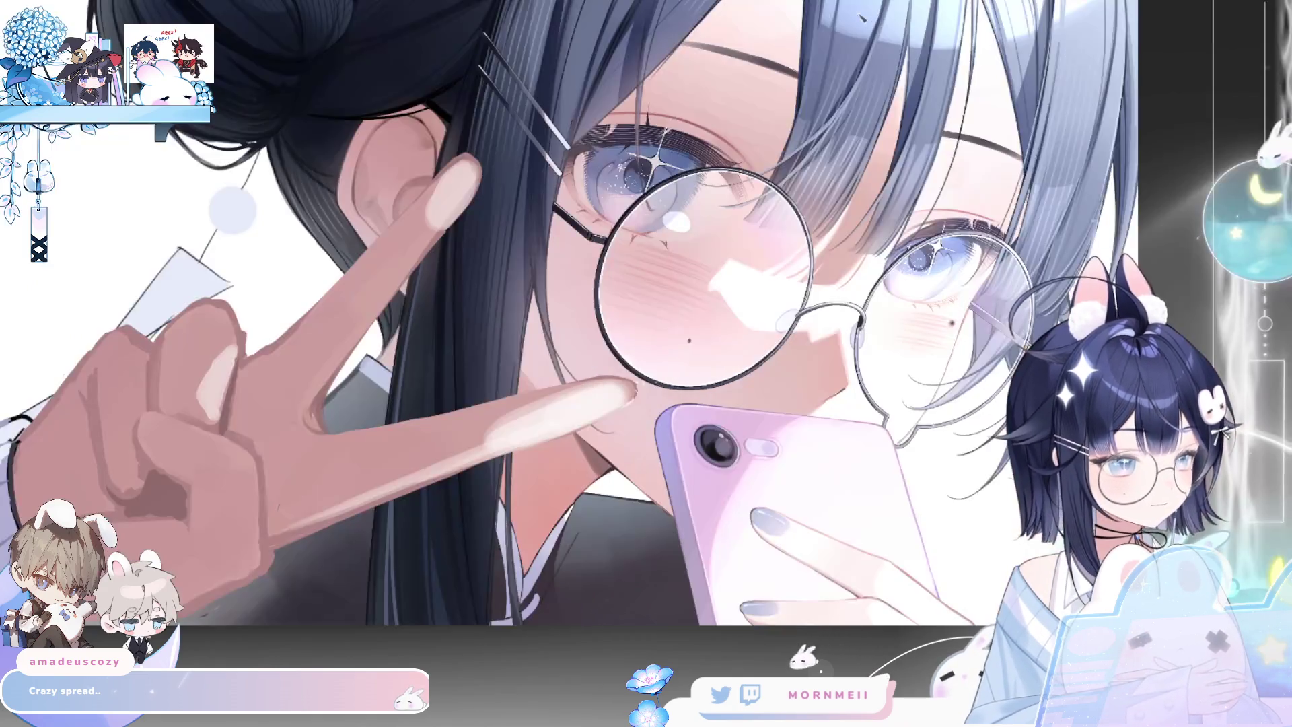
drag(335, 446, 436, 406)
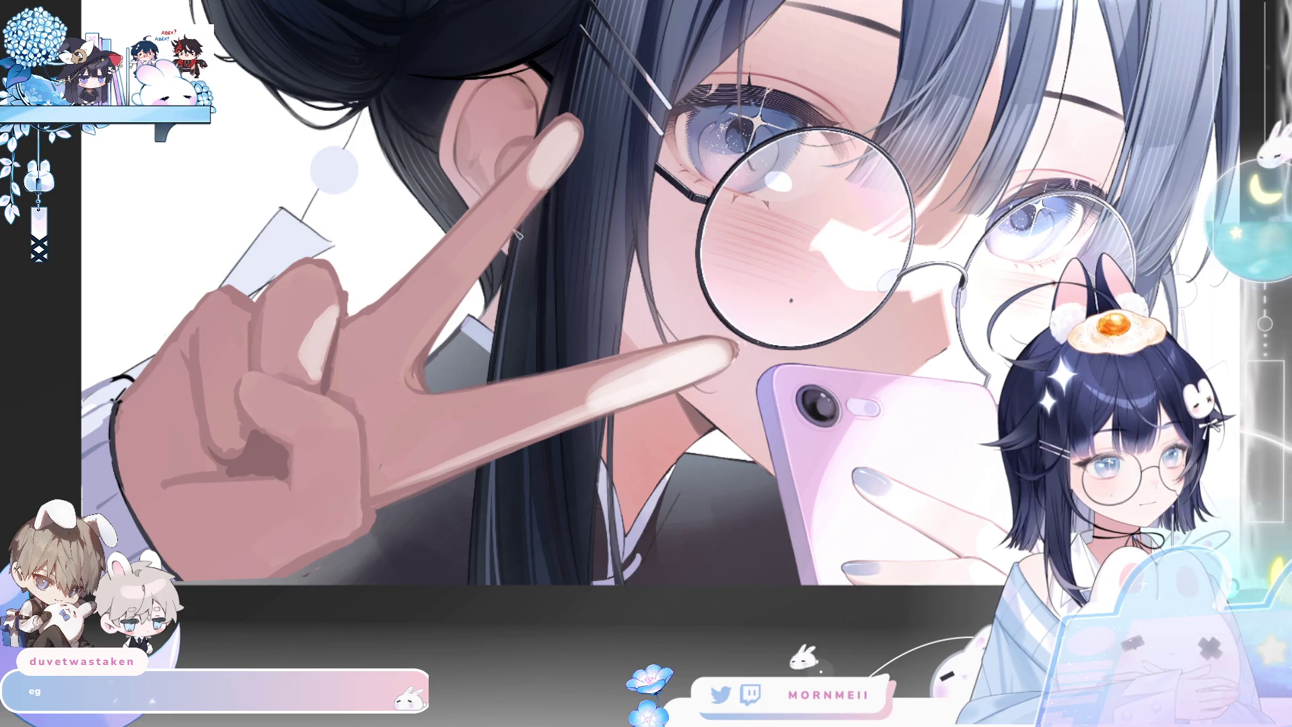
key(h)
key(h)
key(h)
mouse_move(738, 346)
mouse_down()
mouse_move(565, 480)
mouse_move(838, 143)
mouse_up()
key(h)
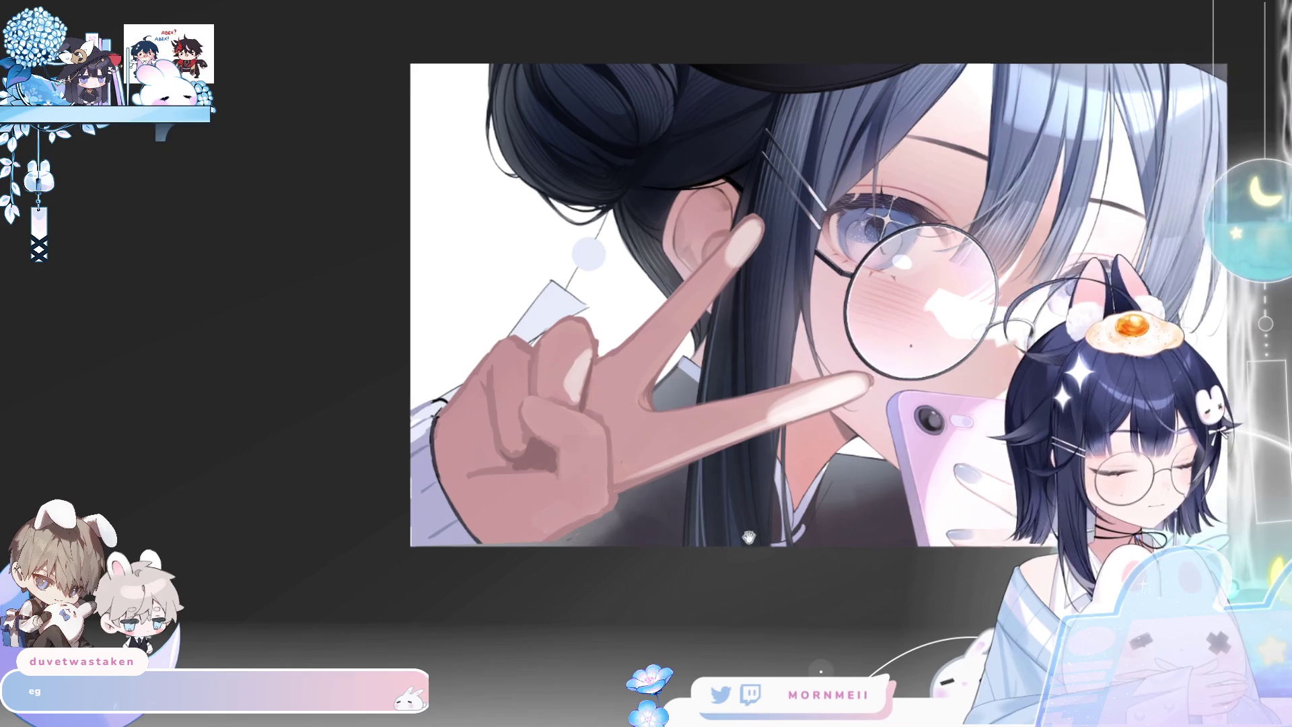
drag(677, 542, 399, 563)
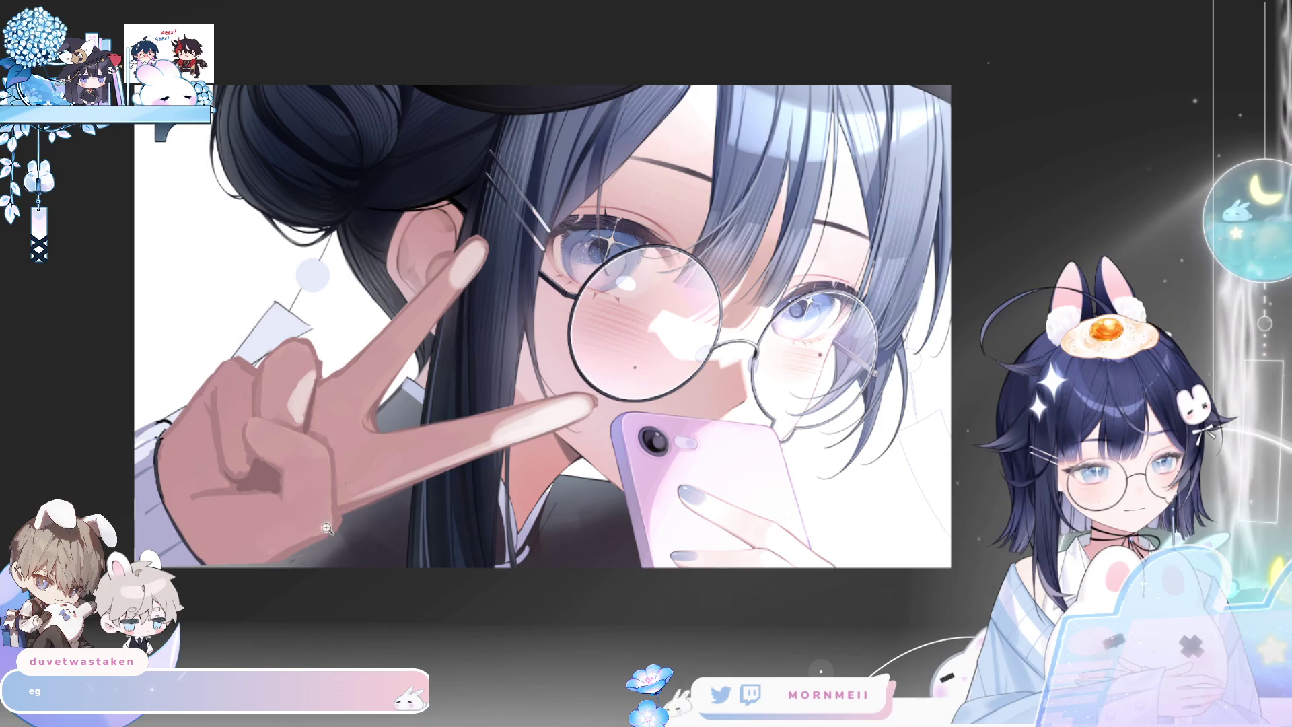
click(156, 456)
click(170, 442)
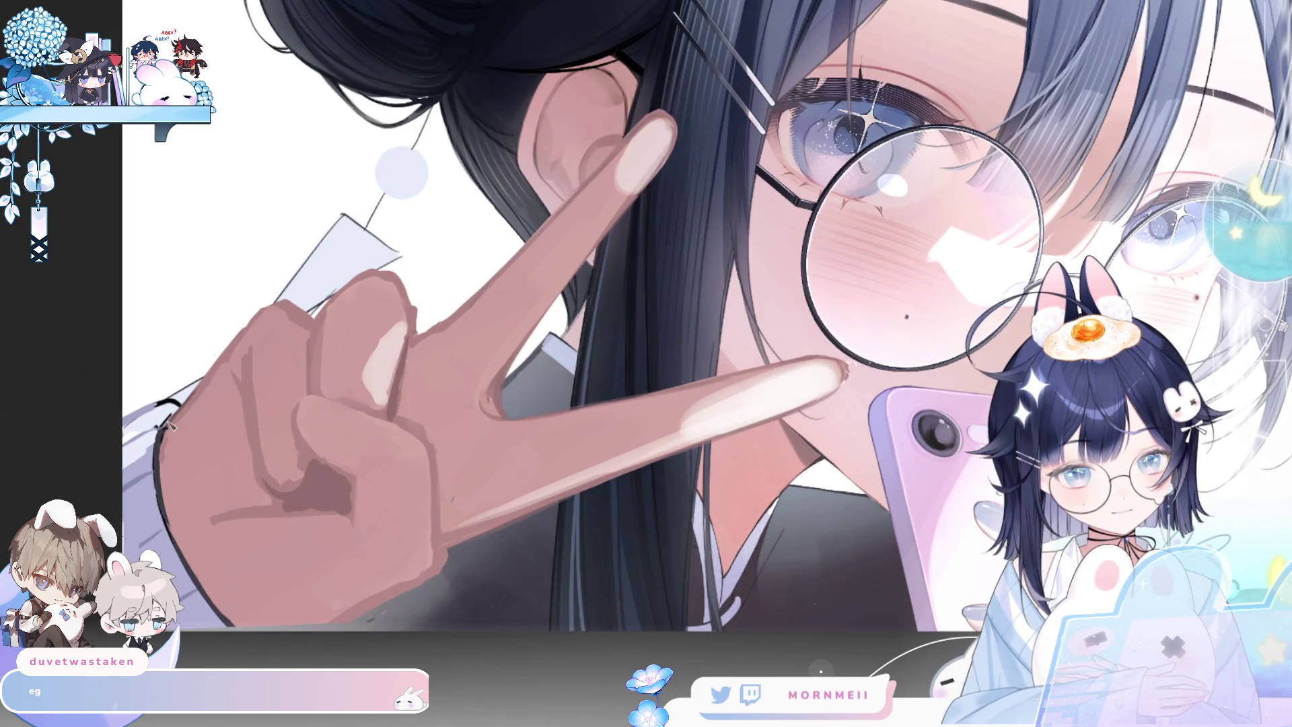
key(h)
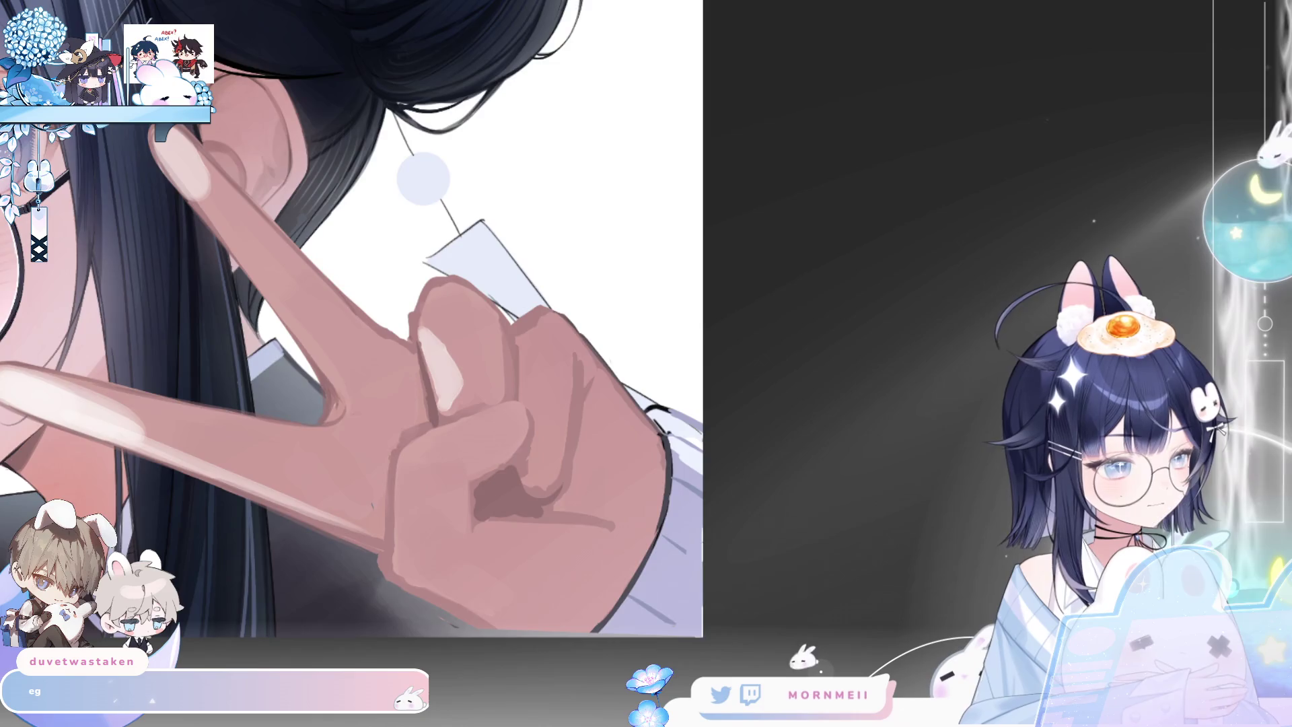
key(h)
scroll(696, 390, right, 5)
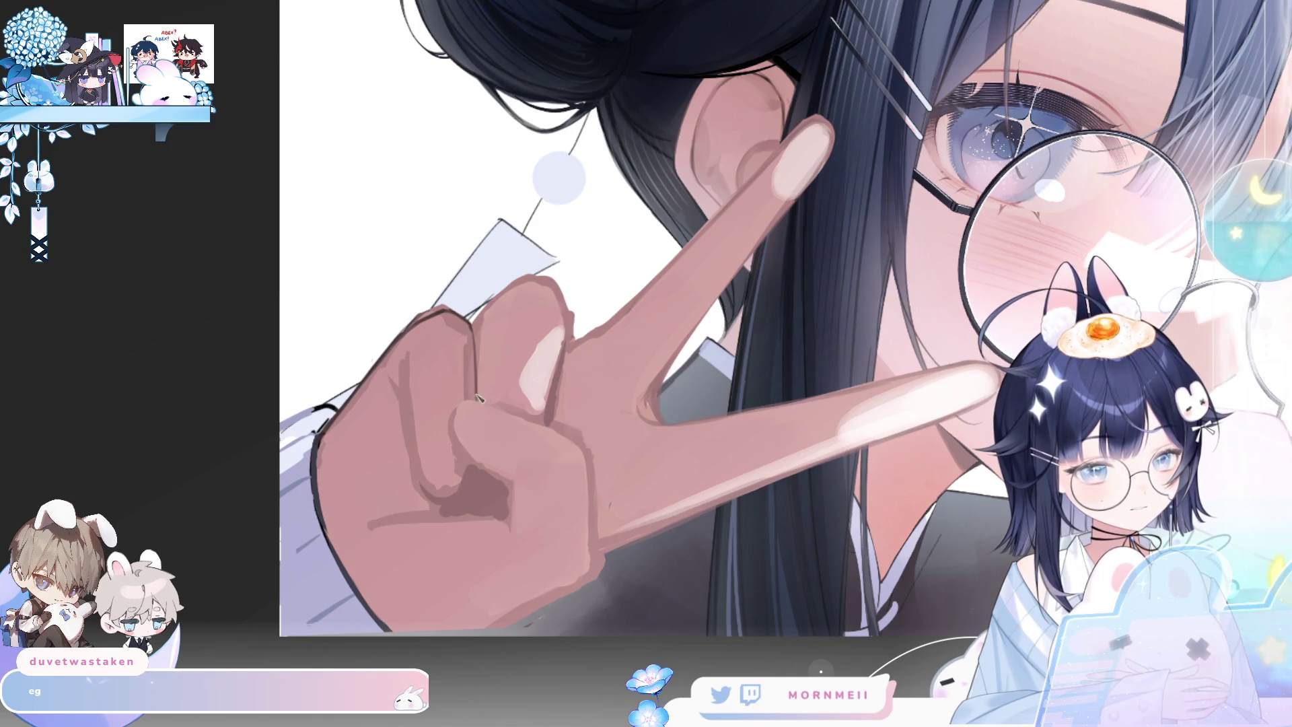
drag(406, 354, 422, 475)
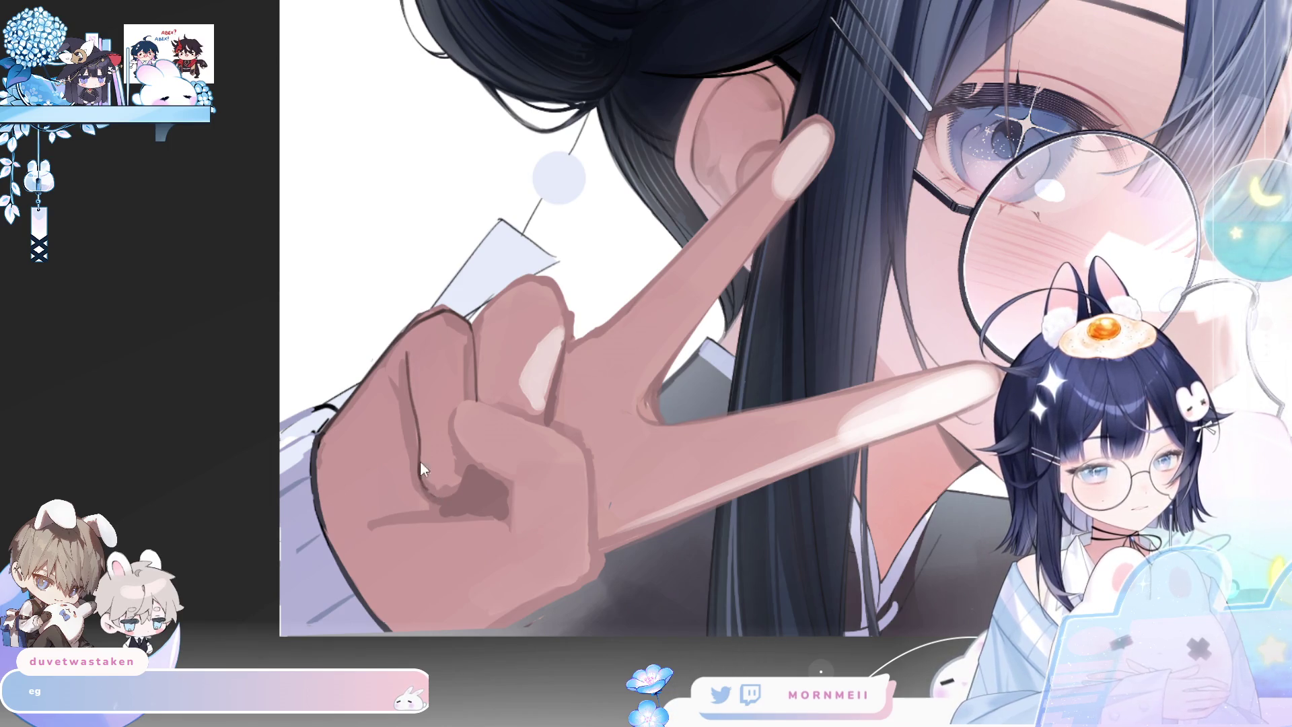
key(ctrl+z)
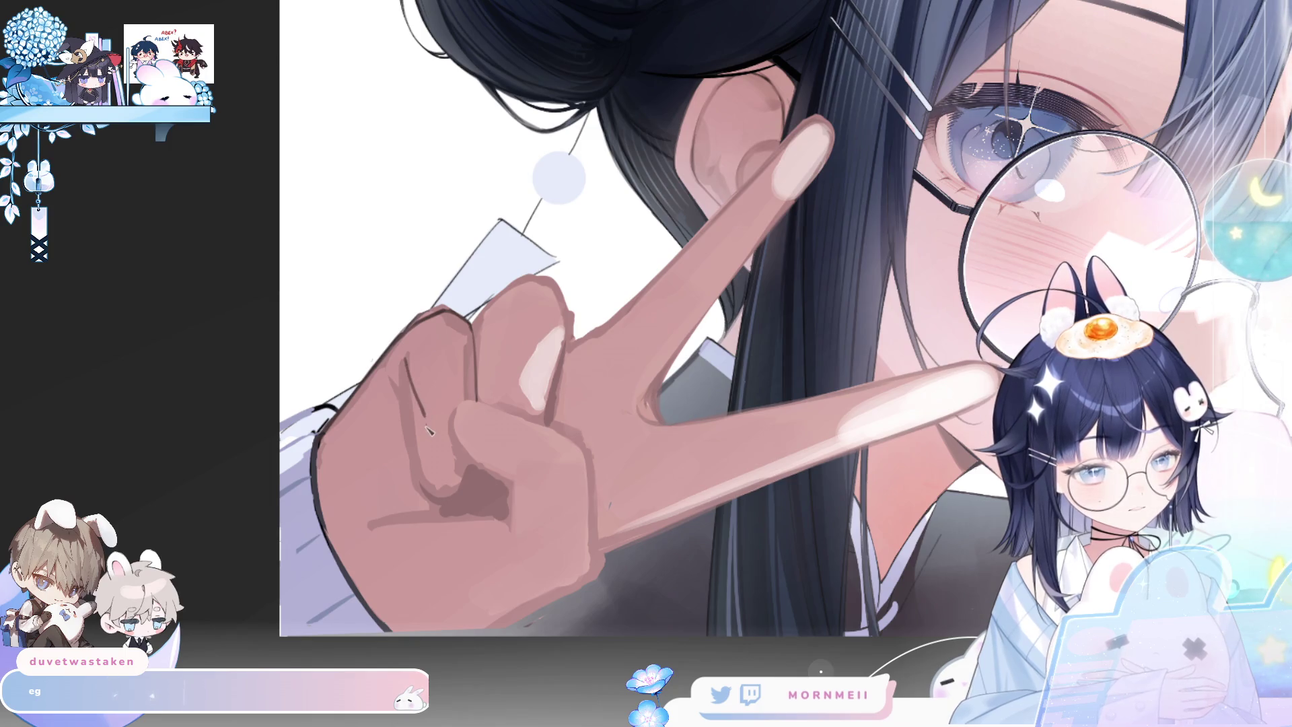
key(h)
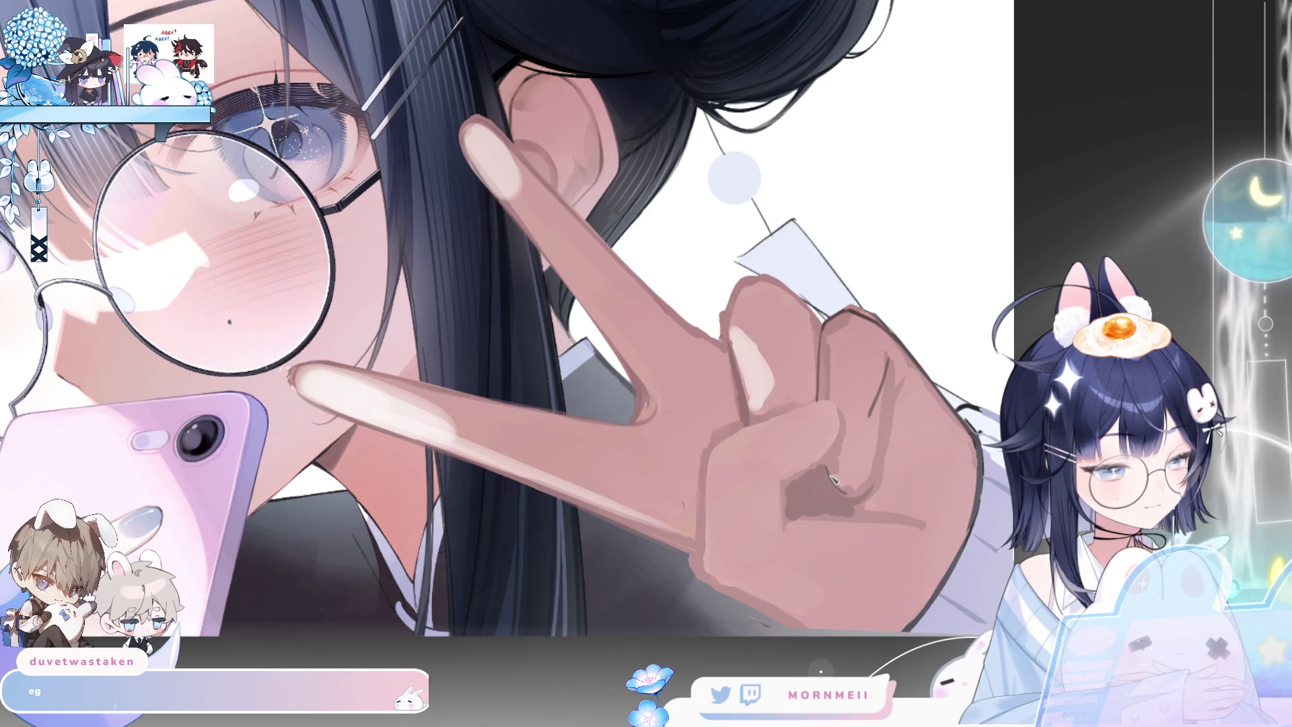
key(h)
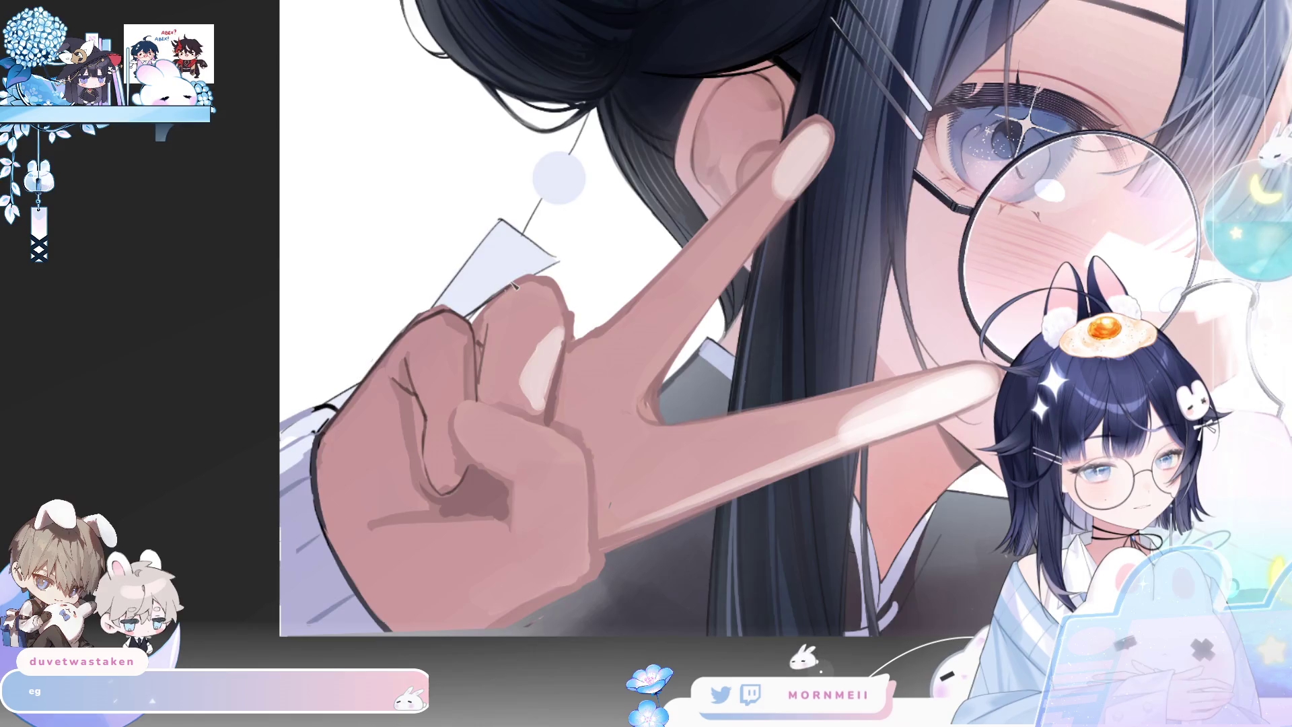
key(h)
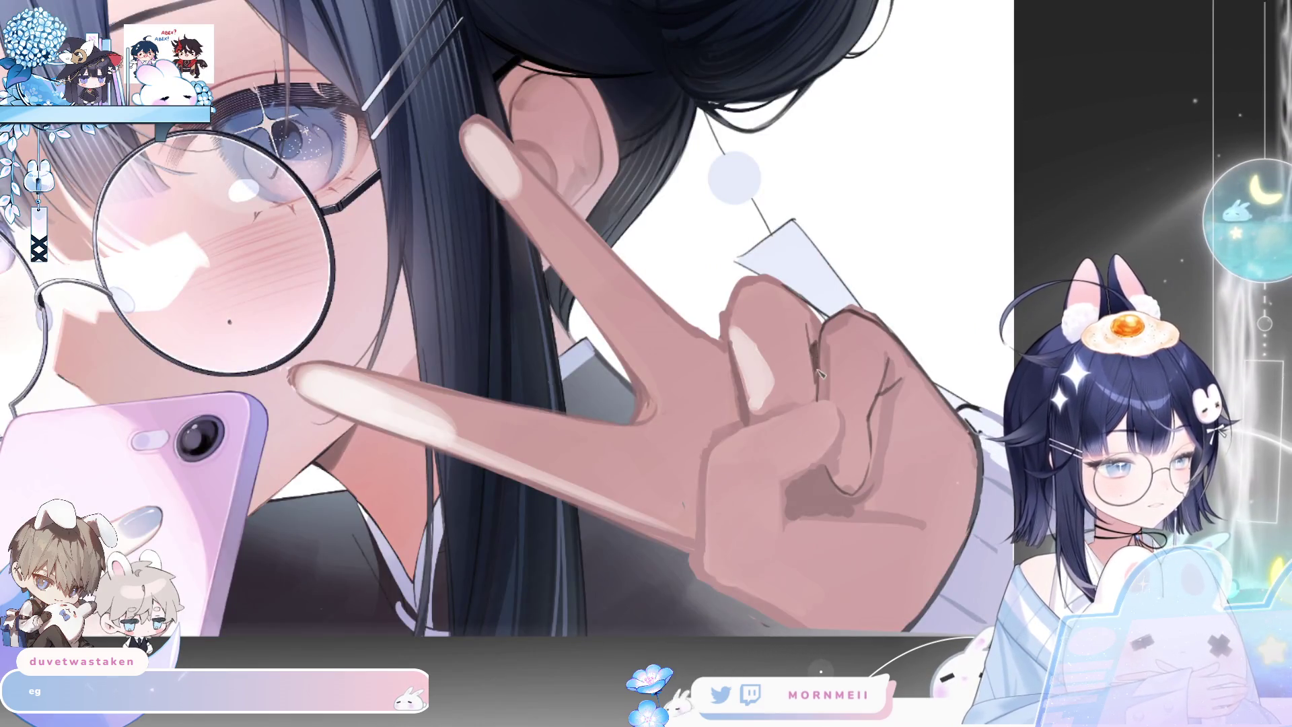
key(h)
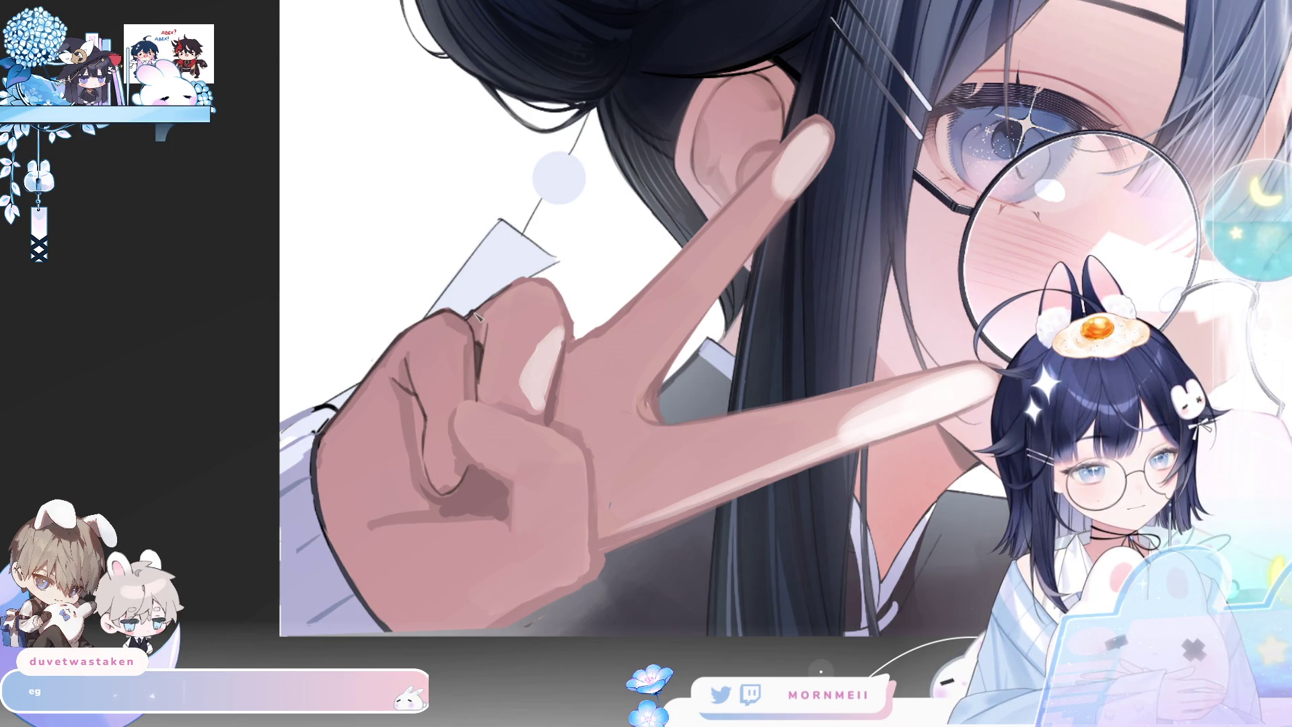
key(h)
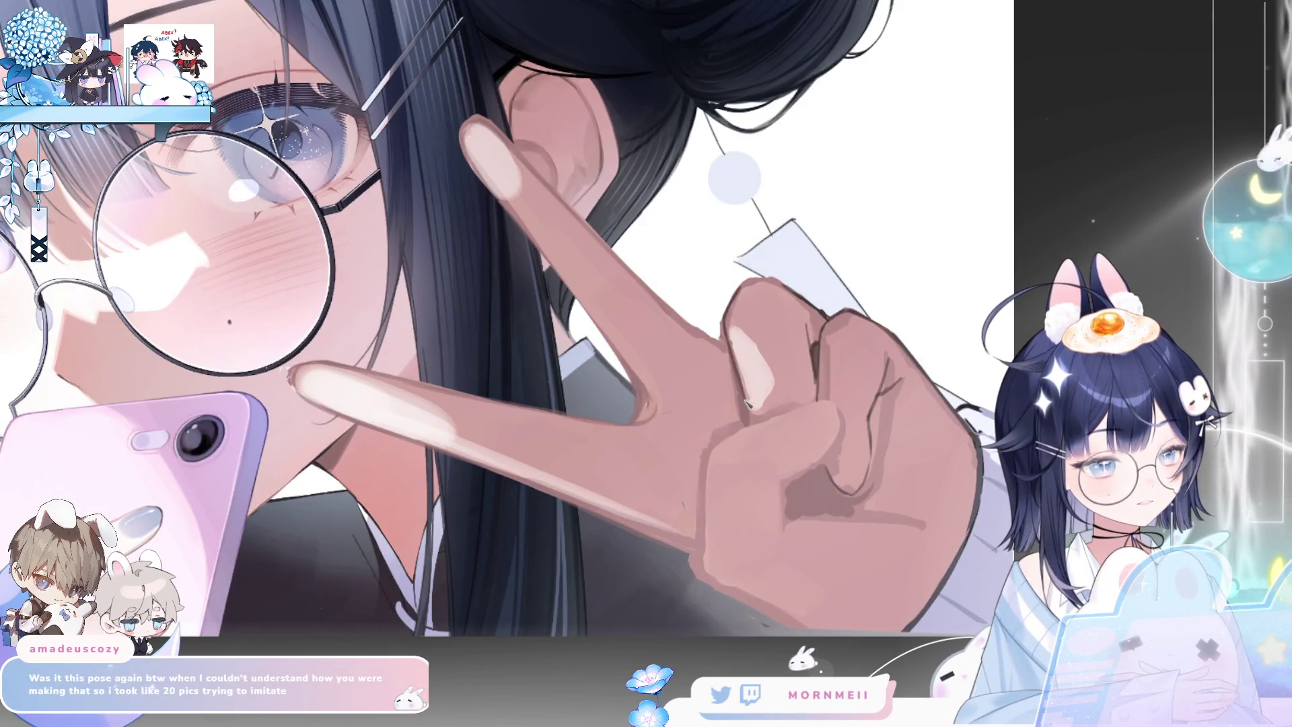
key(h)
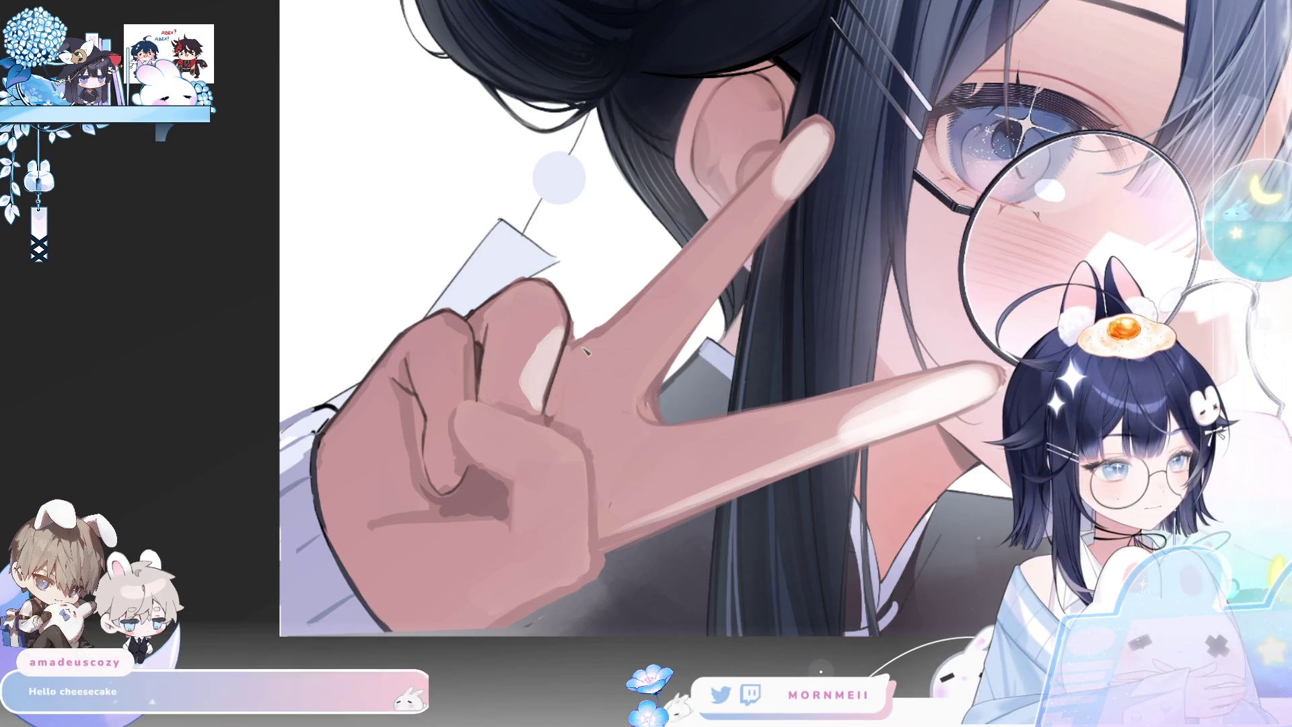
key(h)
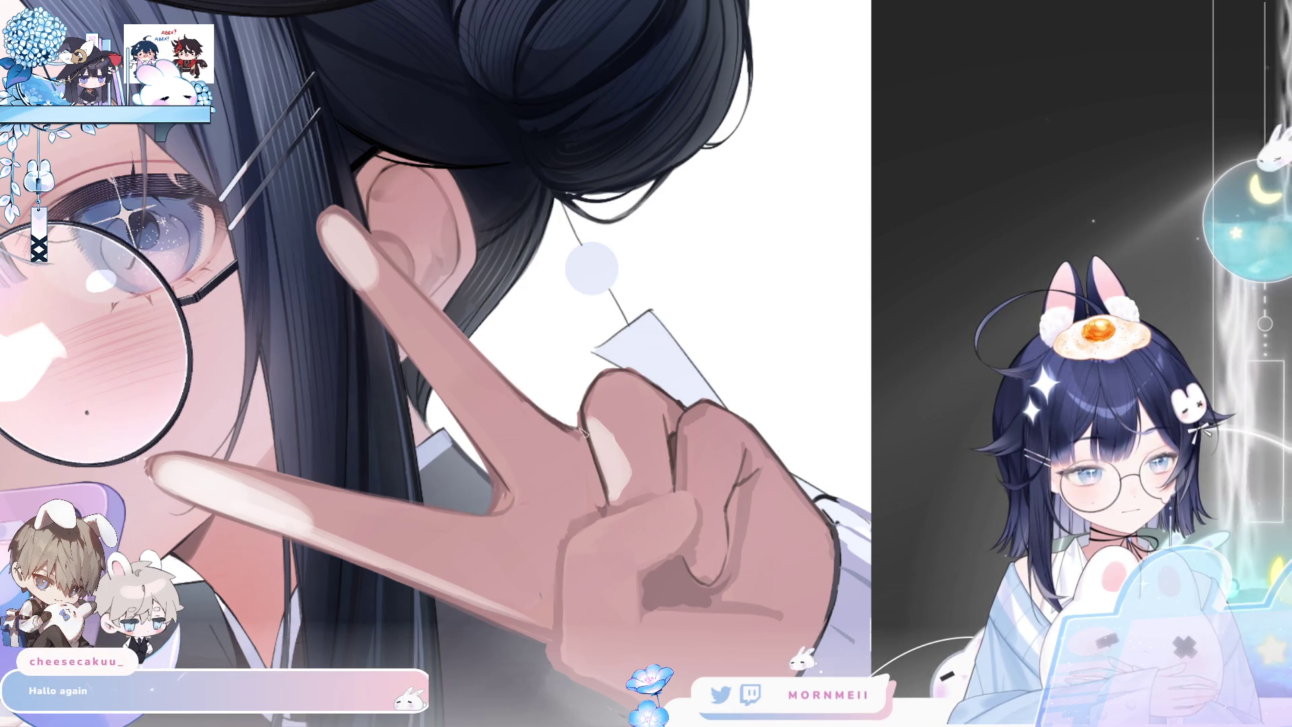
key(h)
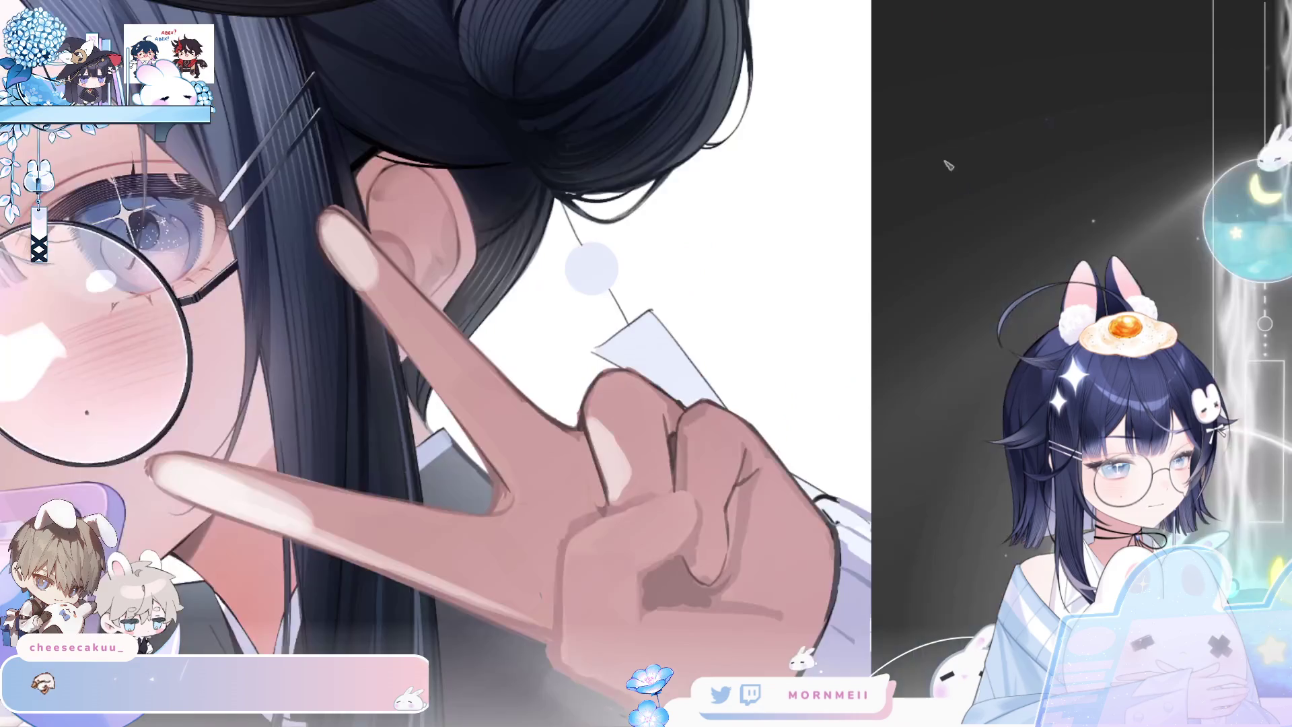
key(m)
key(m)
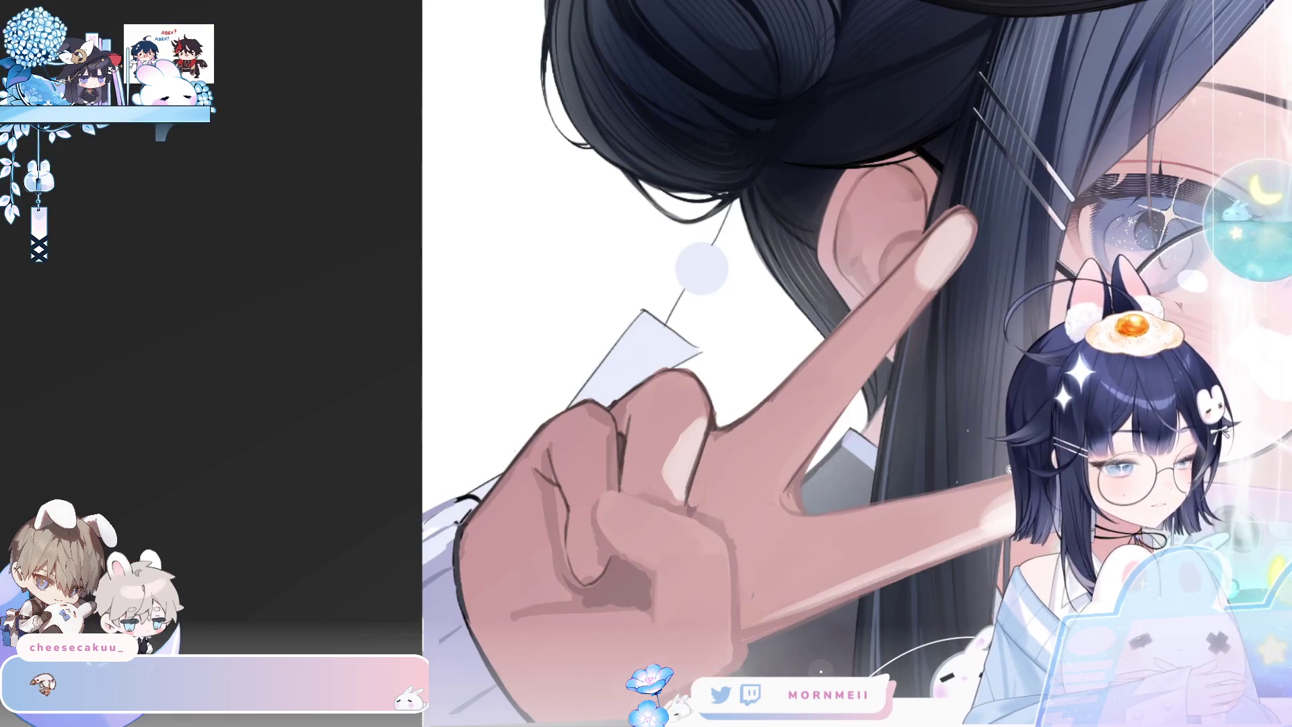
scroll(578, 452, down, 3)
scroll(578, 452, up, 3)
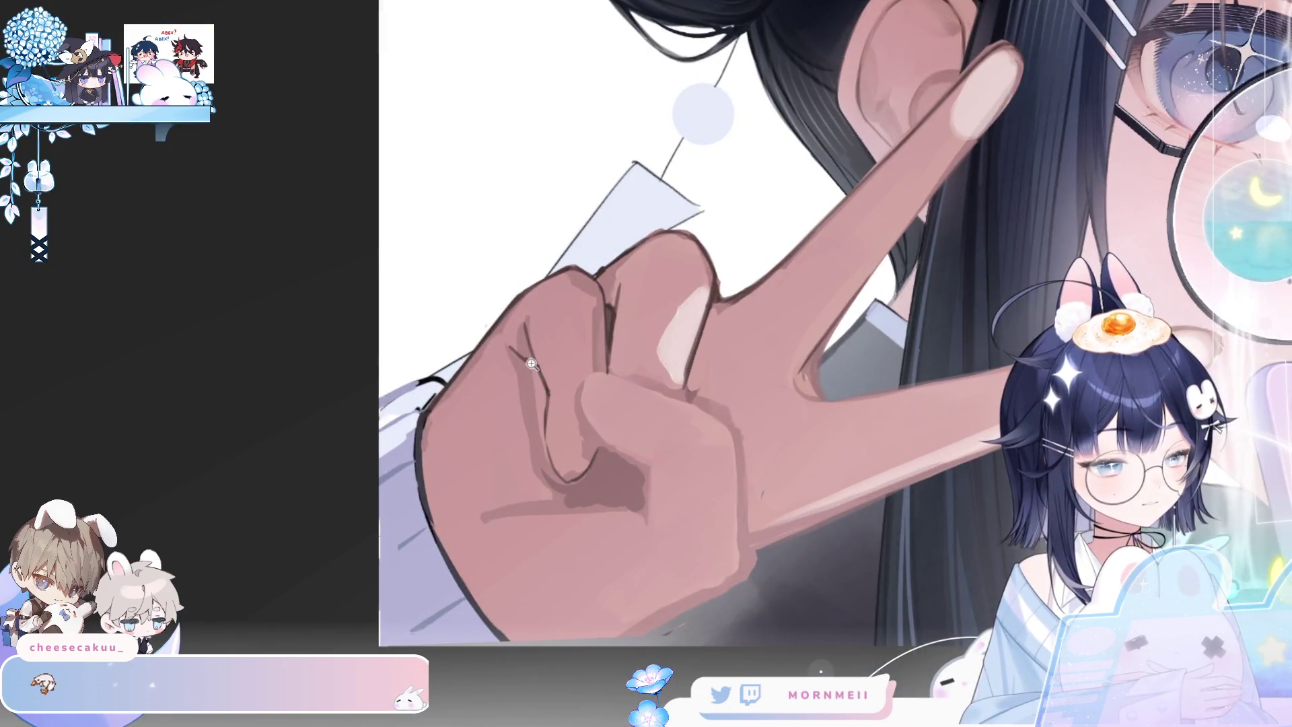
key(m)
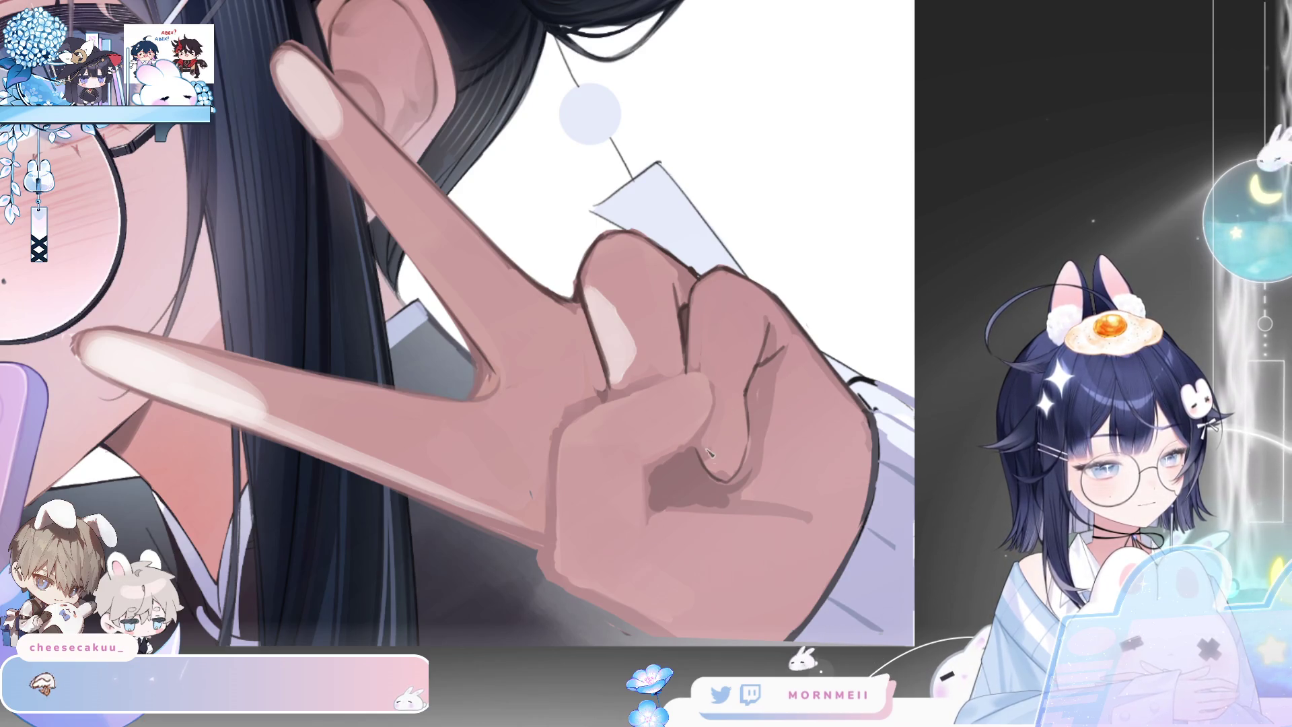
scroll(761, 369, down, 5)
scroll(717, 371, up, 4)
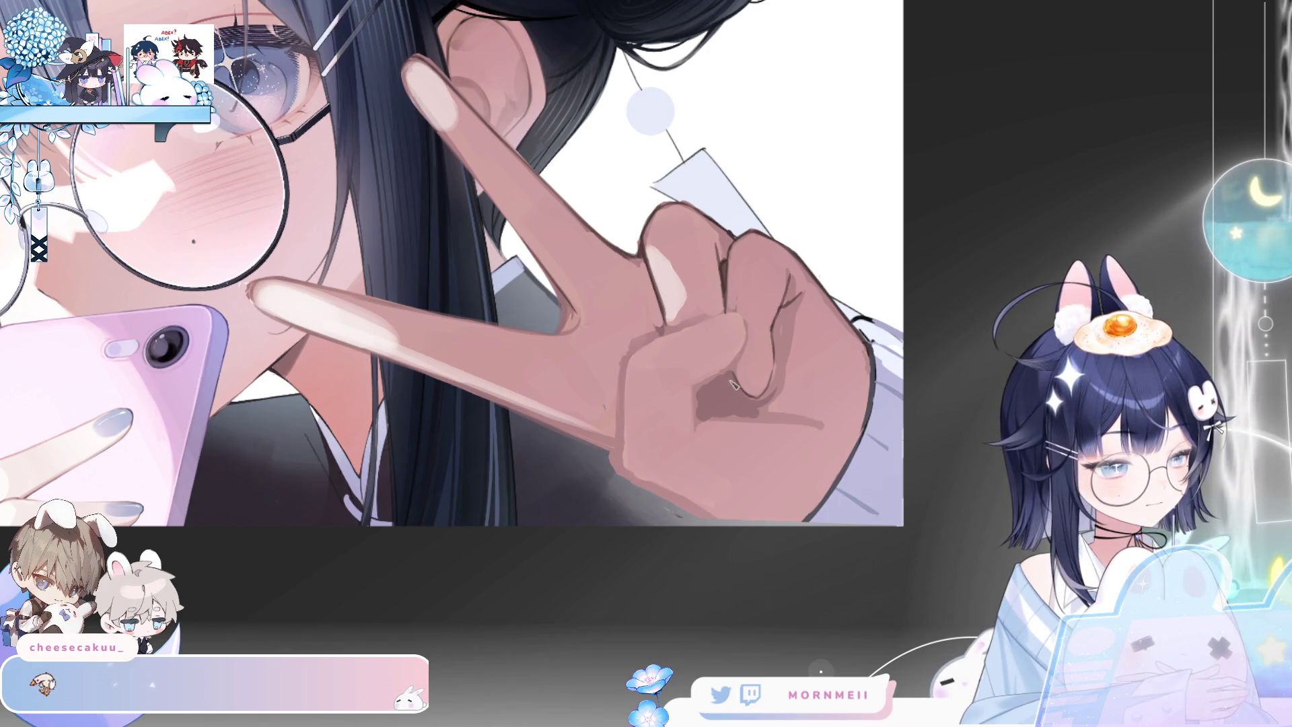
drag(771, 378, 759, 338)
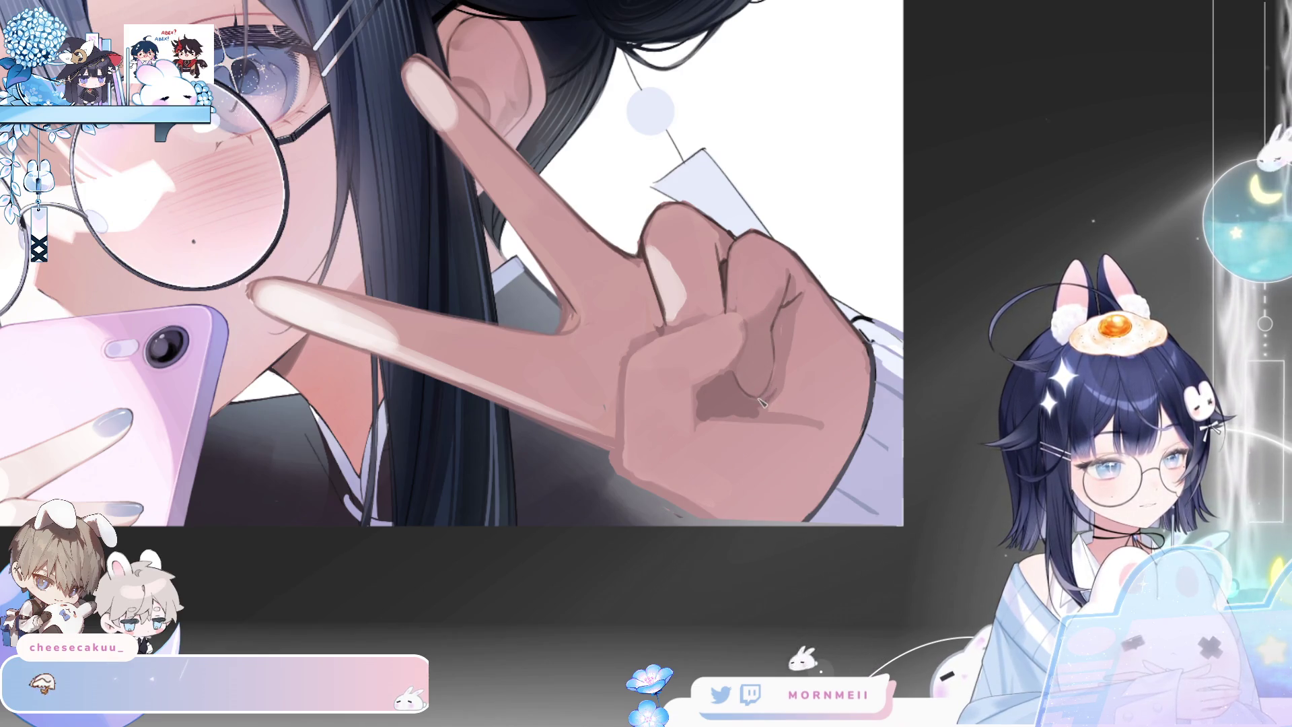
drag(778, 390, 780, 353)
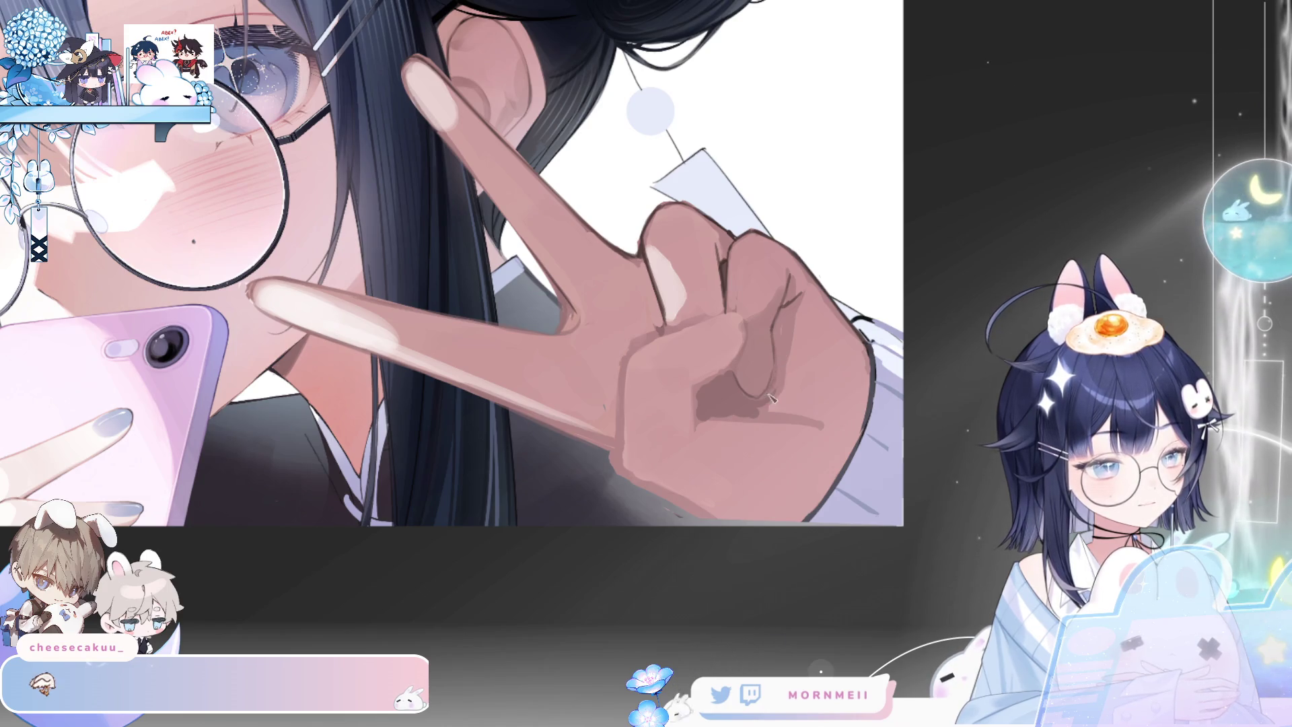
key(h)
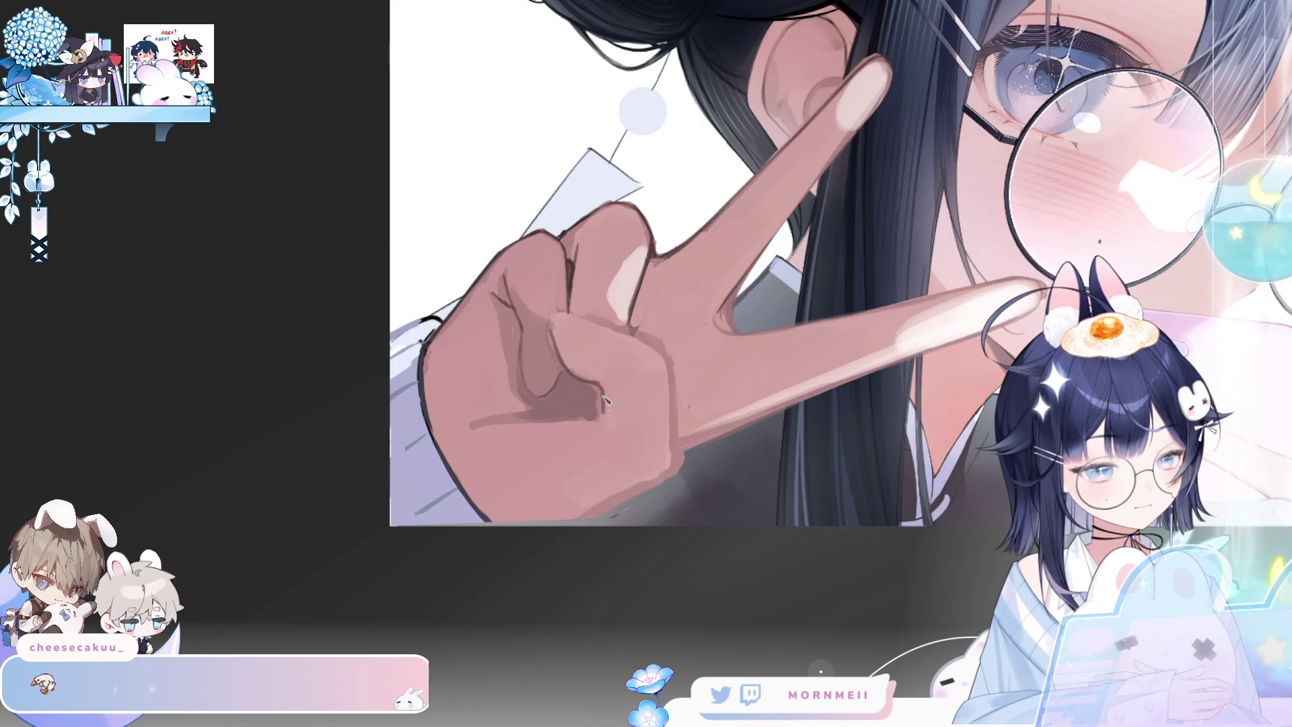
key(h)
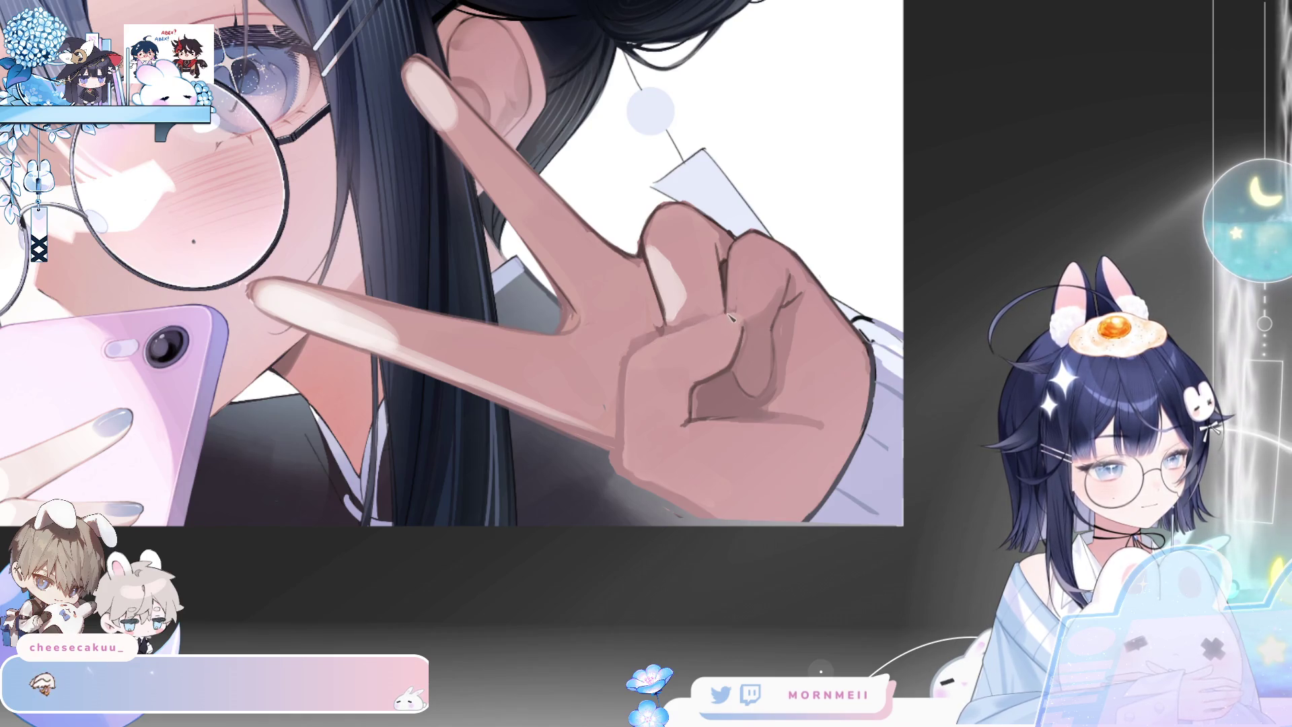
key(m)
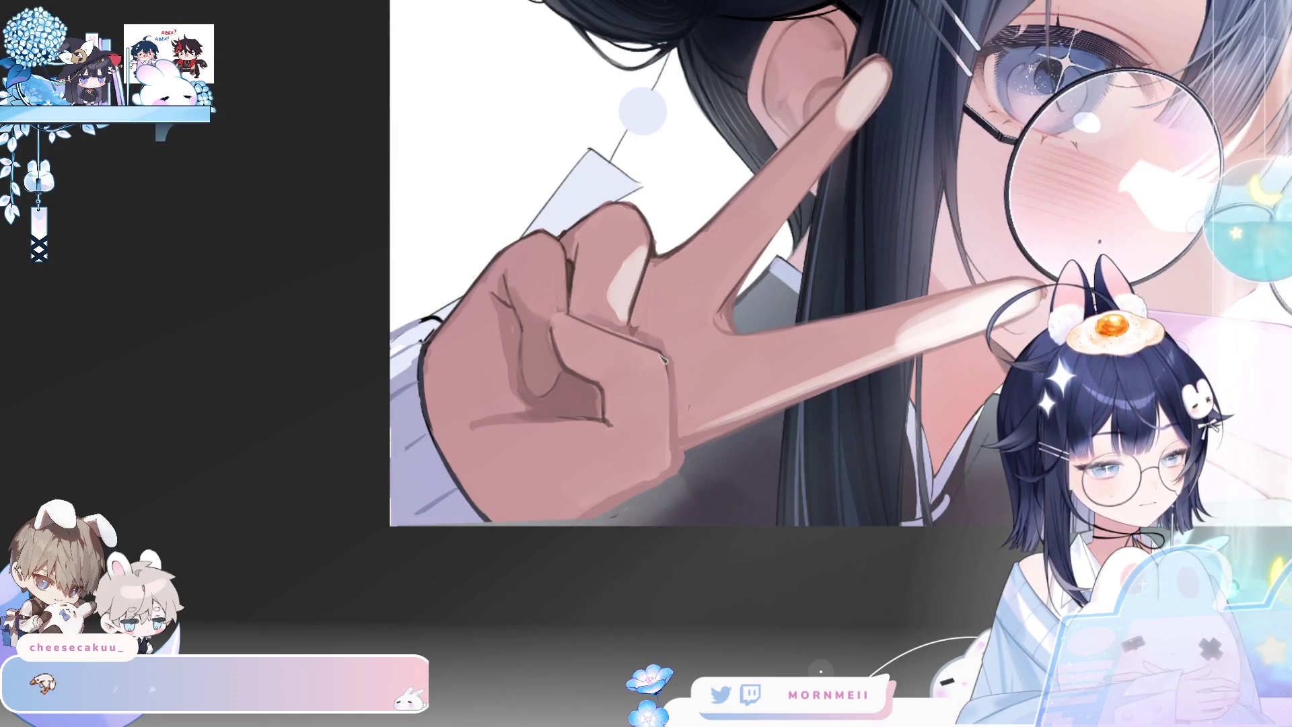
key(m)
key(m)
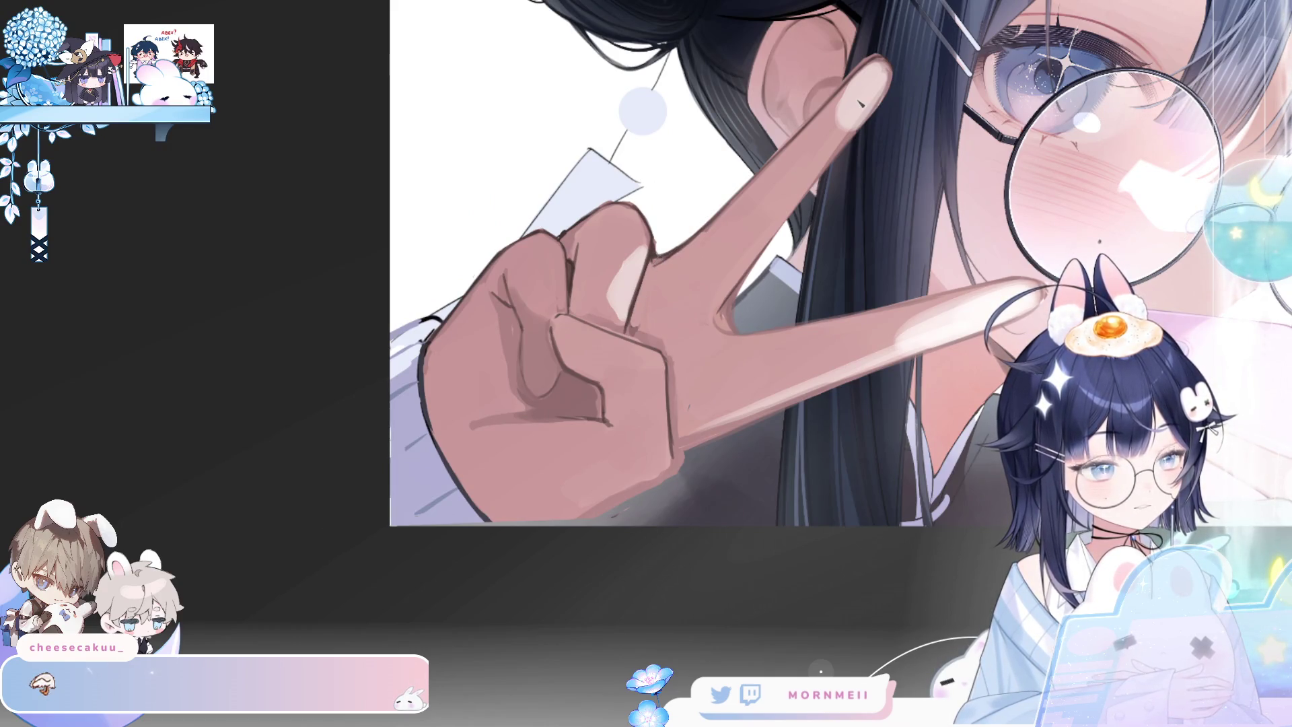
key(m)
key(m)
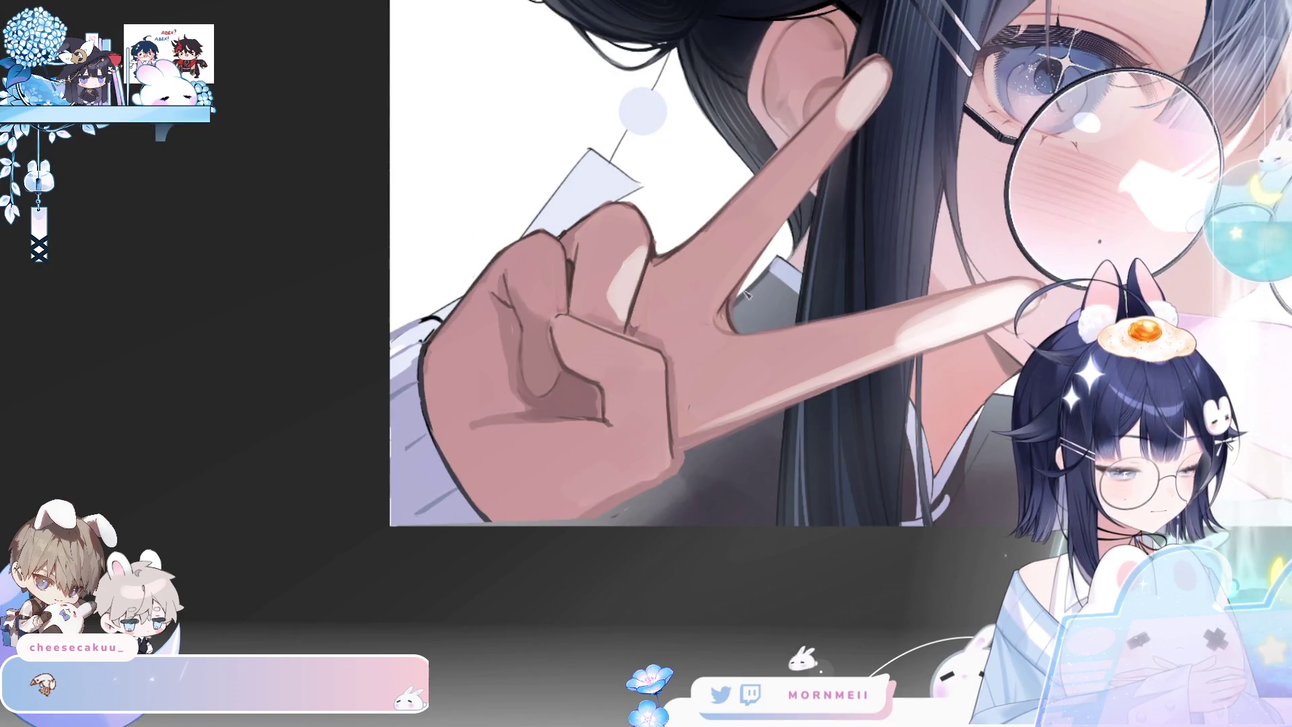
key(m)
key(m)
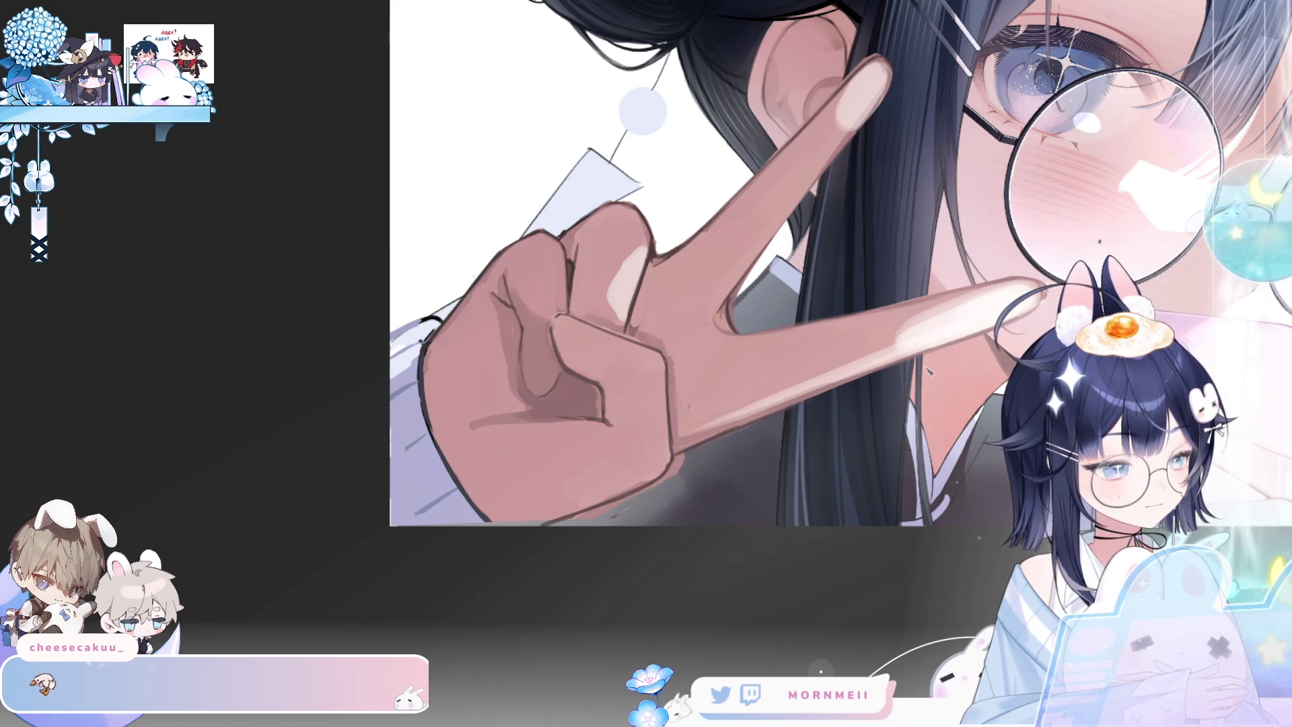
drag(682, 458, 483, 493)
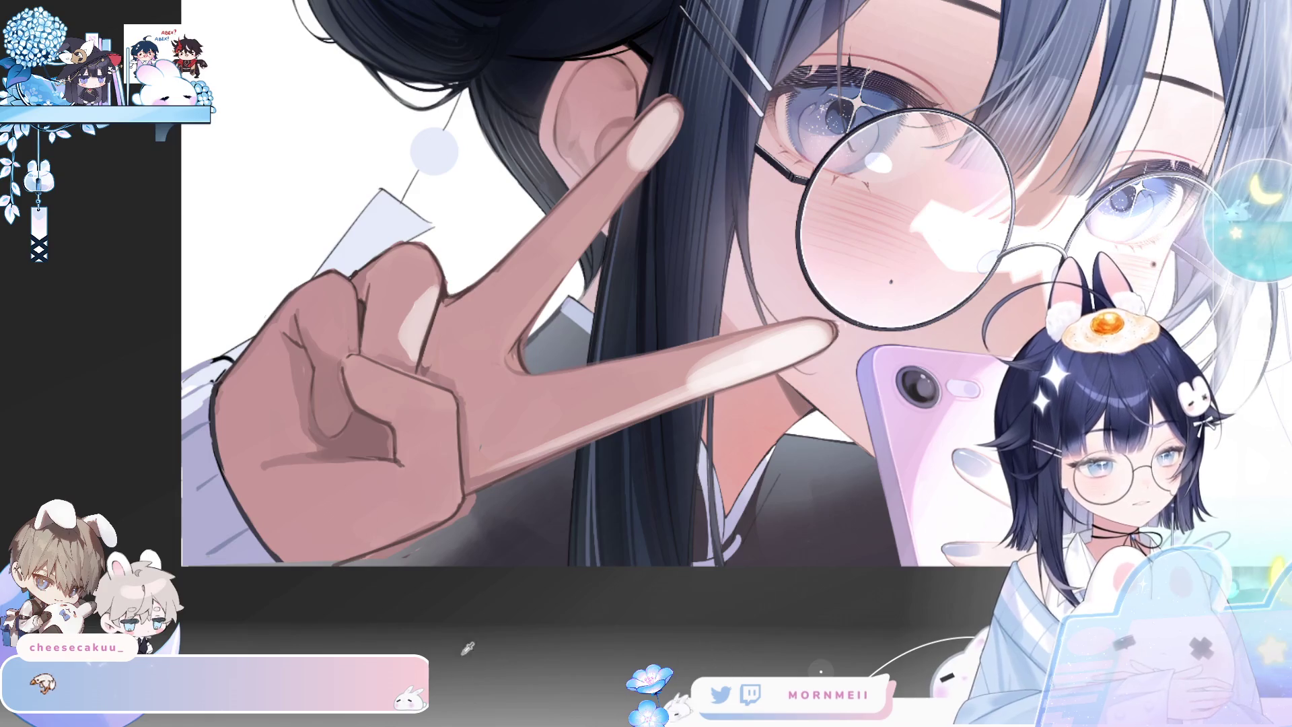
key(h)
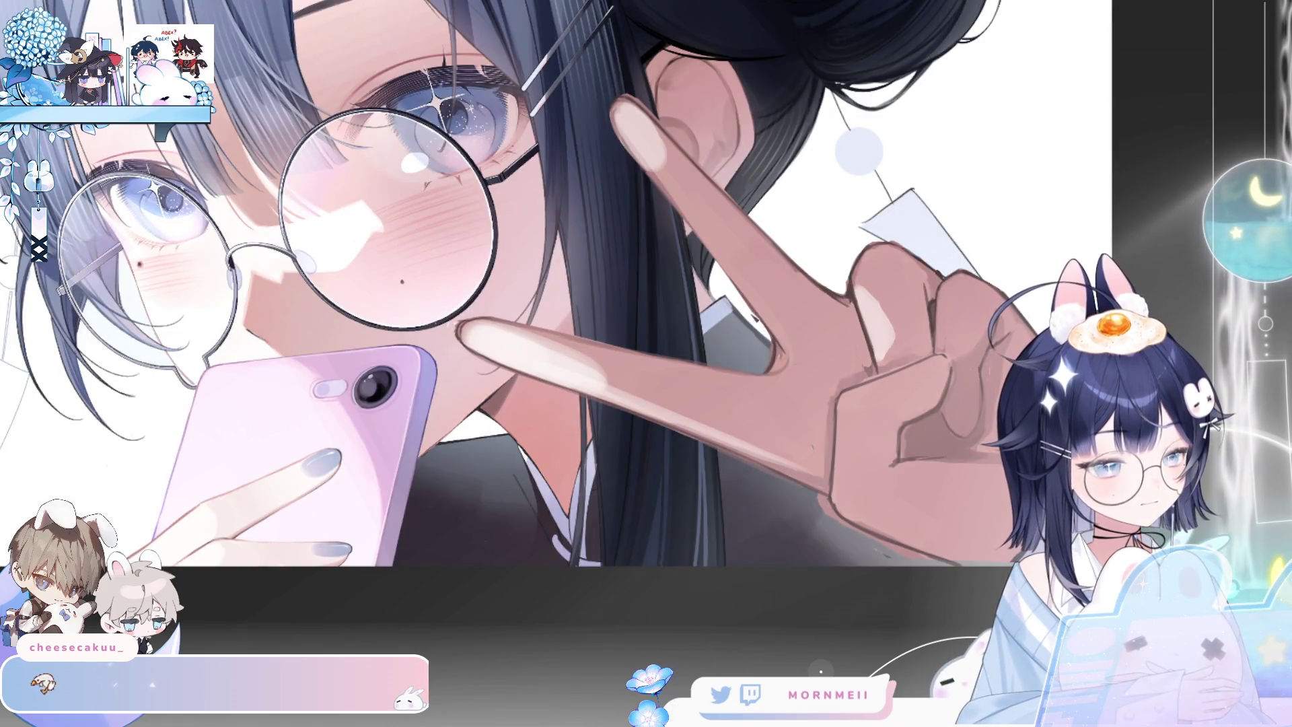
key(h)
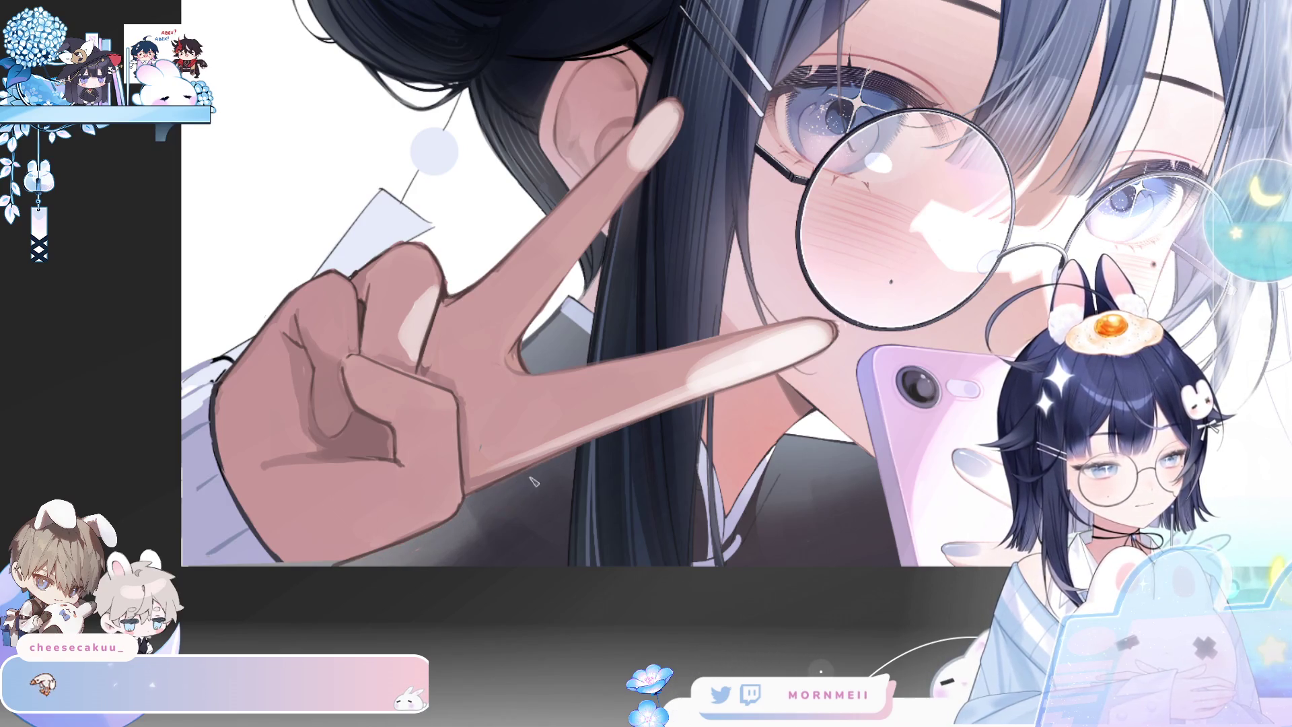
key(ctrl+minus)
key(ctrl+minus)
key(ctrl+minus)
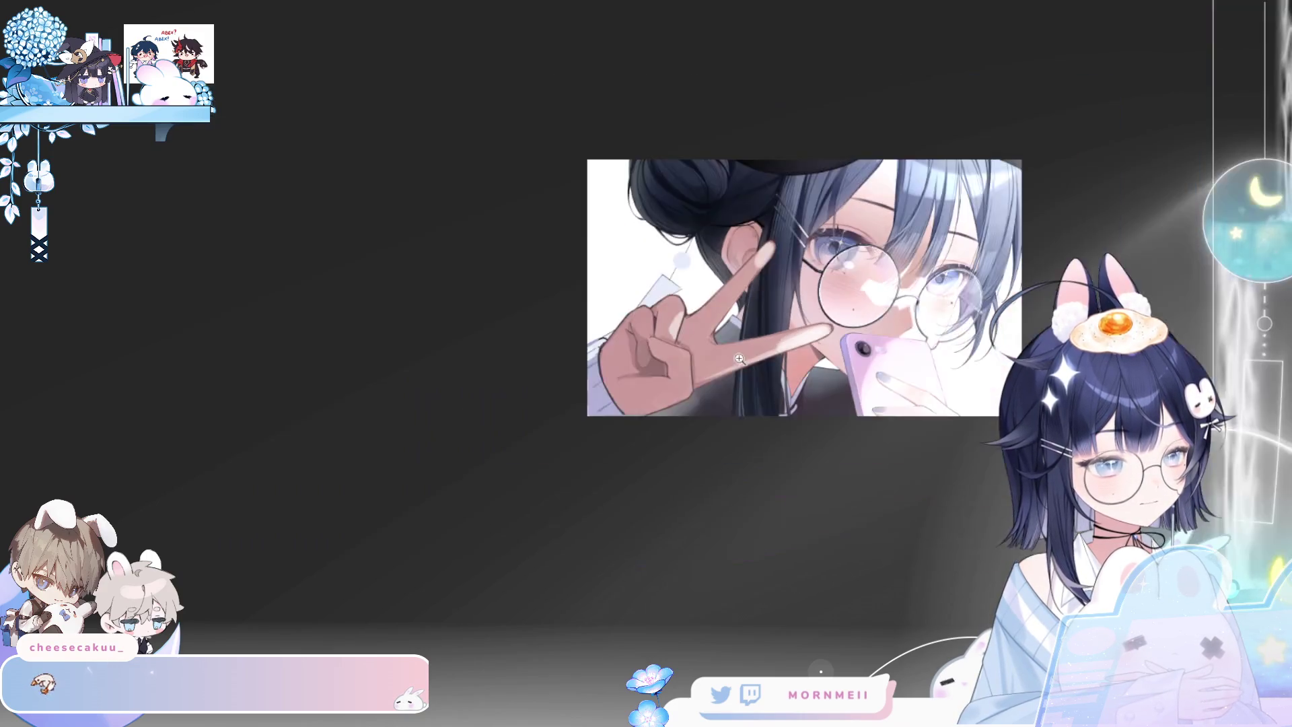
key(h)
key(h)
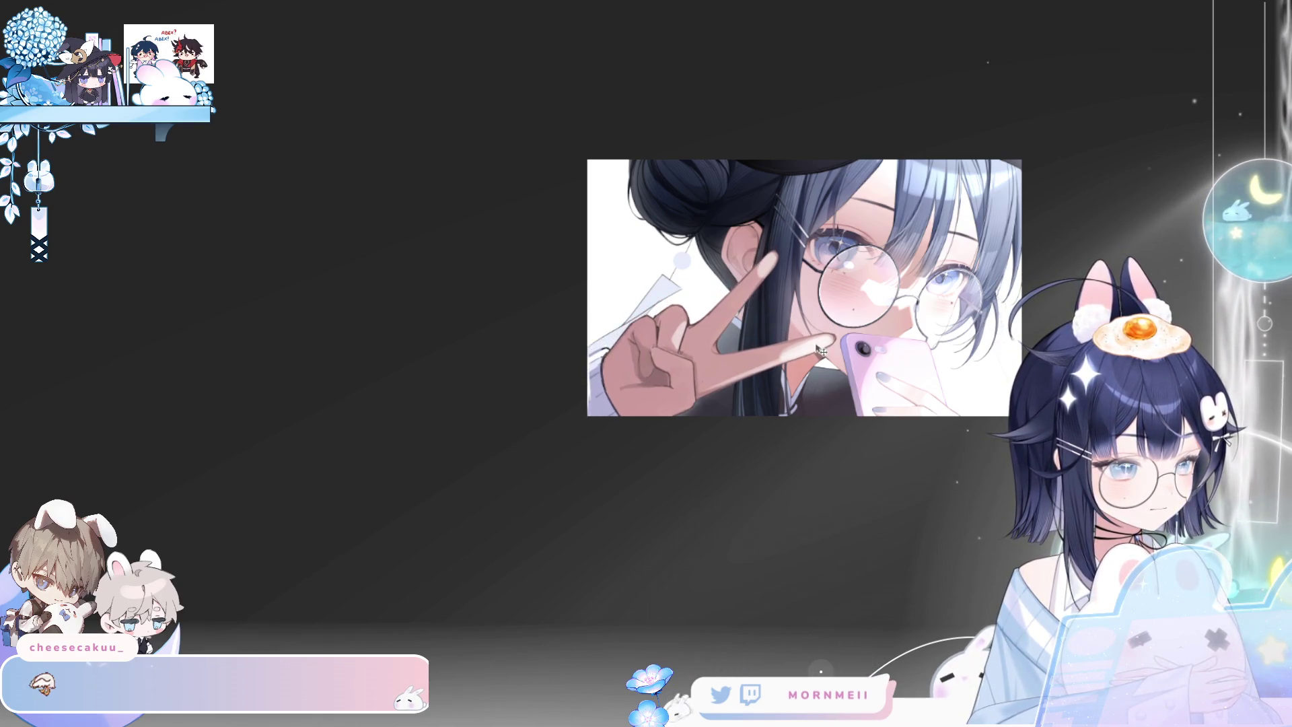
key(h)
key(h)
key(h)
key(h)
key(ctrl+z)
key(ctrl+z)
key(ctrl+z)
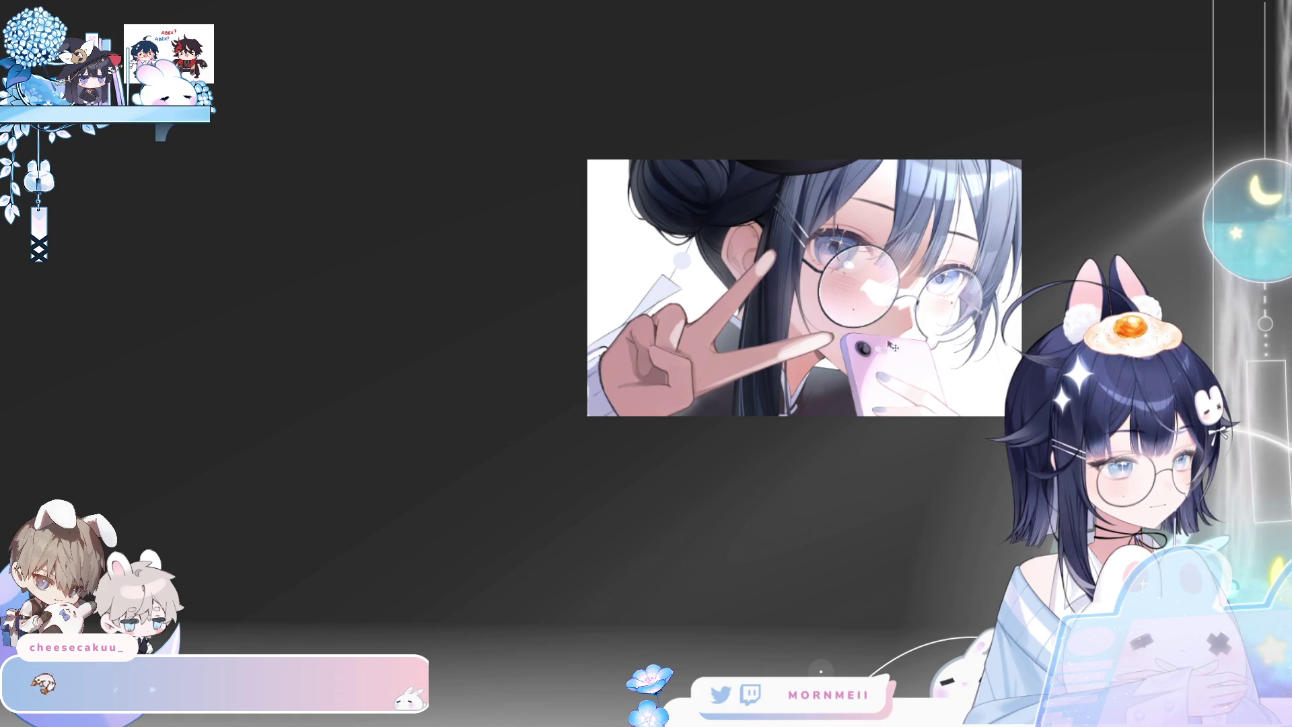
key(ctrl+alt+0)
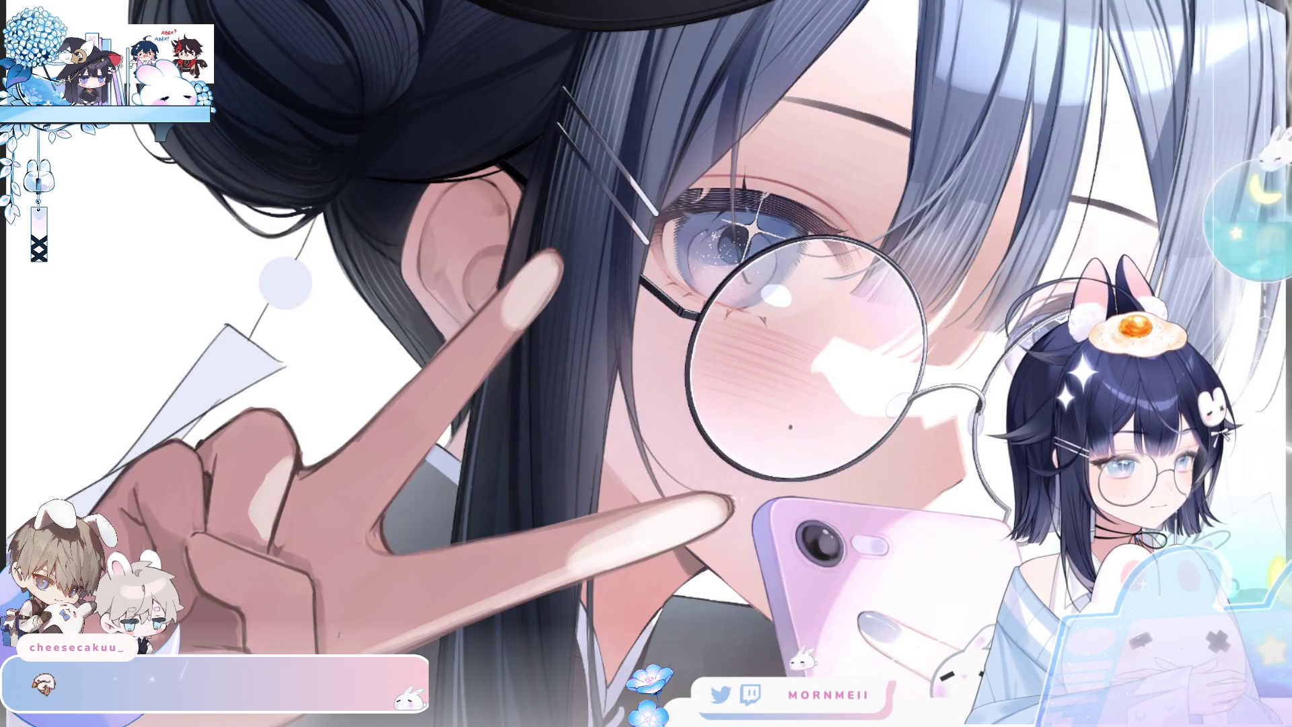
Paint a pale skin-tone stroke over the raised finger's dark edge by the ear
scroll(571, 627, down, 3)
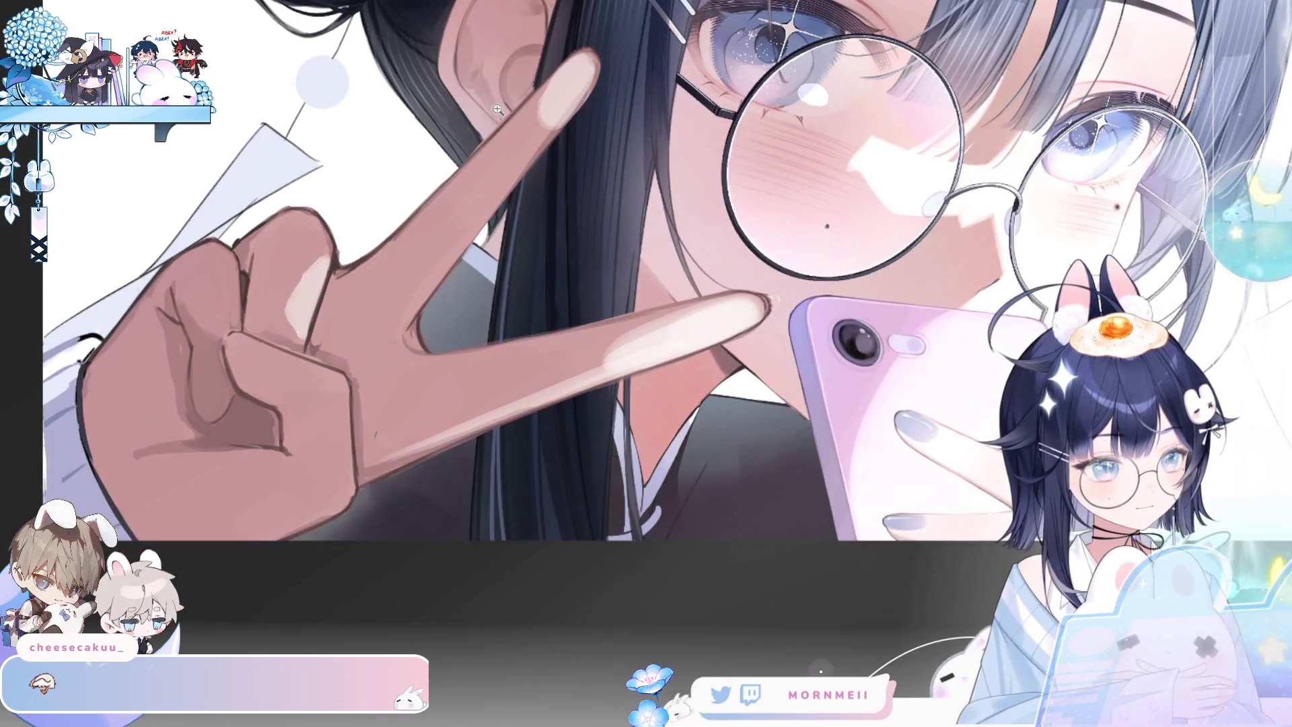
scroll(430, 208, up, 3)
drag(438, 172, 550, 279)
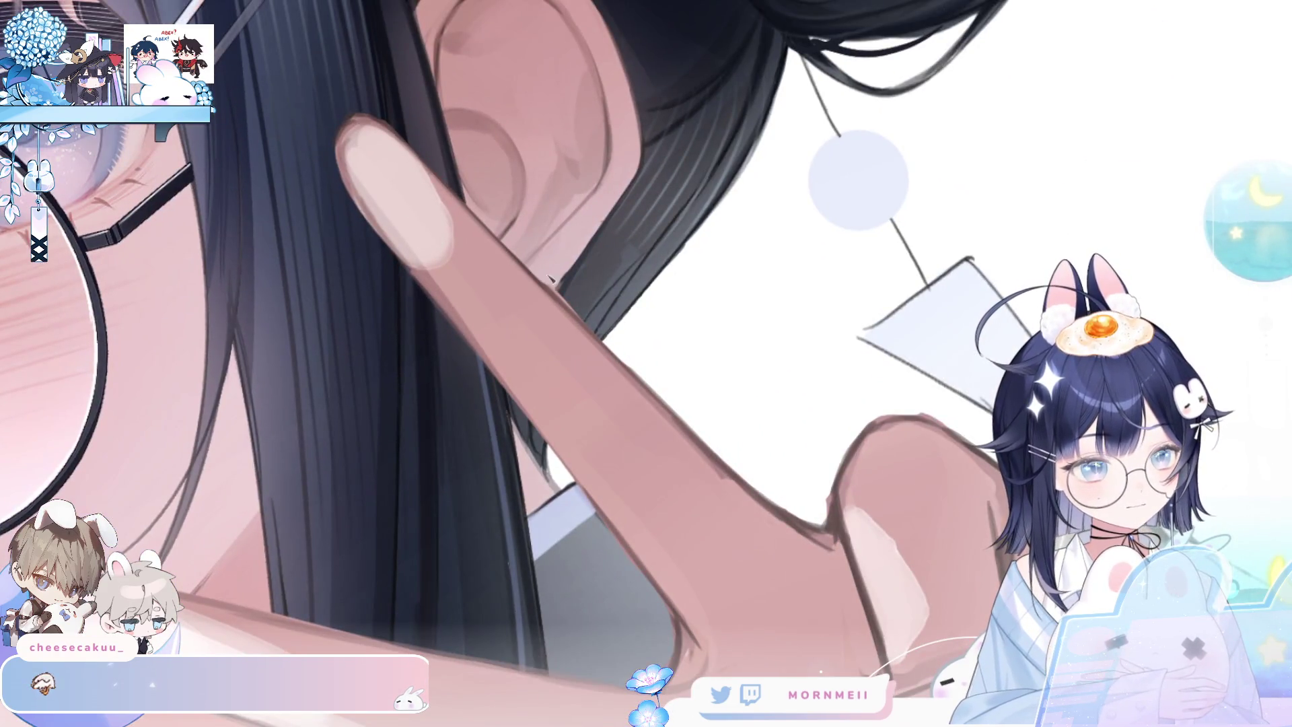
key(h)
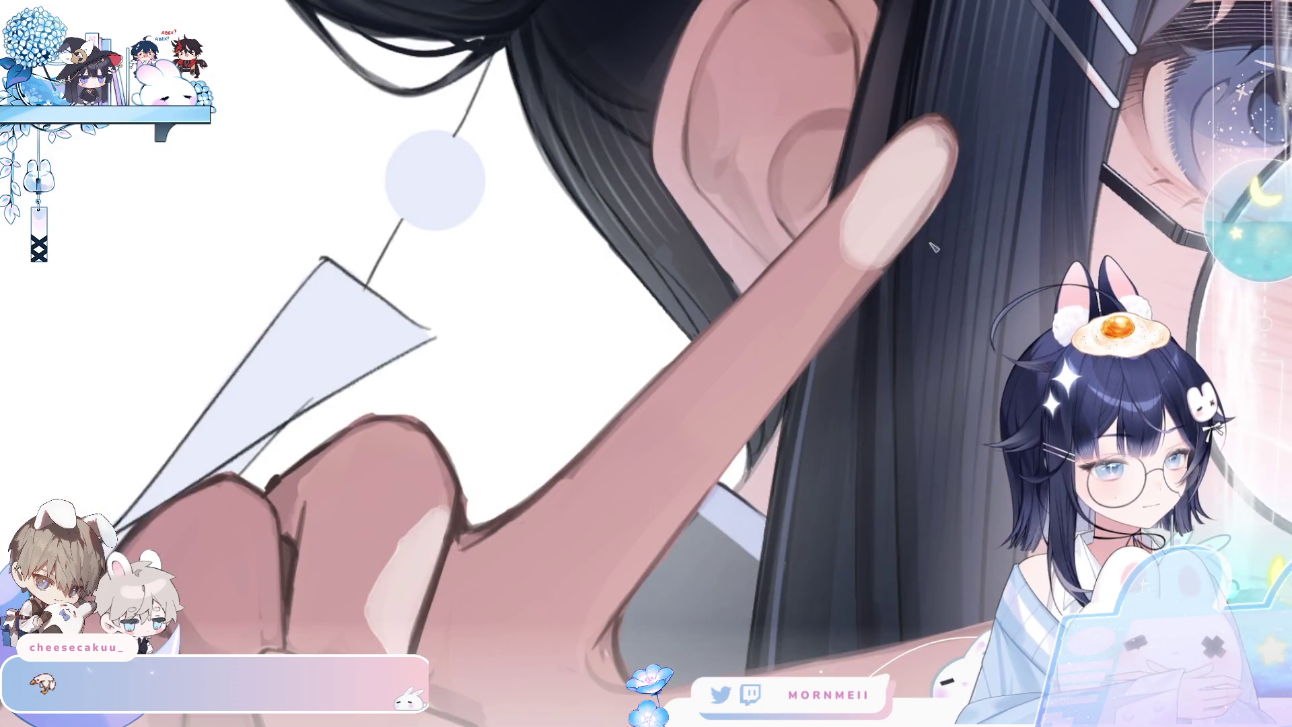
Review the finger in mirrored and normal views, then zoom out and back in on the hand
scroll(435, 180, down, 2)
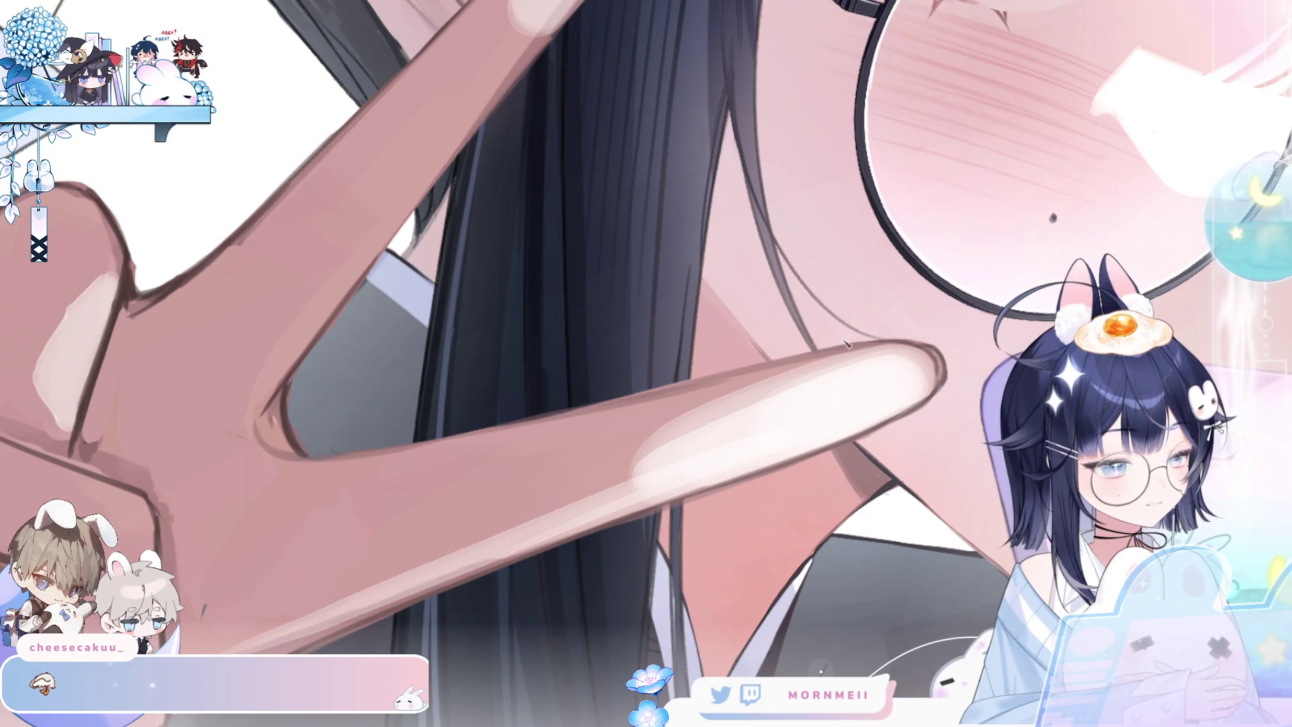
scroll(851, 346, down, 5)
scroll(597, 479, up, 5)
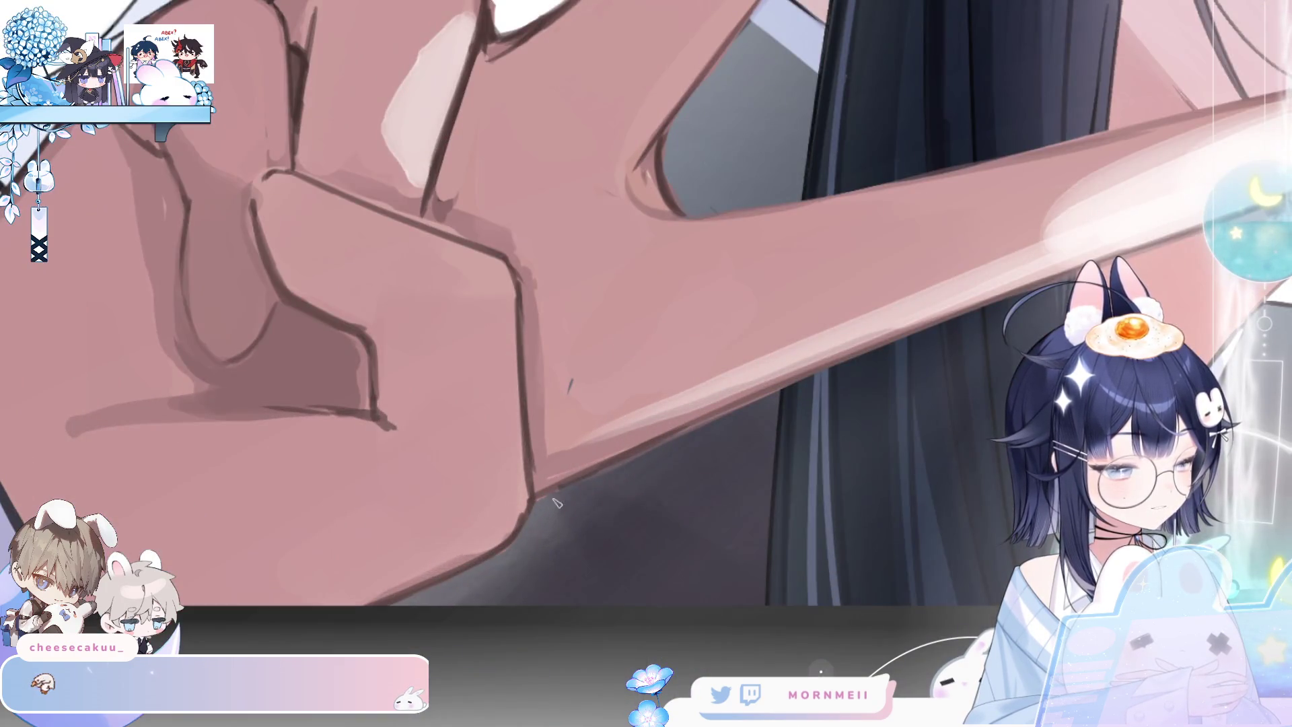
scroll(649, 446, down, 2)
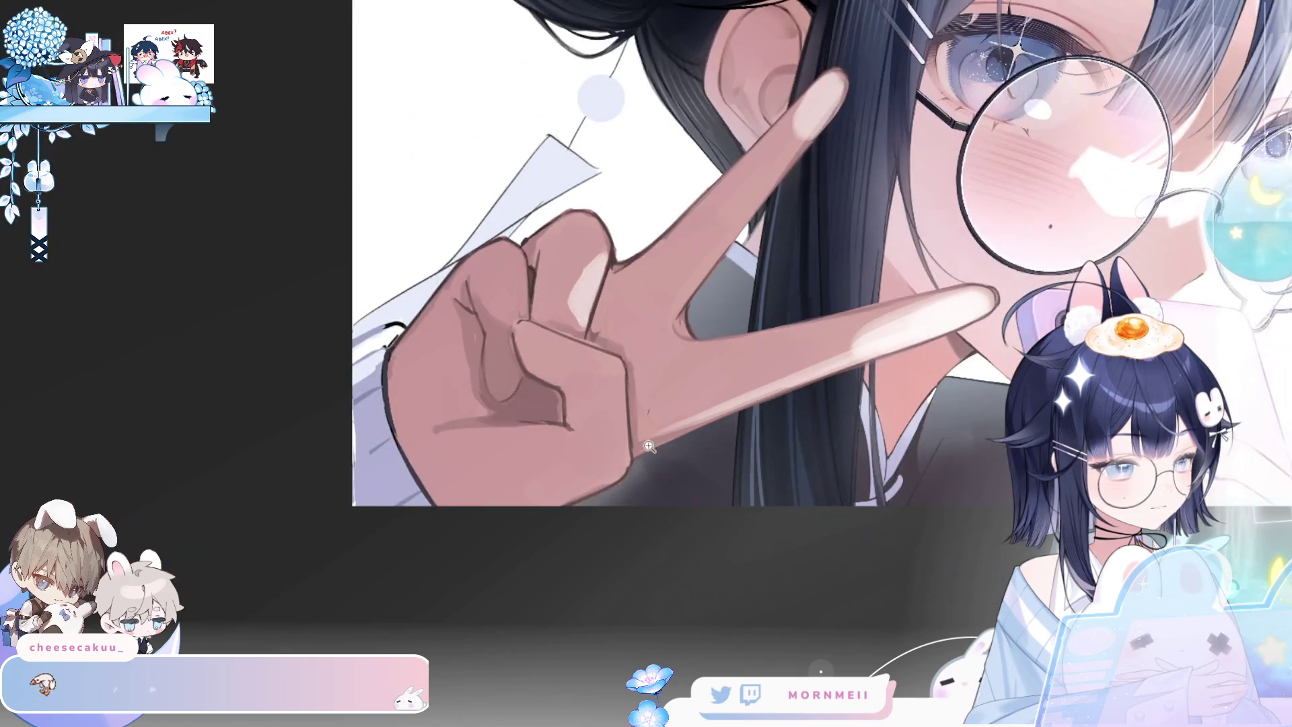
key(h)
scroll(724, 344, up, 3)
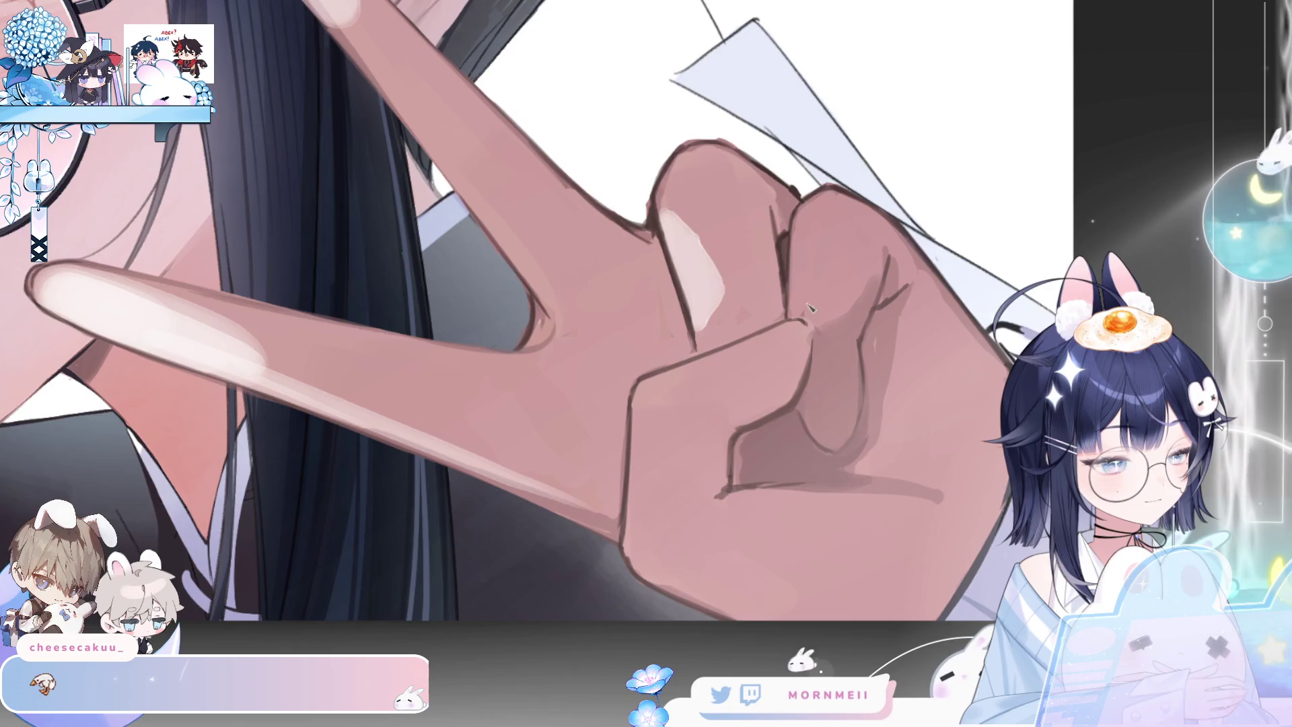
key(ctrl+0)
key(h)
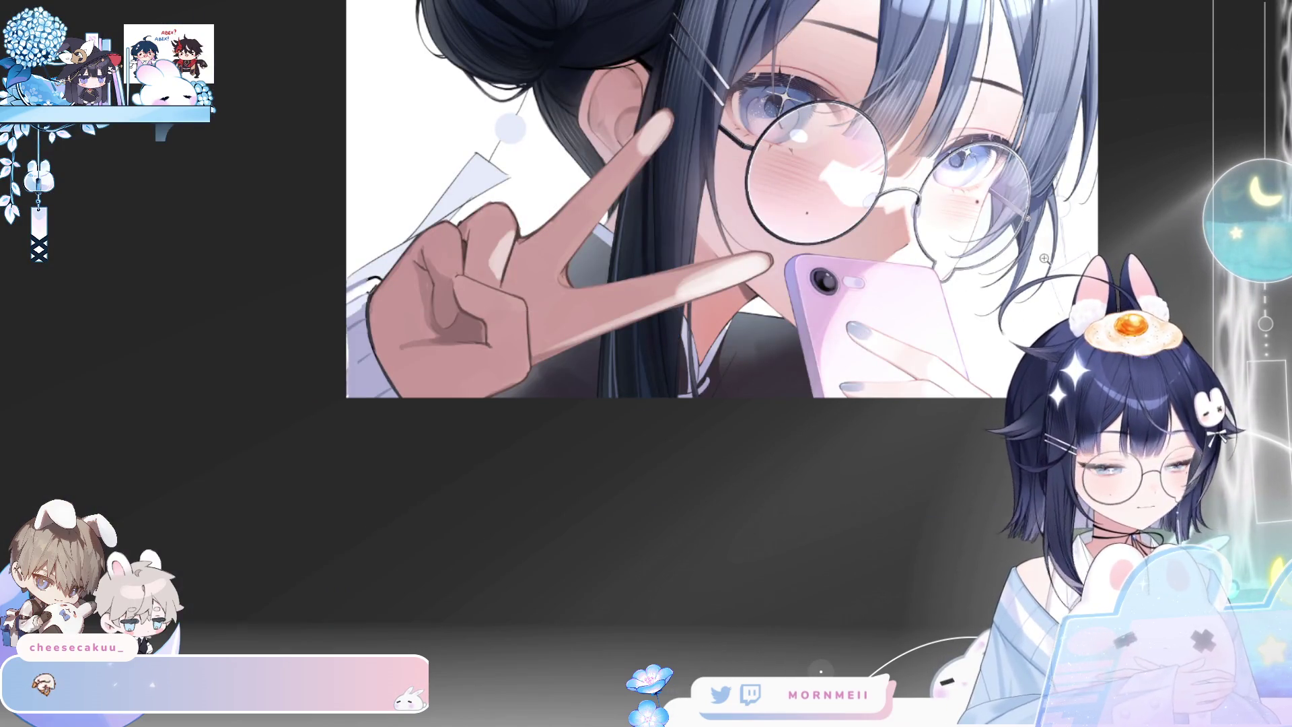
scroll(849, 325, up, 3)
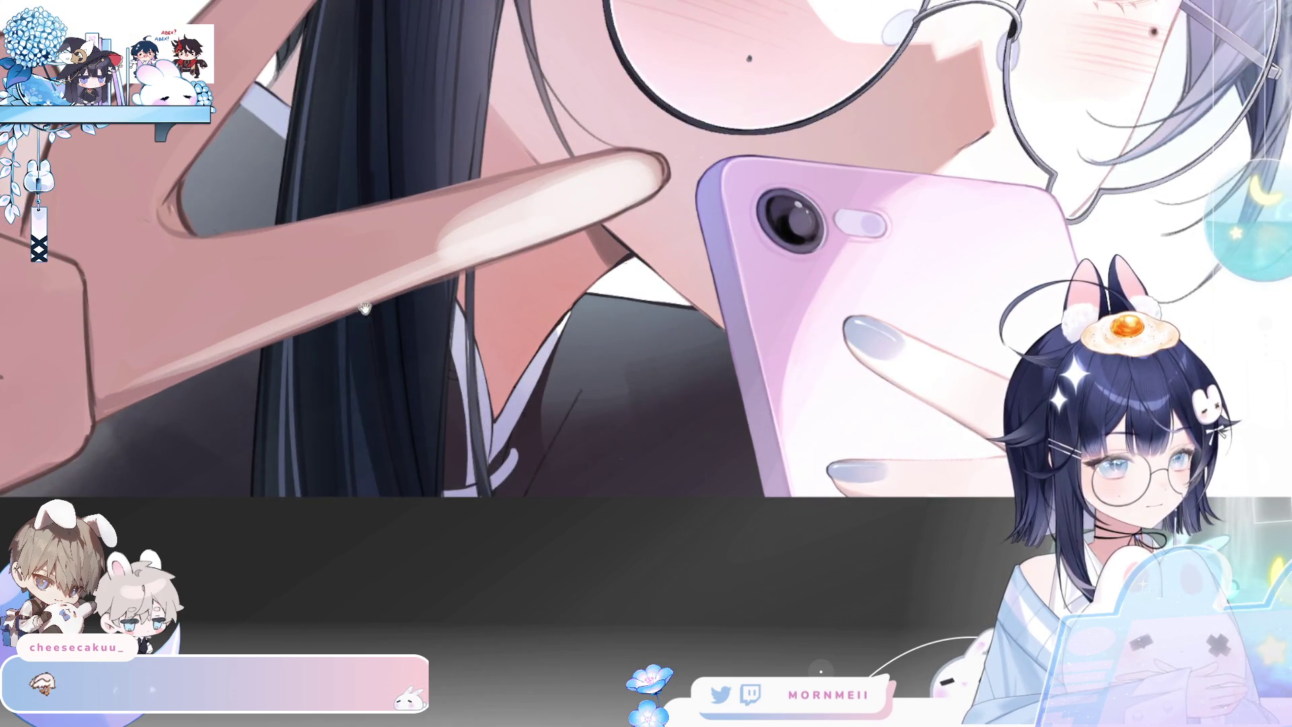
drag(364, 307, 690, 362)
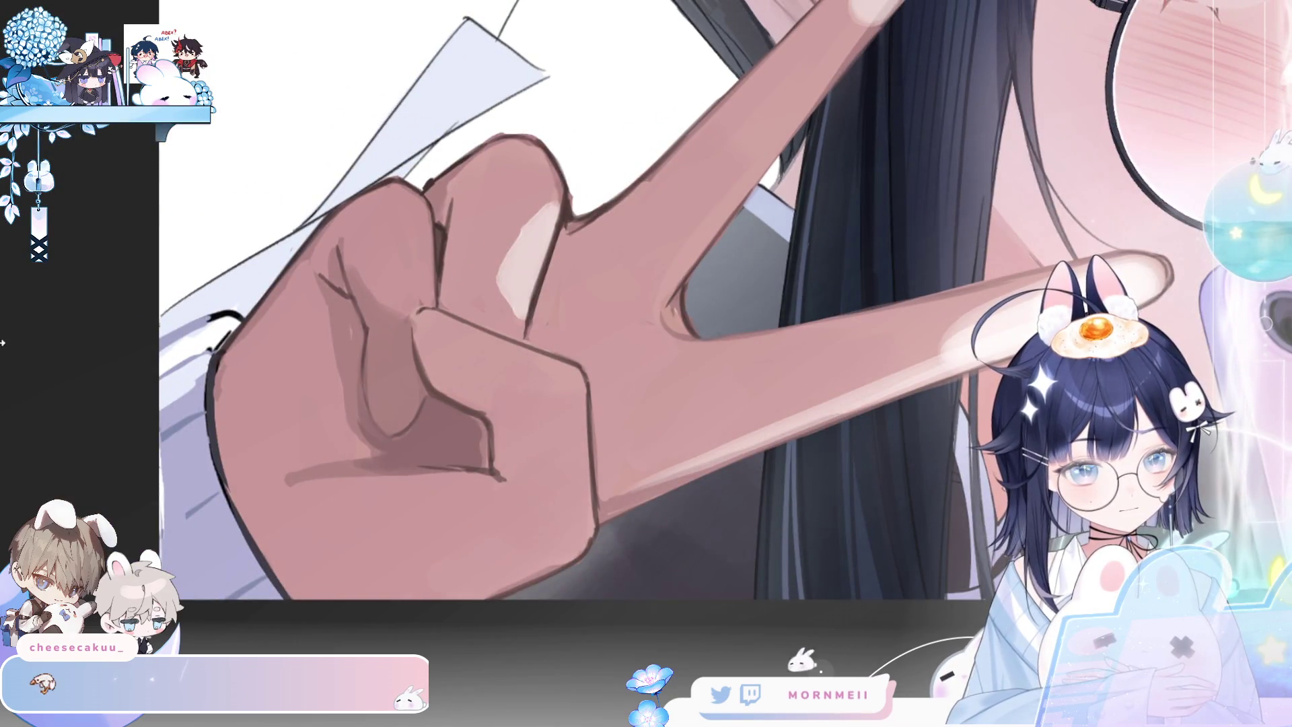
Shade the folded finger's knuckle lighter, darken its crease, and blend the shading below
drag(418, 302, 496, 345)
key(ctrl+z)
drag(417, 313, 498, 350)
mouse_move(401, 354)
mouse_down()
mouse_move(391, 436)
mouse_move(378, 390)
mouse_move(393, 367)
mouse_move(394, 464)
mouse_move(453, 450)
mouse_move(400, 381)
mouse_move(389, 457)
mouse_move(384, 377)
mouse_move(384, 413)
mouse_move(395, 404)
mouse_up()
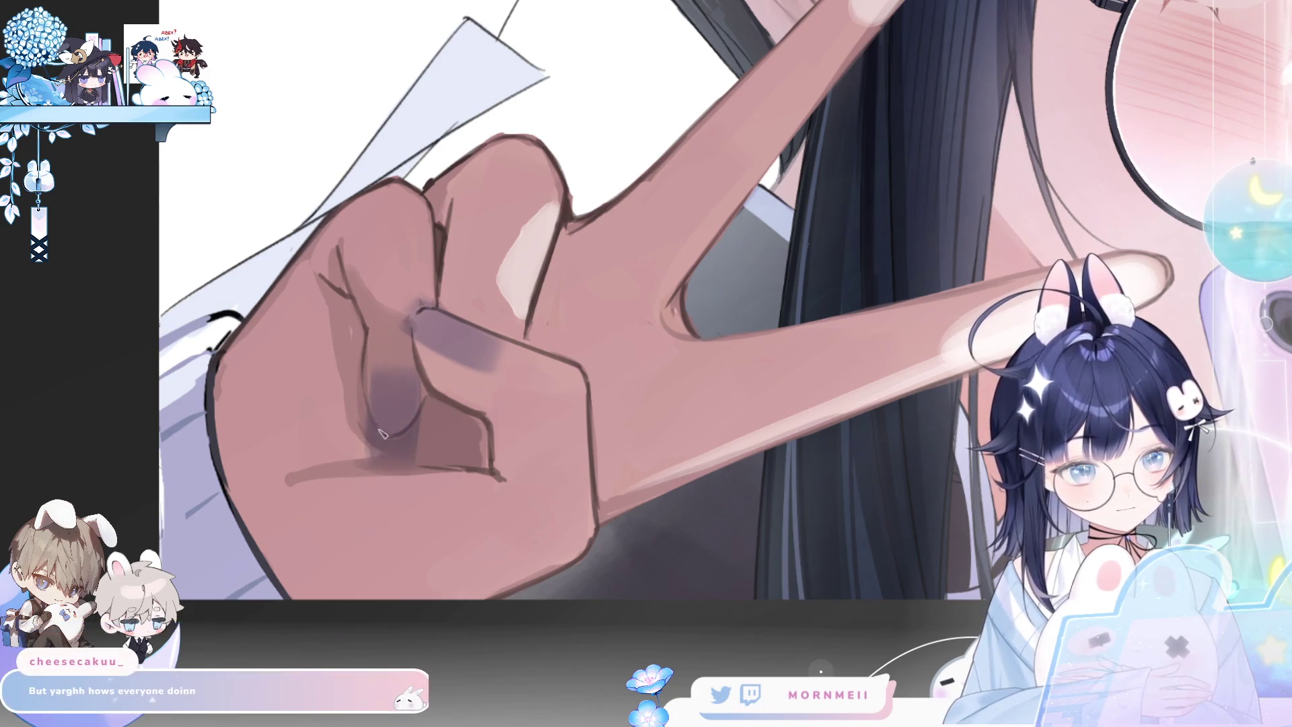
drag(375, 424, 390, 448)
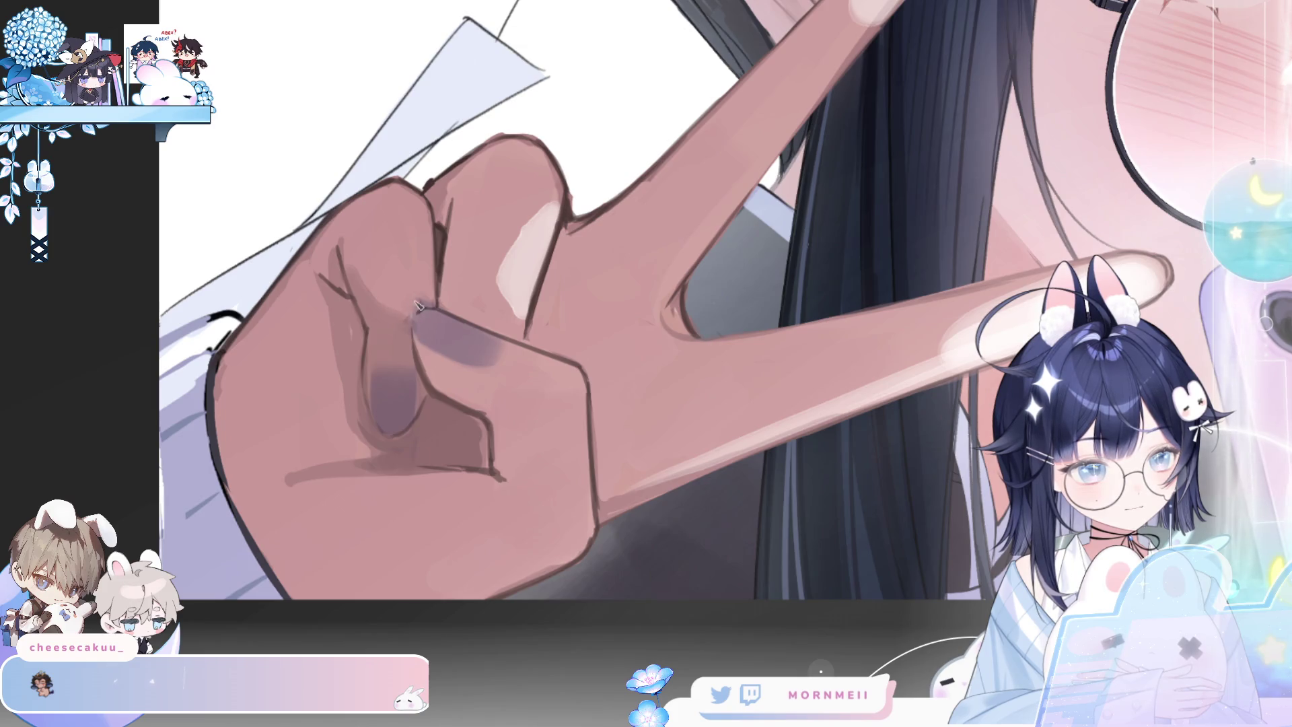
key(ctrl+0)
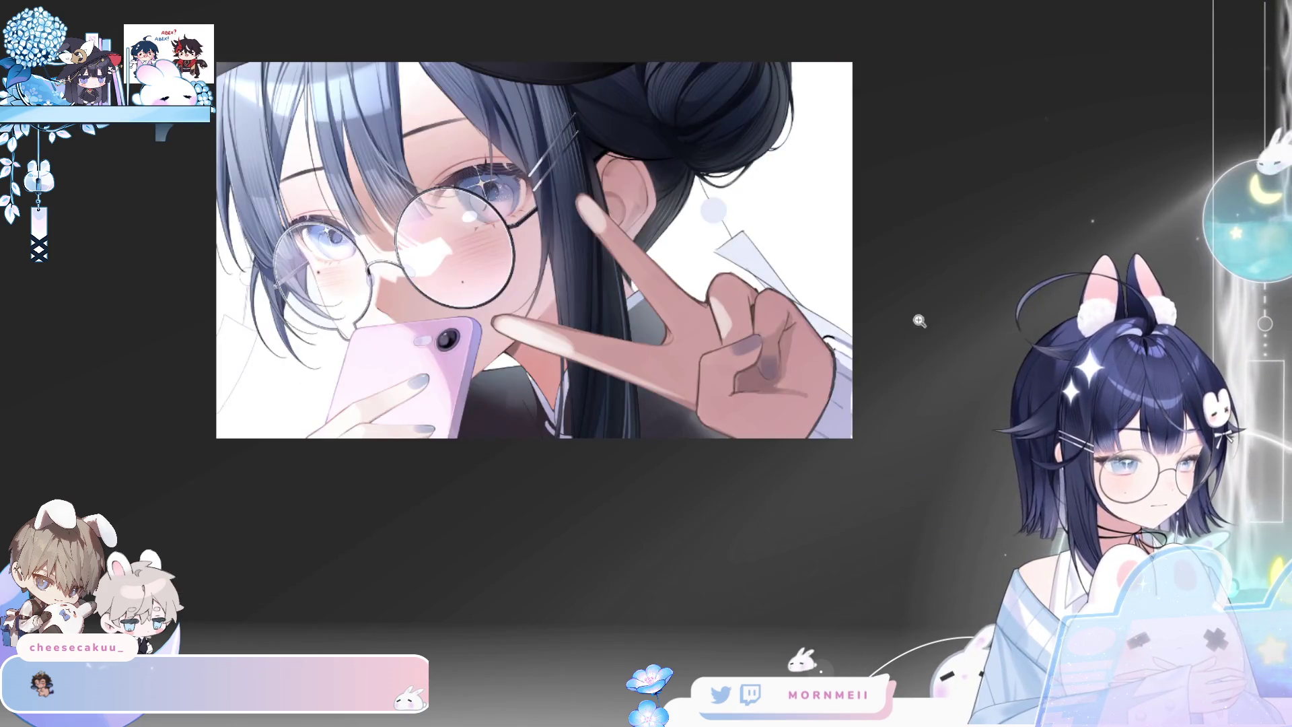
Mirror the view, zoom in on the hand, then fit the whole artwork on screen
key(h)
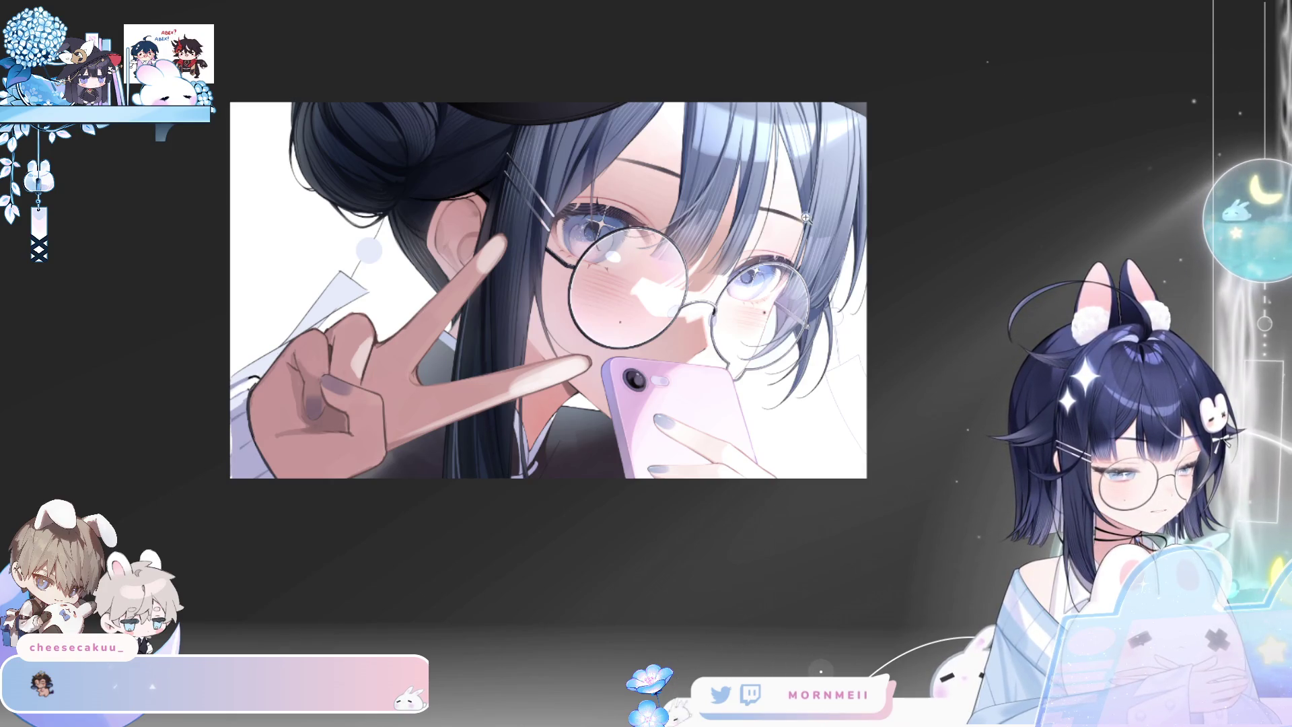
click(315, 367)
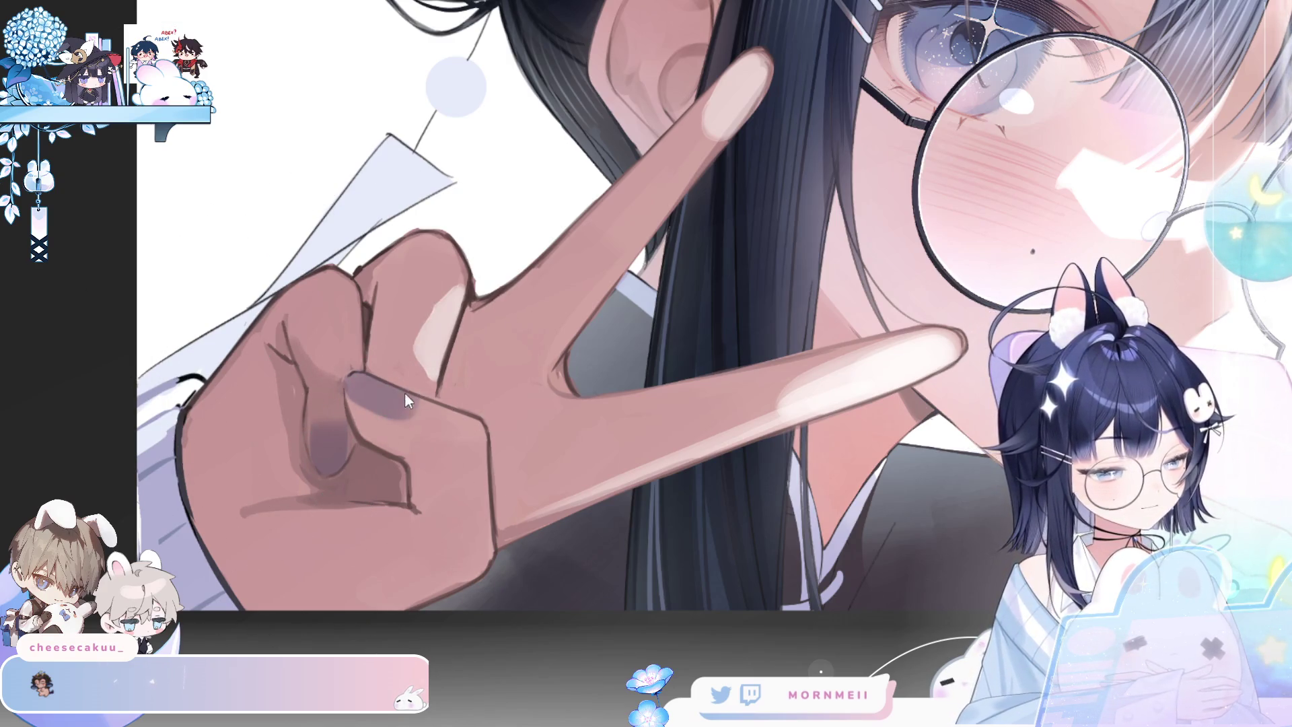
key(ctrl+0)
key(h)
key(h)
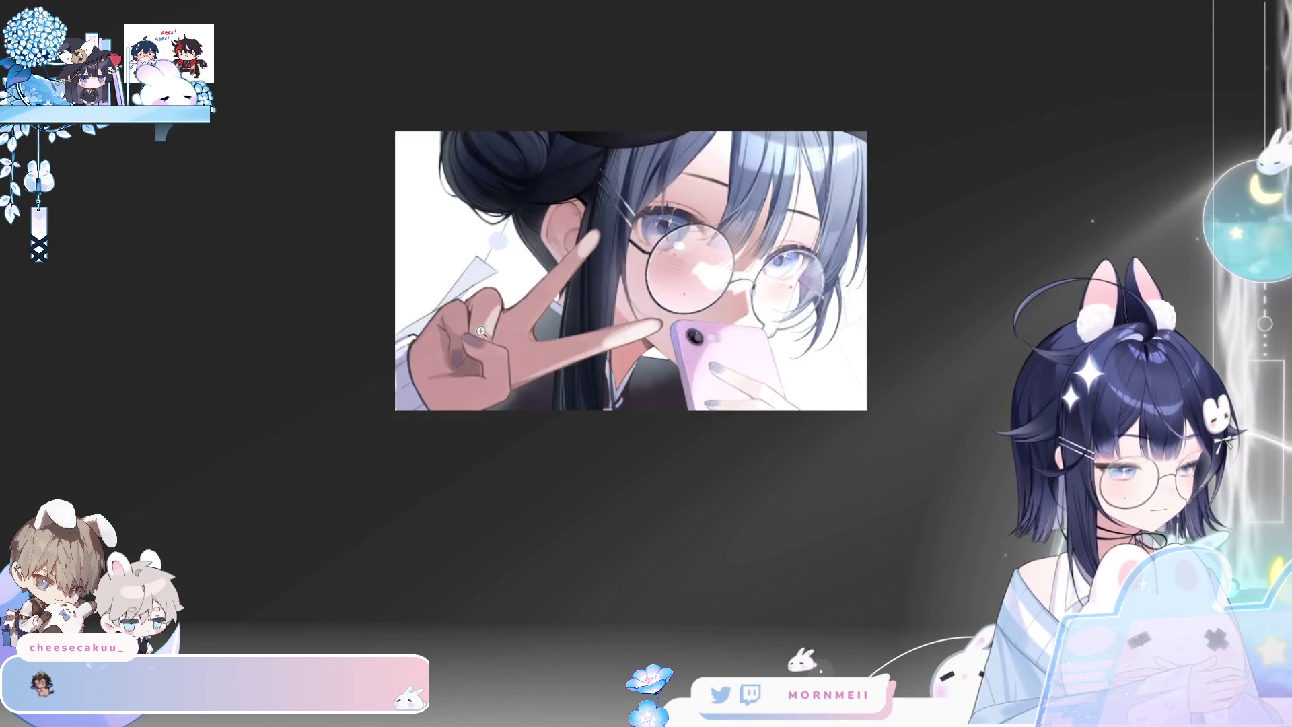
Compare mirrored and normal views of the face and phone, then zoom closer on the hand
scroll(480, 331, up, 5)
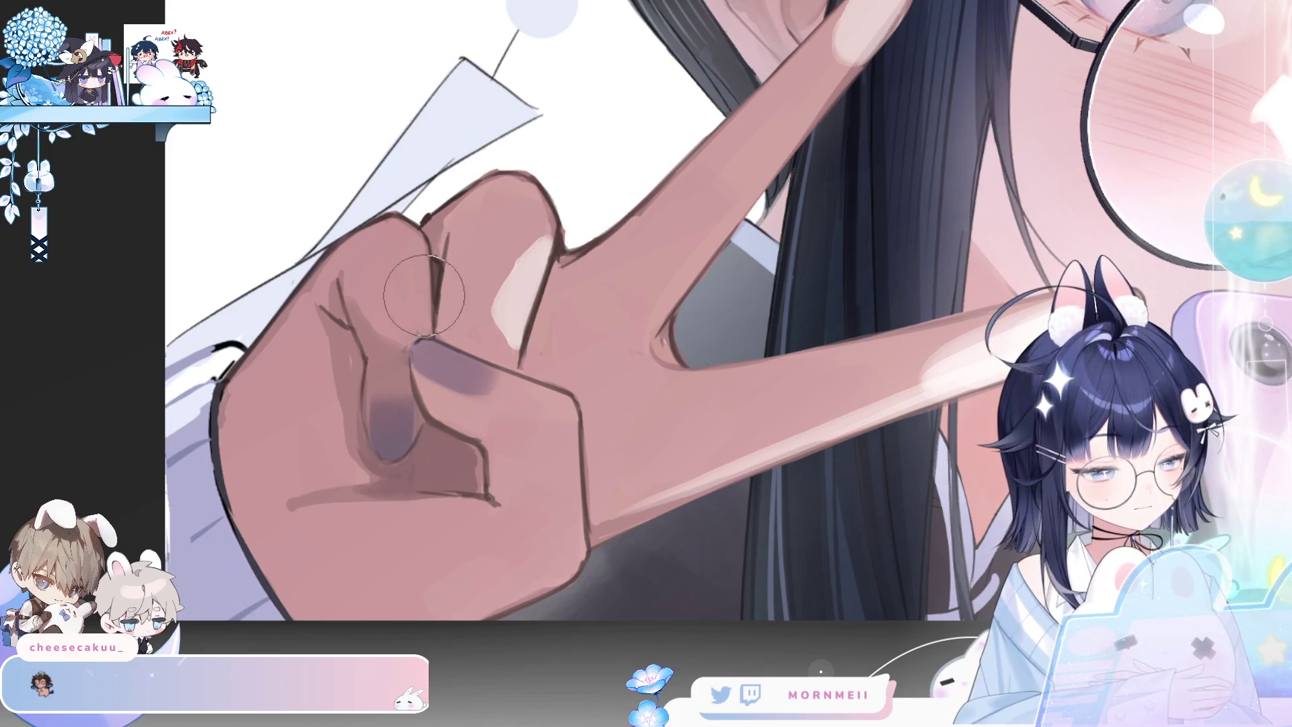
scroll(424, 296, down, 5)
key(h)
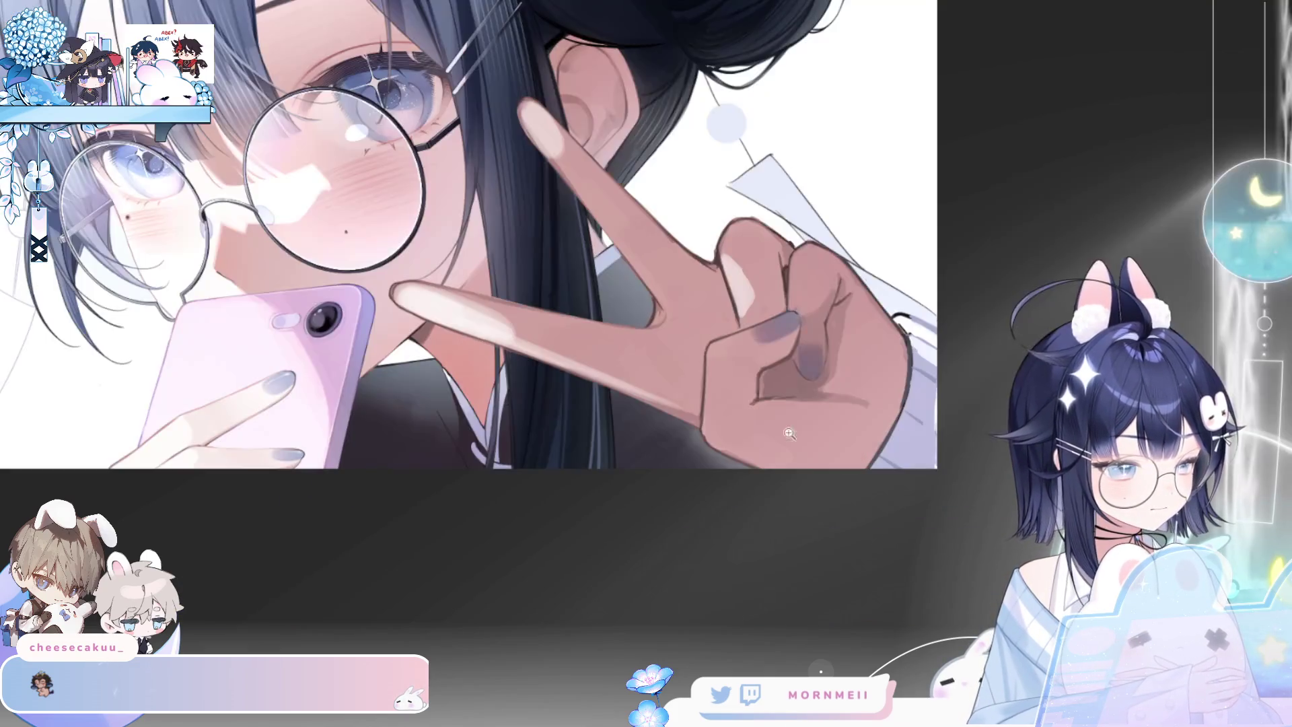
scroll(788, 434, down, 5)
key(h)
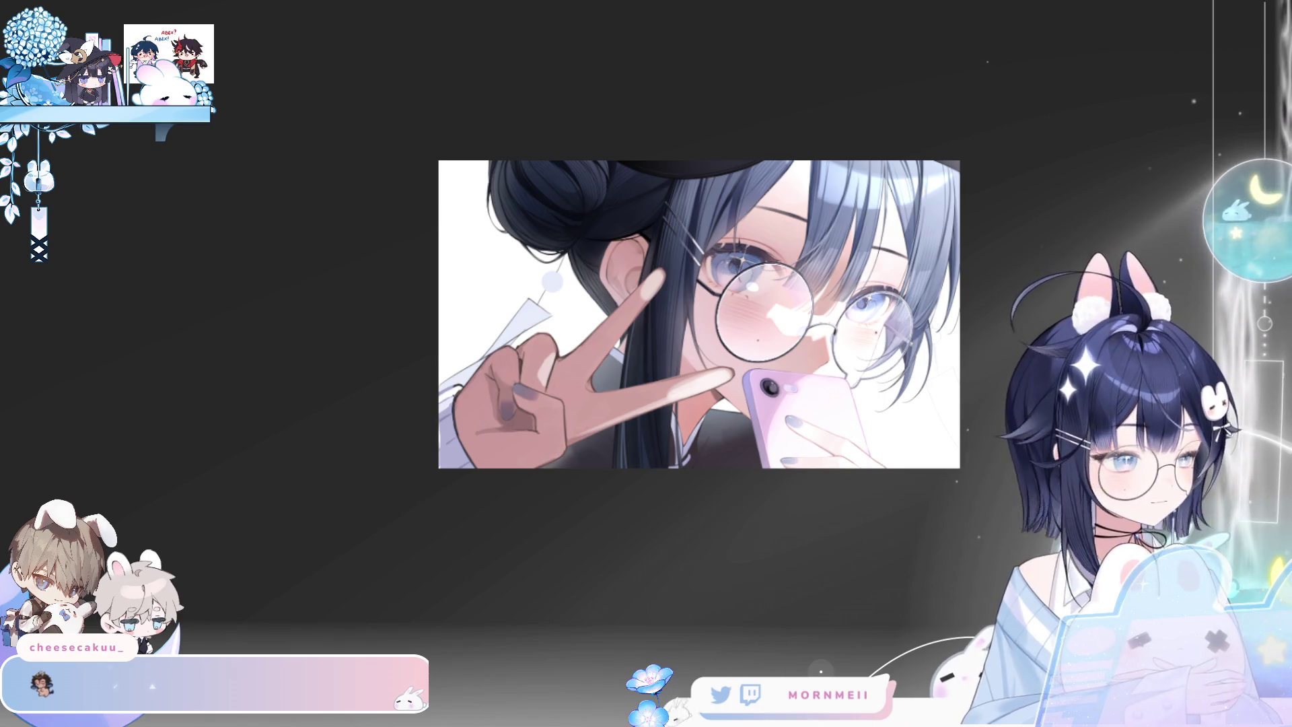
scroll(737, 280, up, 3)
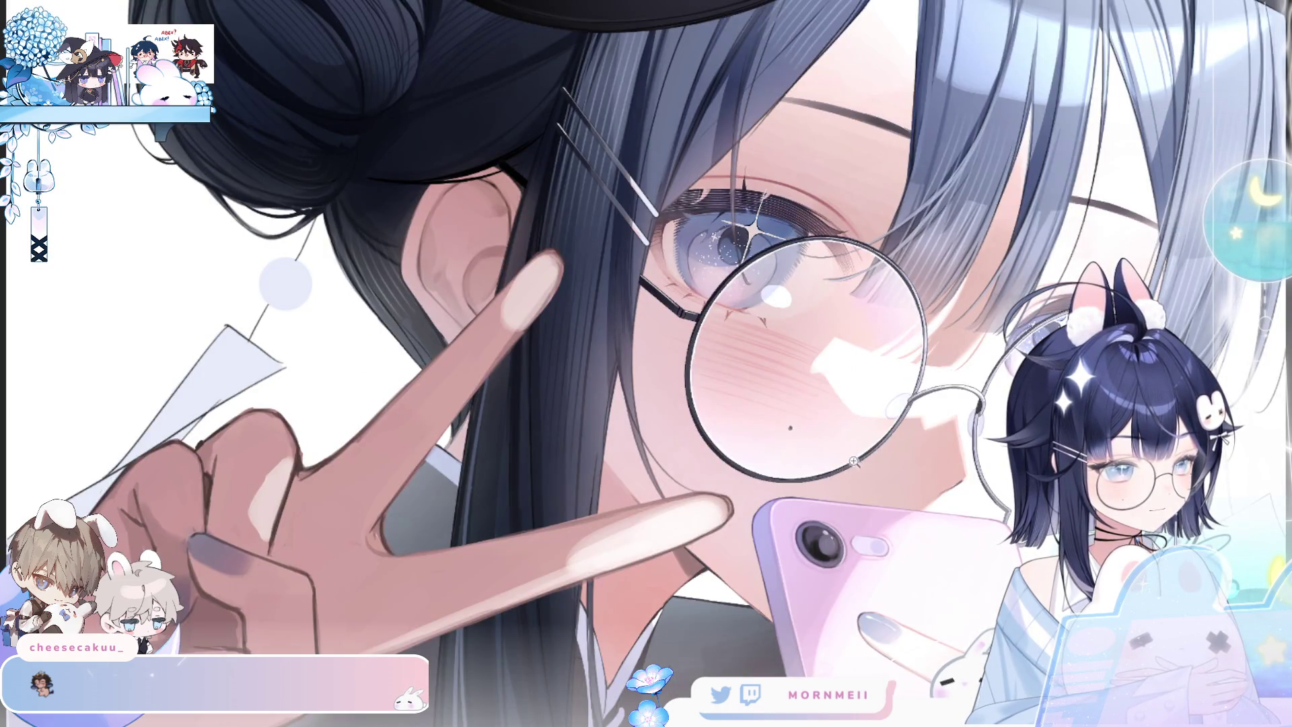
scroll(728, 533, down, 3)
key(h)
scroll(455, 628, up, 3)
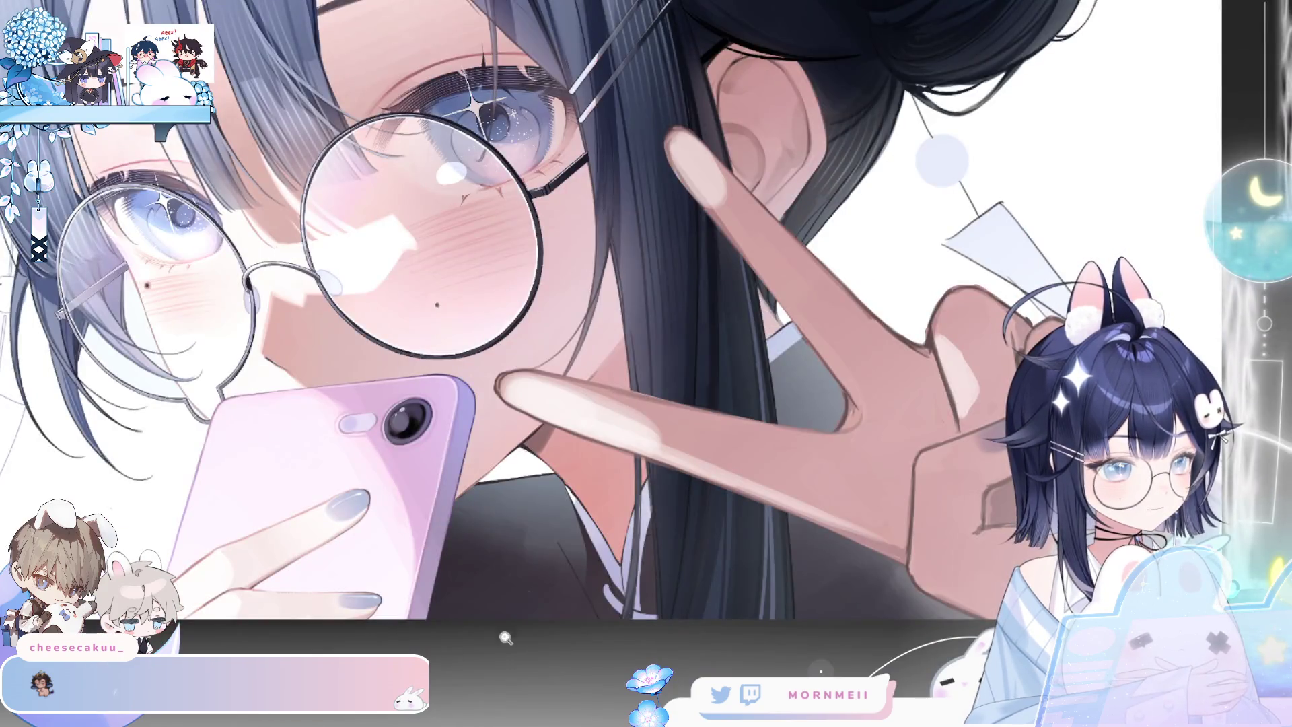
key(h)
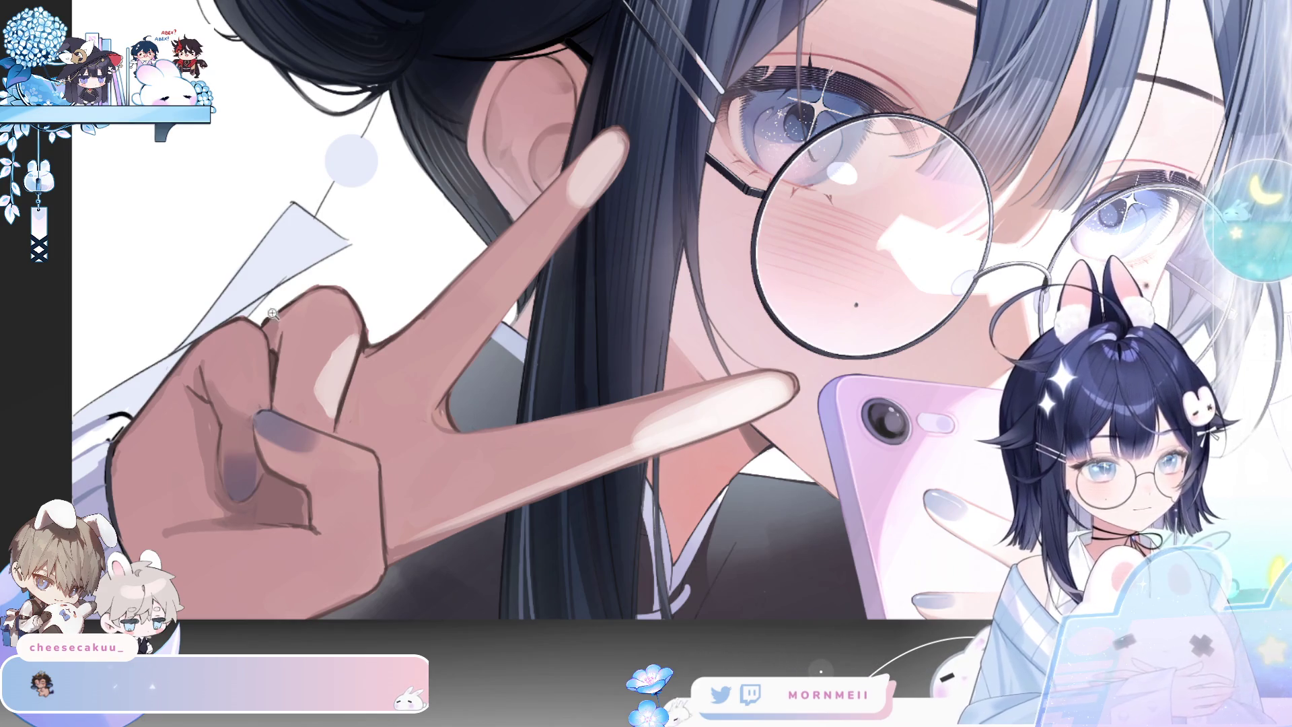
click(125, 465)
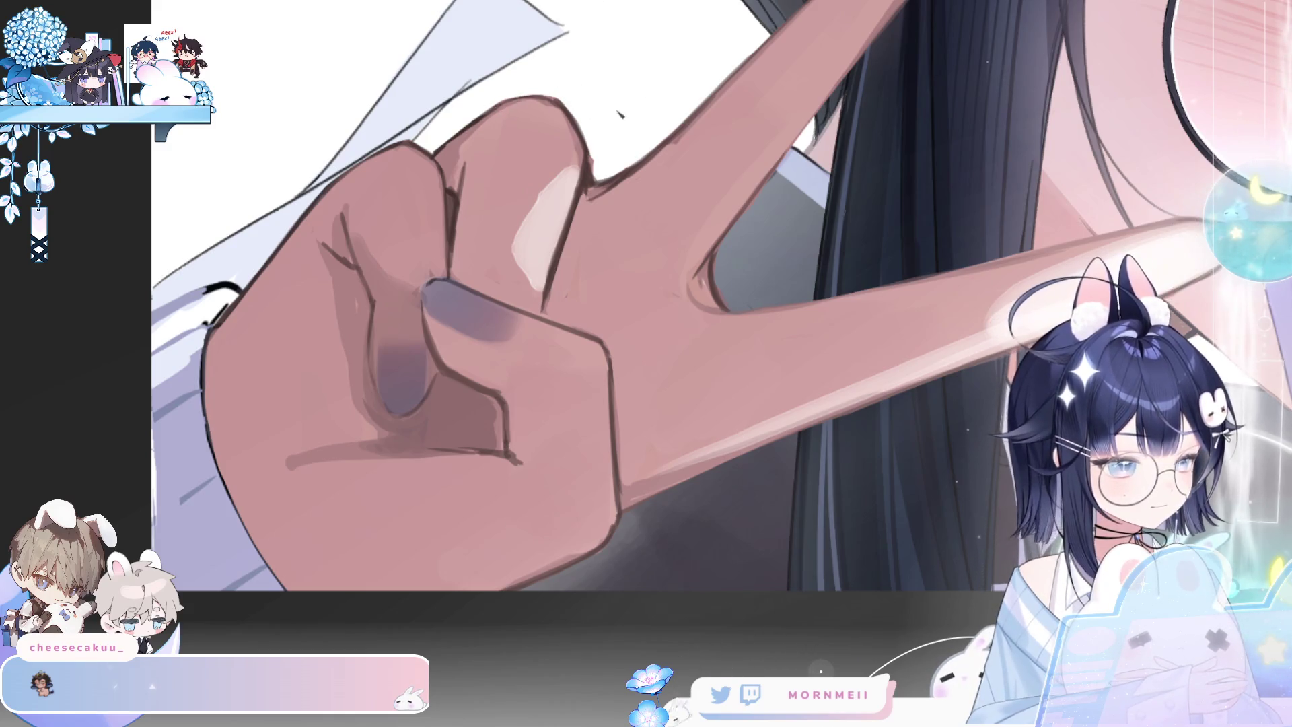
In mirrored view, draw thin dark crease lines across the palm and down the curled fingers
key(h)
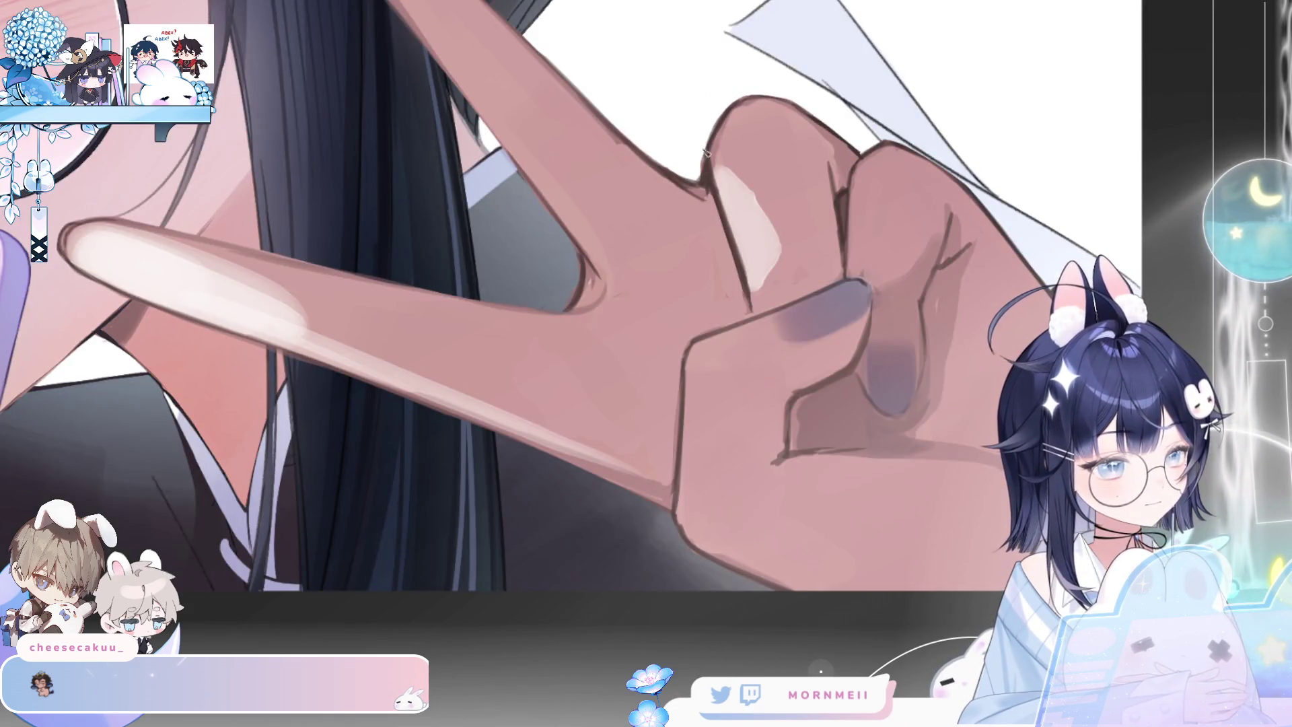
key(h)
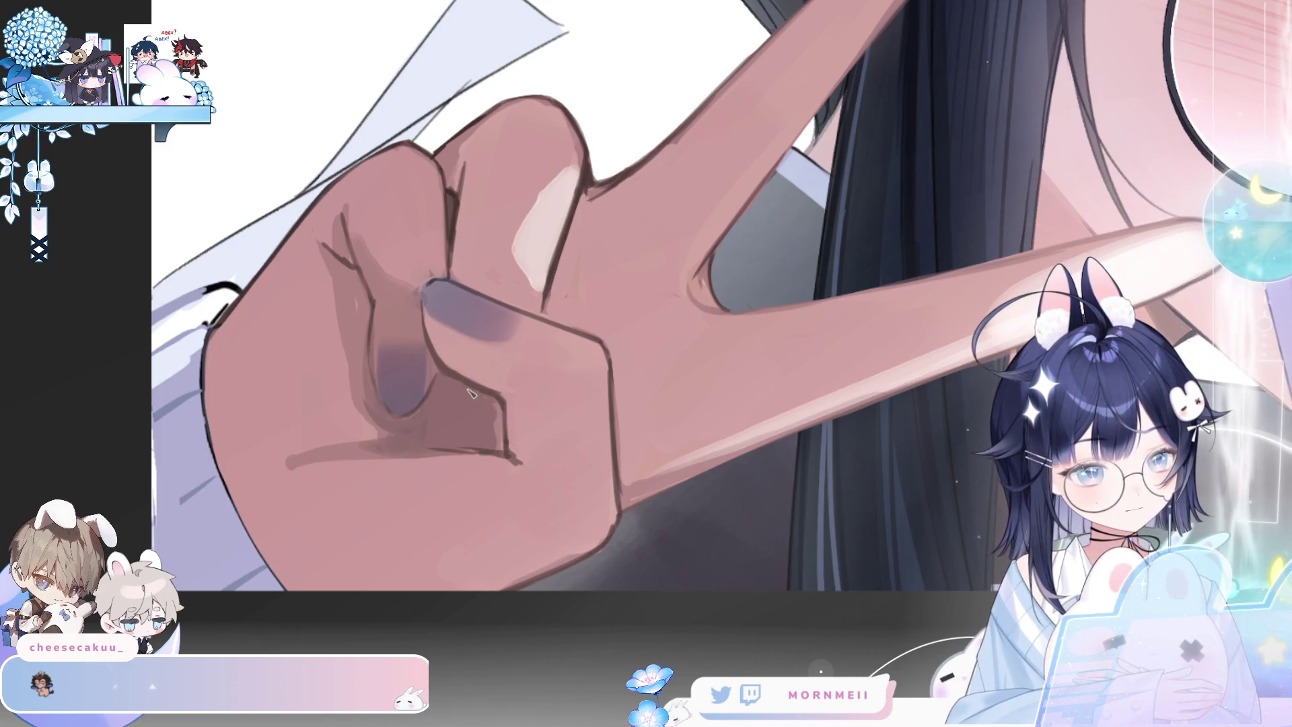
key(h)
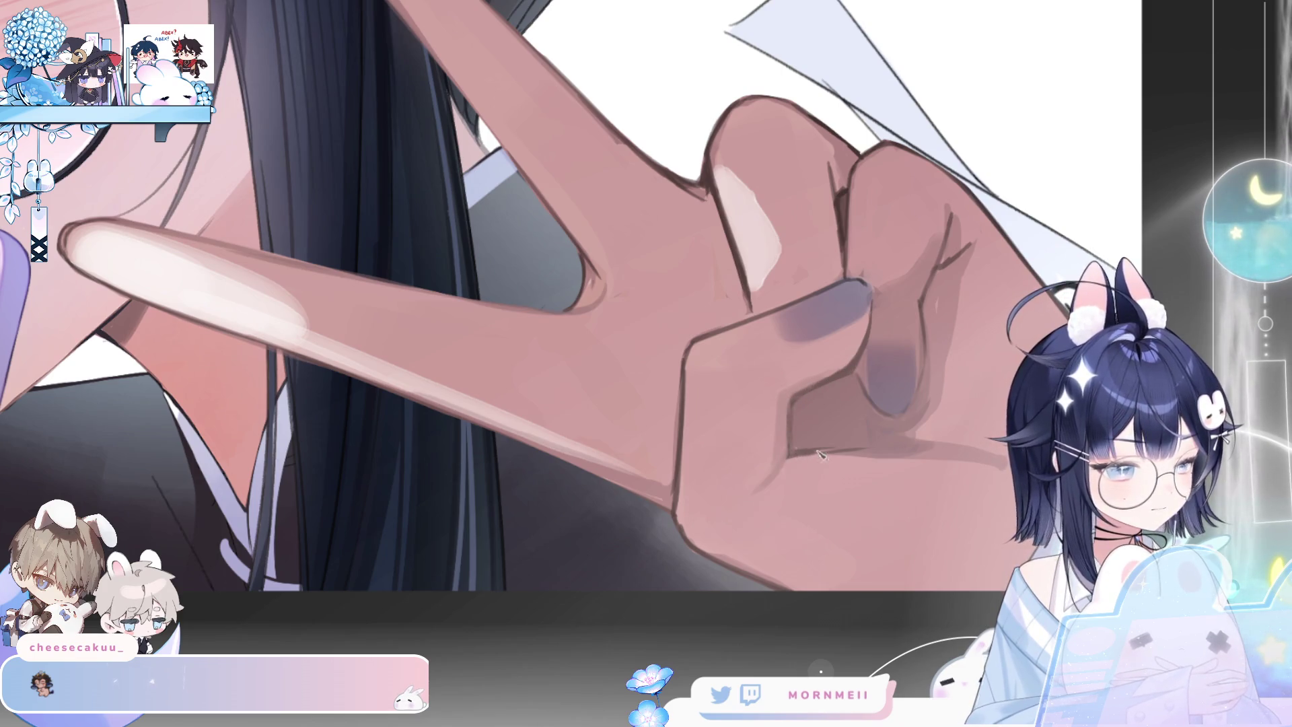
drag(797, 450, 935, 424)
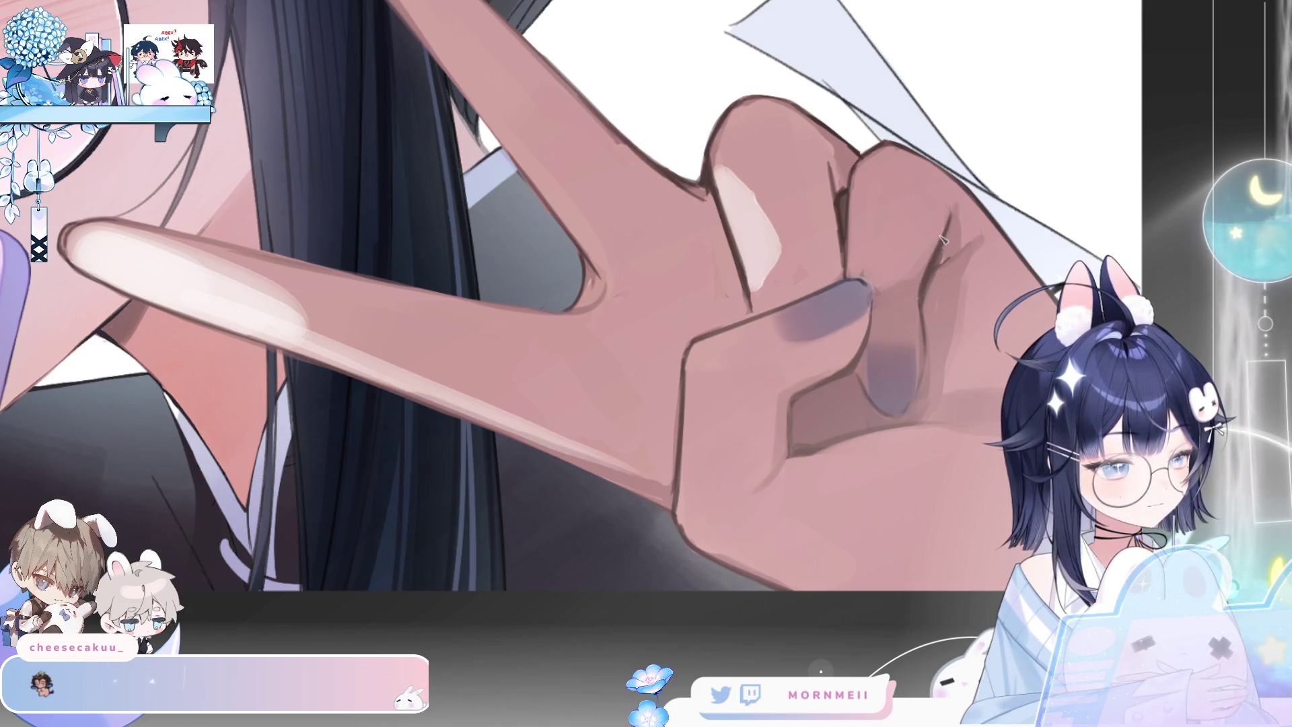
drag(945, 208, 929, 269)
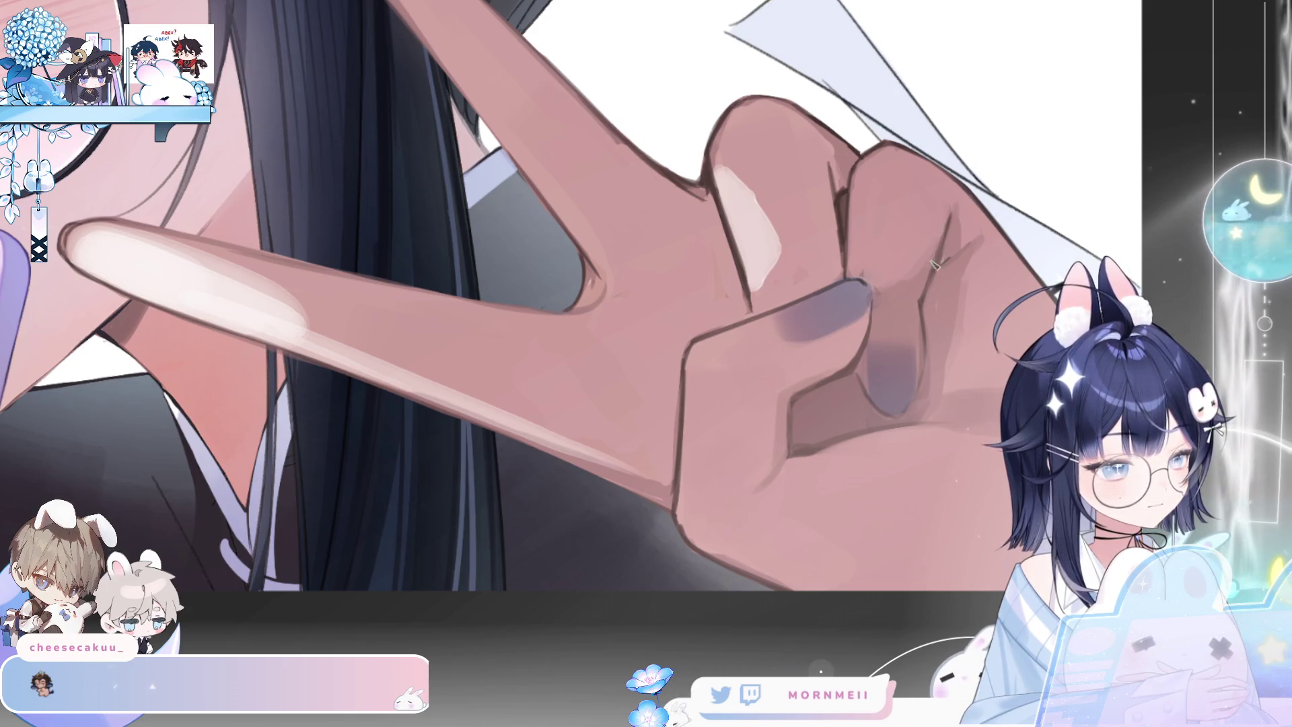
drag(933, 273, 926, 330)
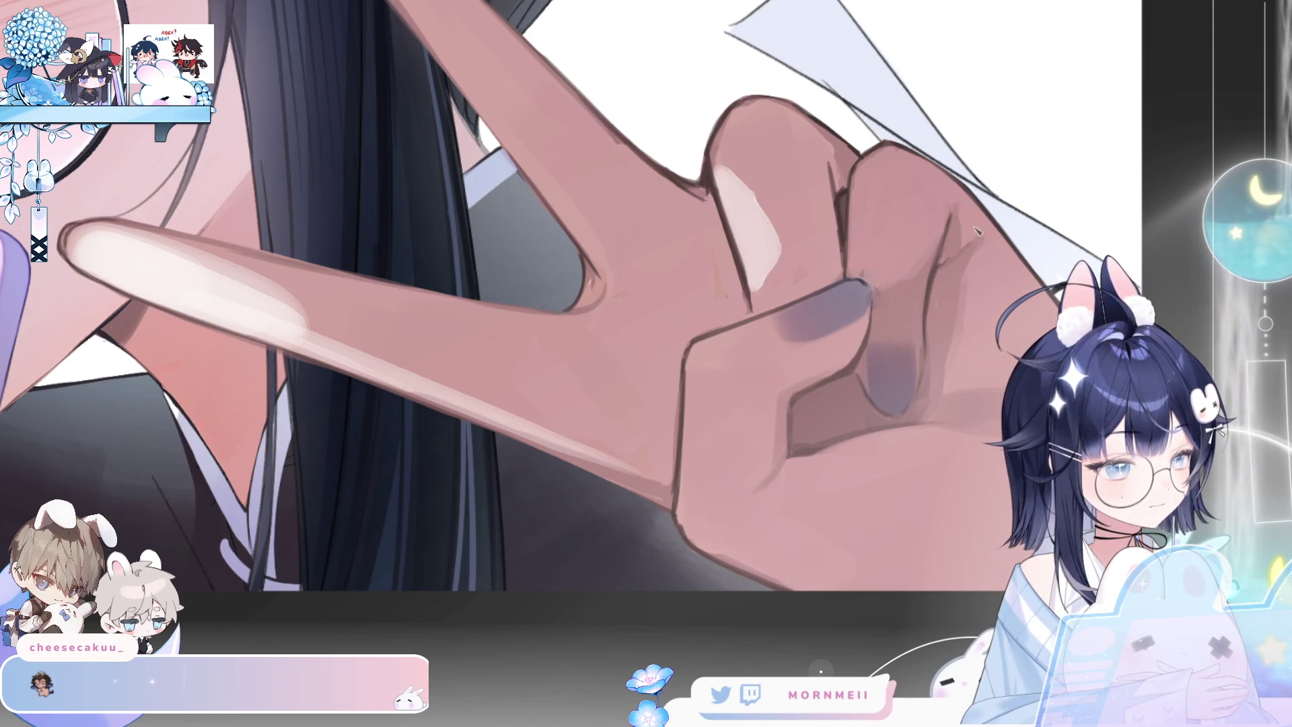
key(ctrl+0)
Zoom in close on the peace-sign hand and view it mirrored
key(h)
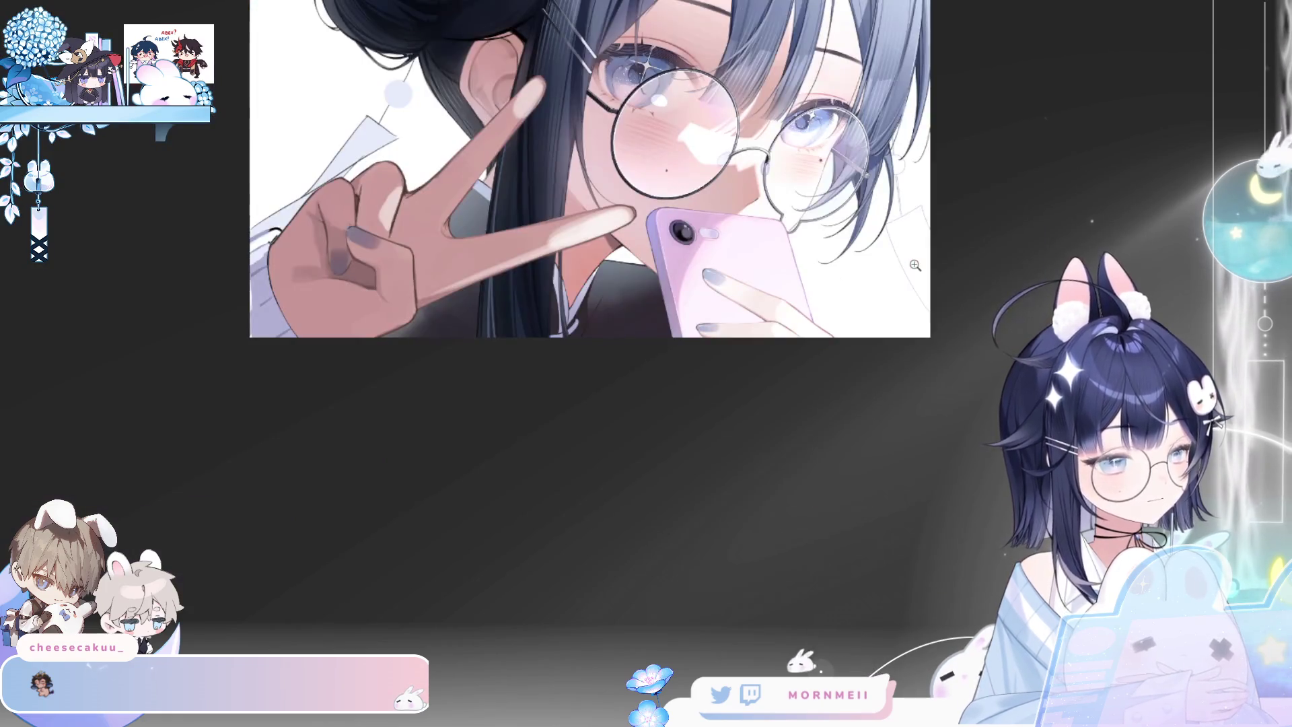
click(395, 291)
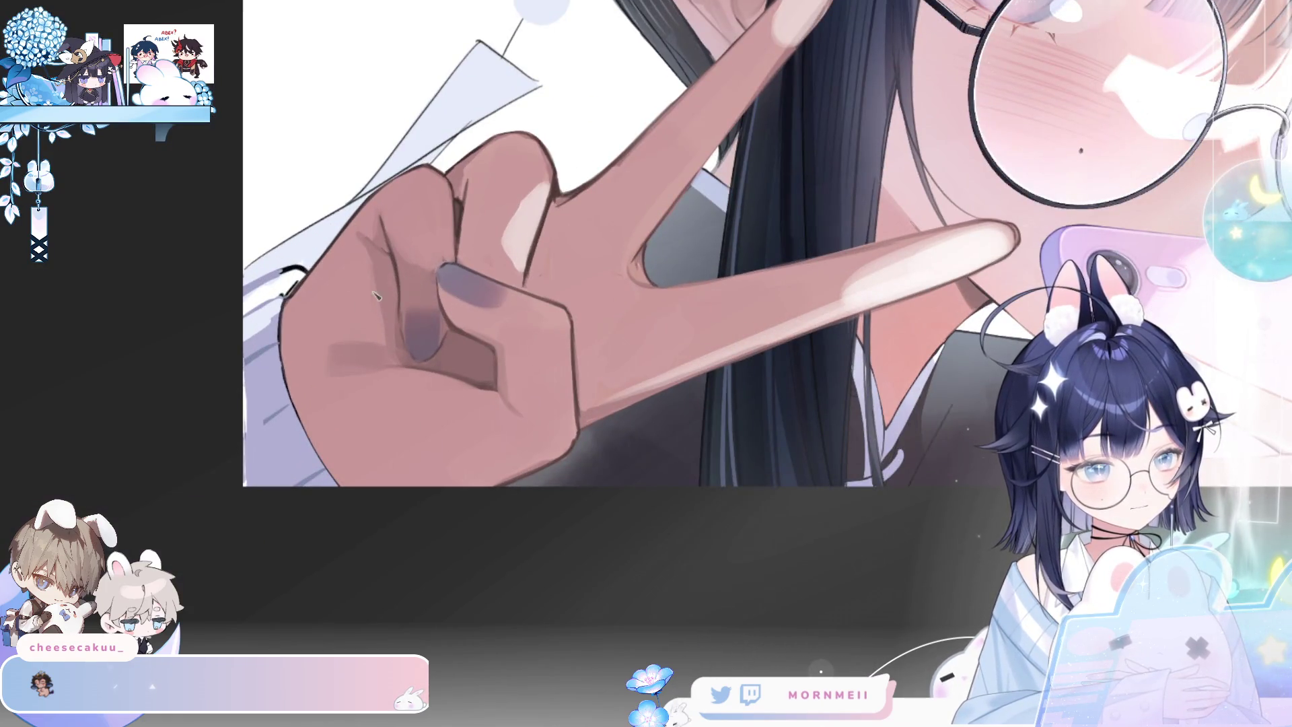
scroll(294, 393, up, 2)
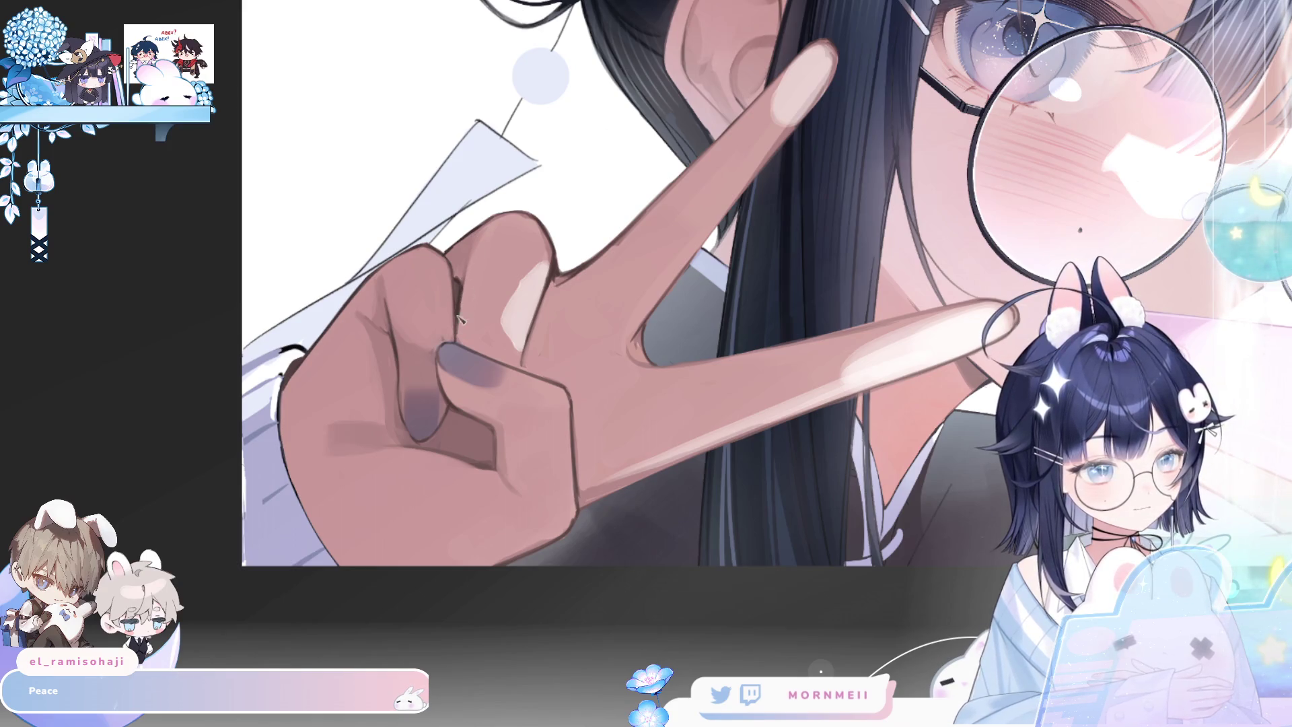
key(h)
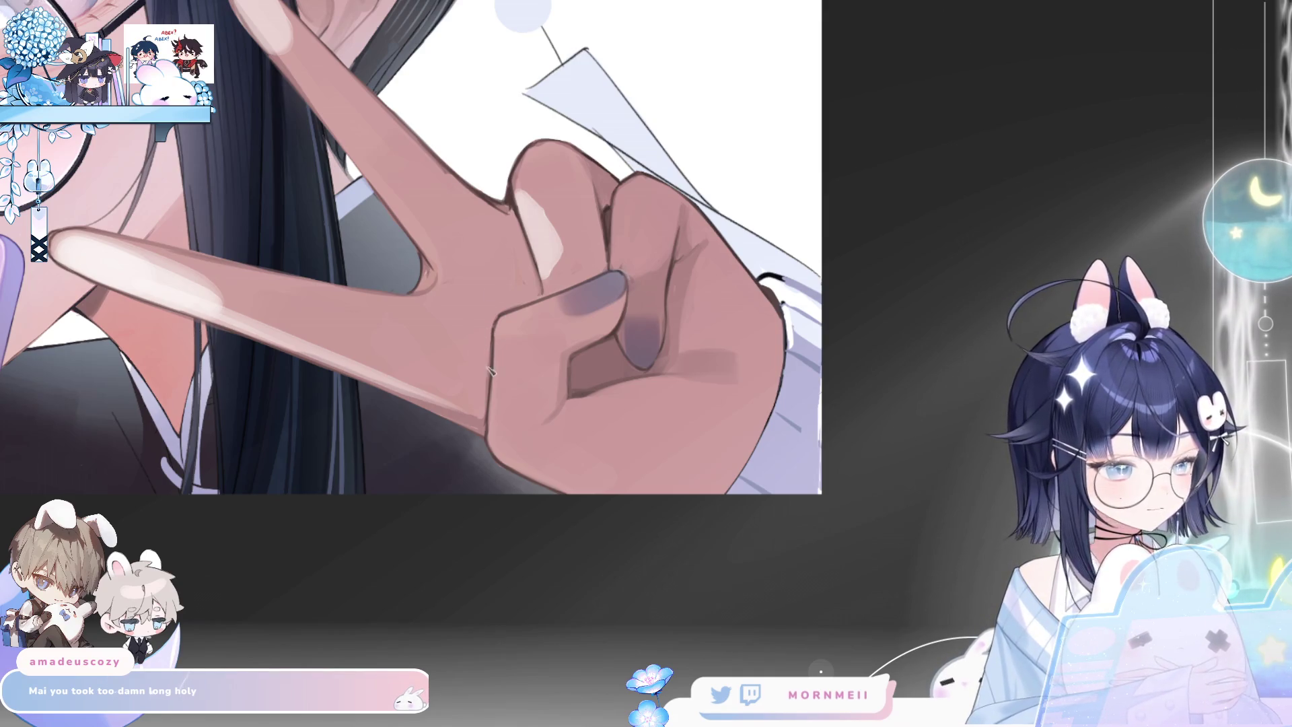
Unmirror the view, pan to the face and glasses, zoom in on a fingertip, then back out
key(h)
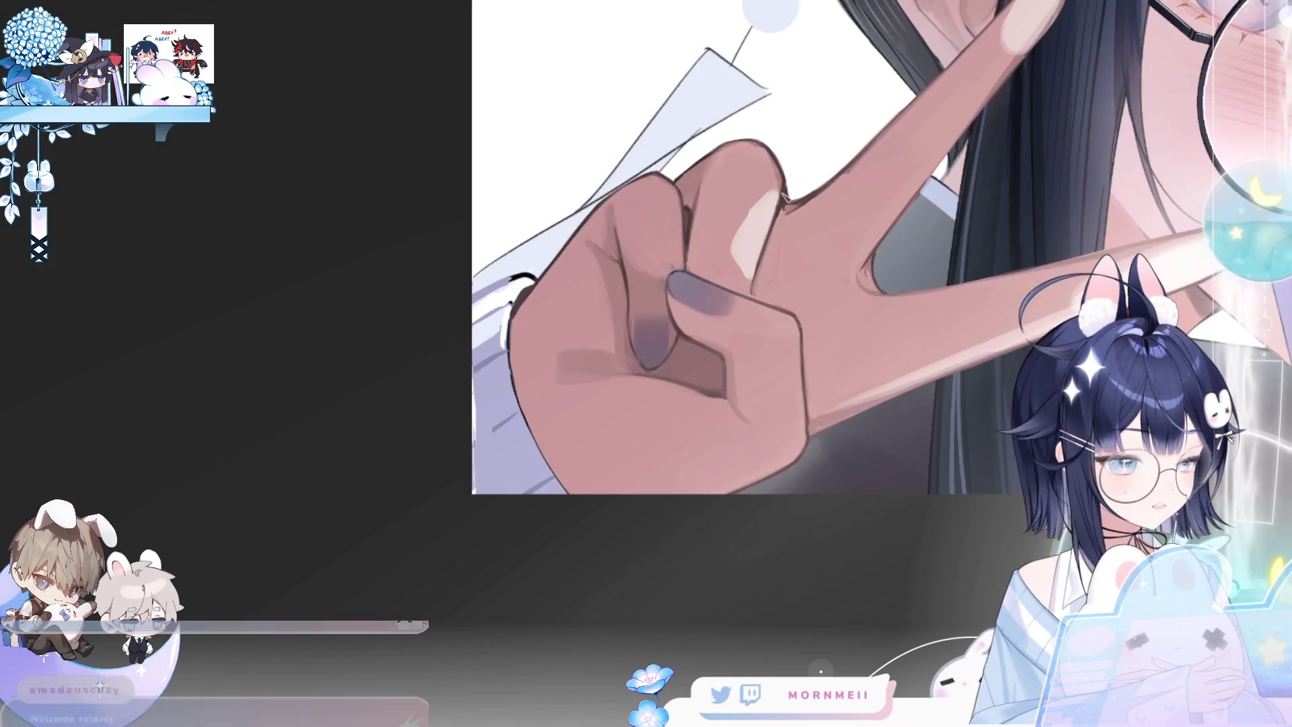
scroll(730, 364, up, 2)
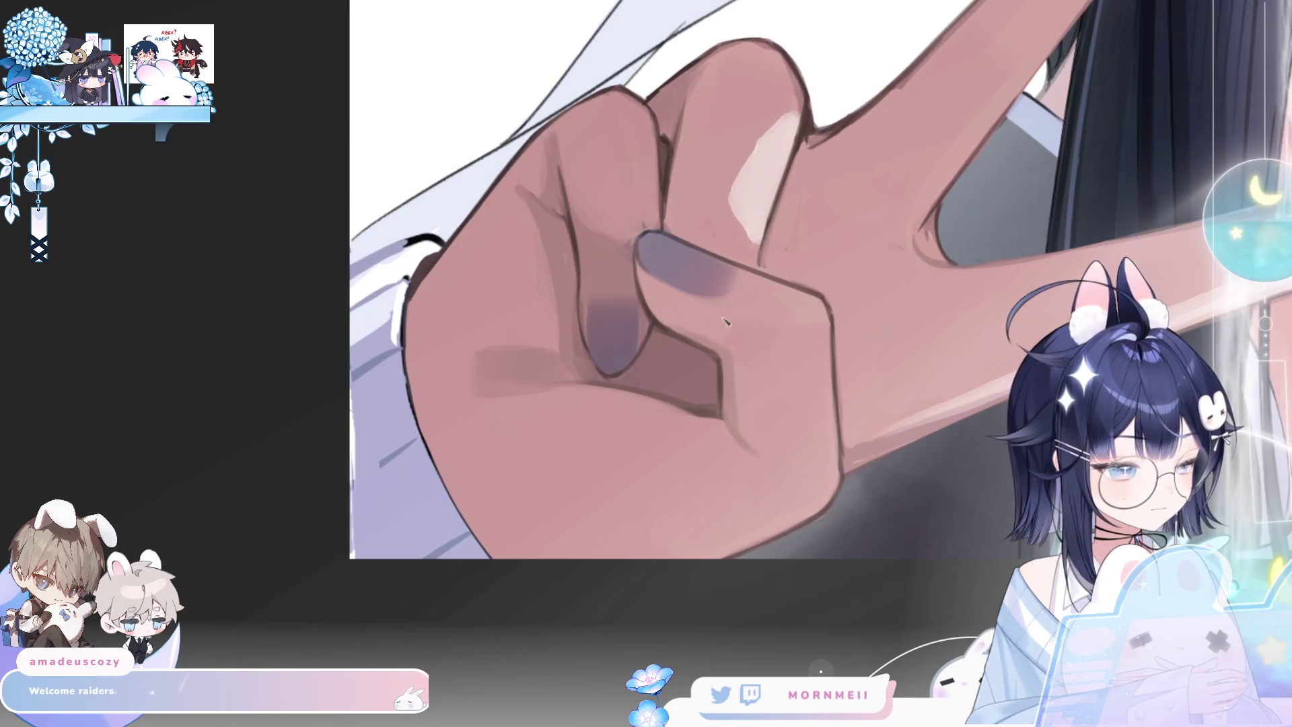
key(h)
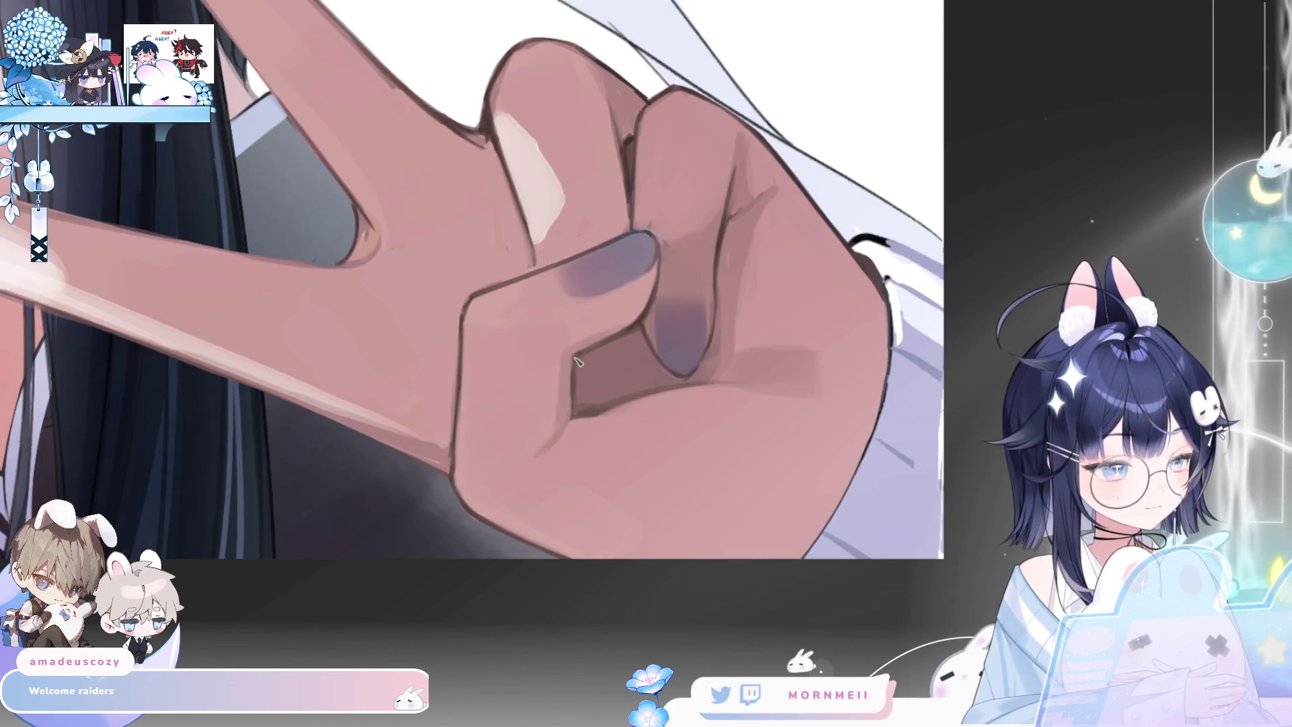
key(h)
mouse_move(991, 493)
mouse_down()
mouse_move(1015, 318)
mouse_move(627, 381)
mouse_move(584, 395)
mouse_move(510, 479)
mouse_up()
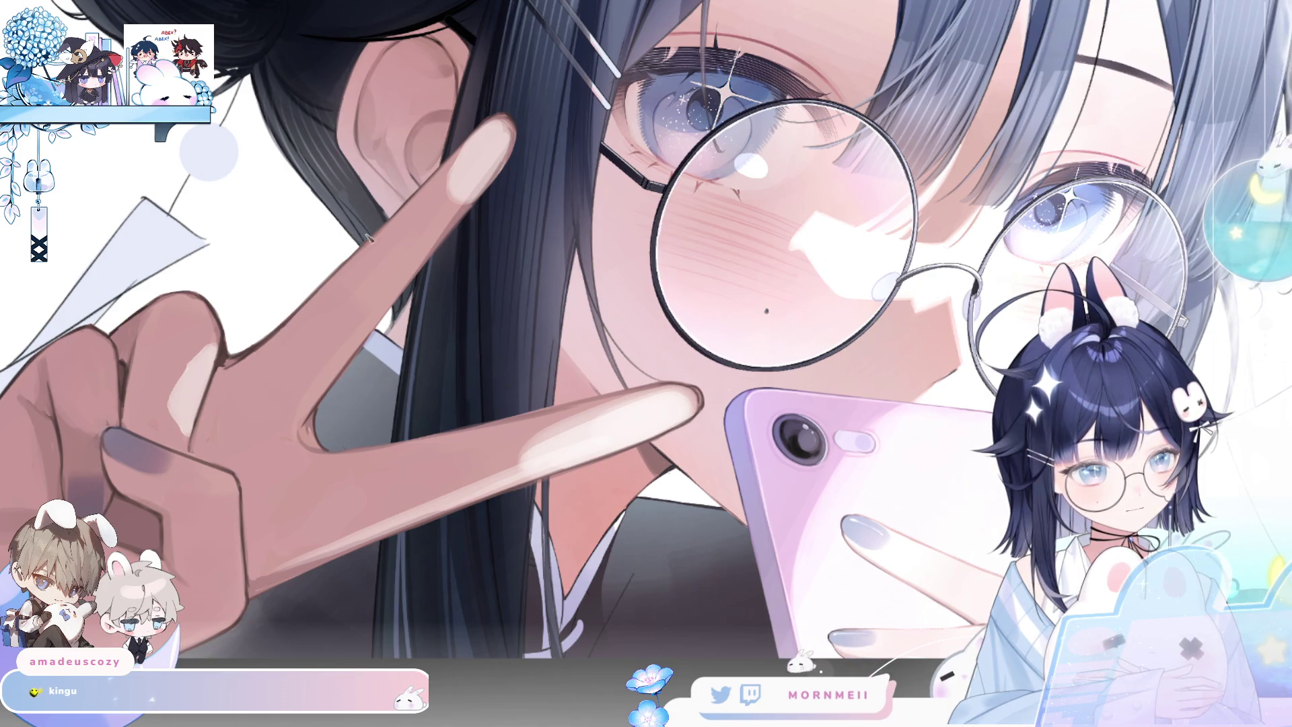
click(502, 142)
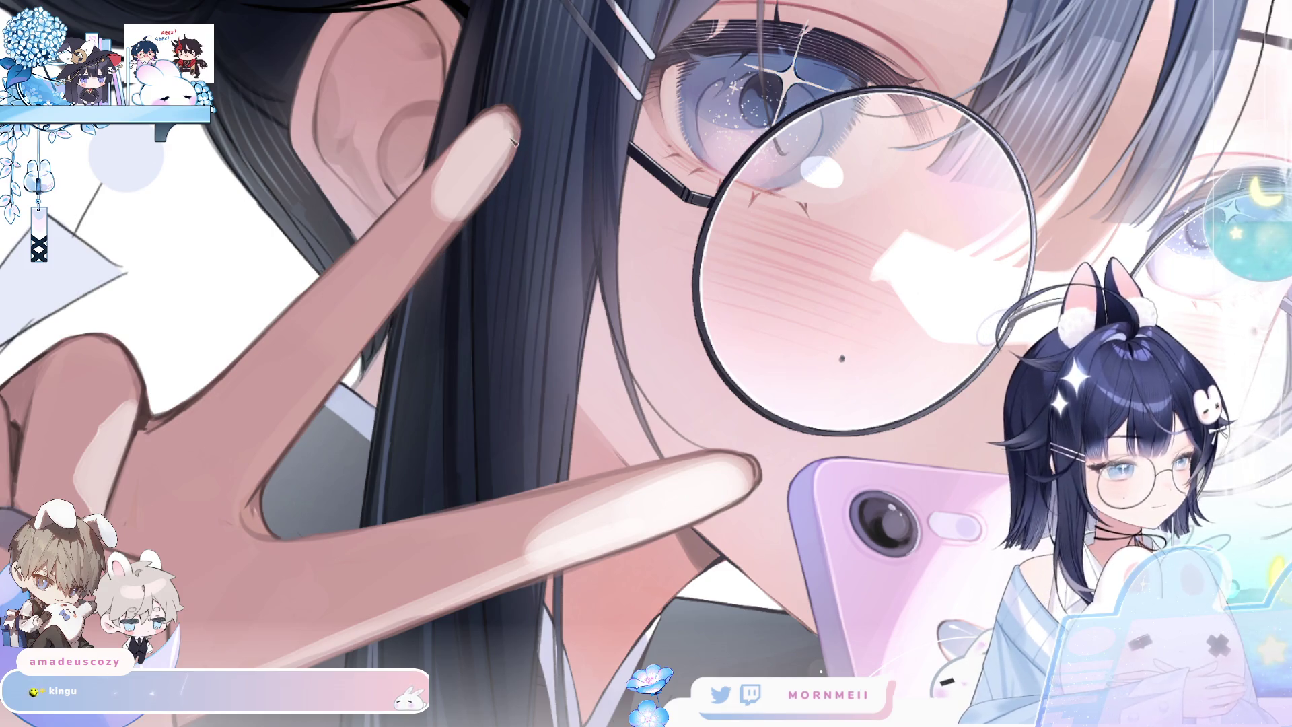
alt+click(511, 193)
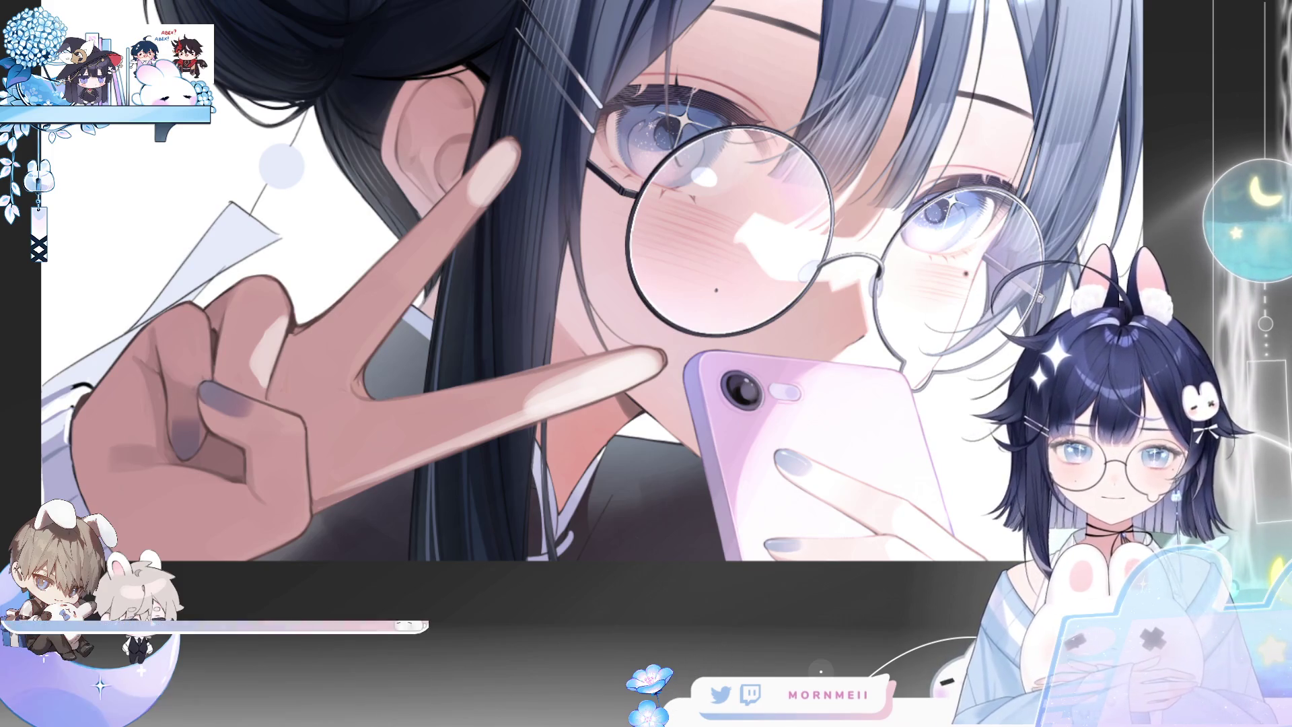
scroll(416, 480, up, 2)
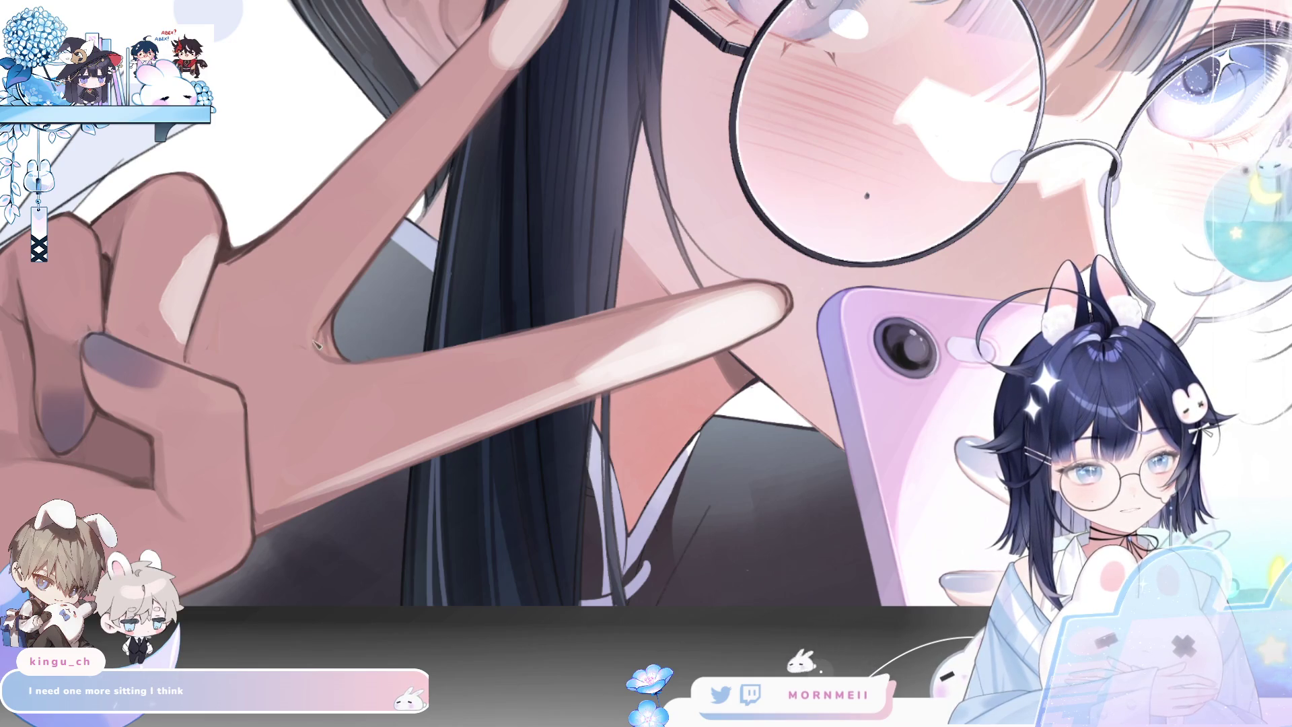
scroll(456, 289, down, 3)
scroll(457, 289, up, 5)
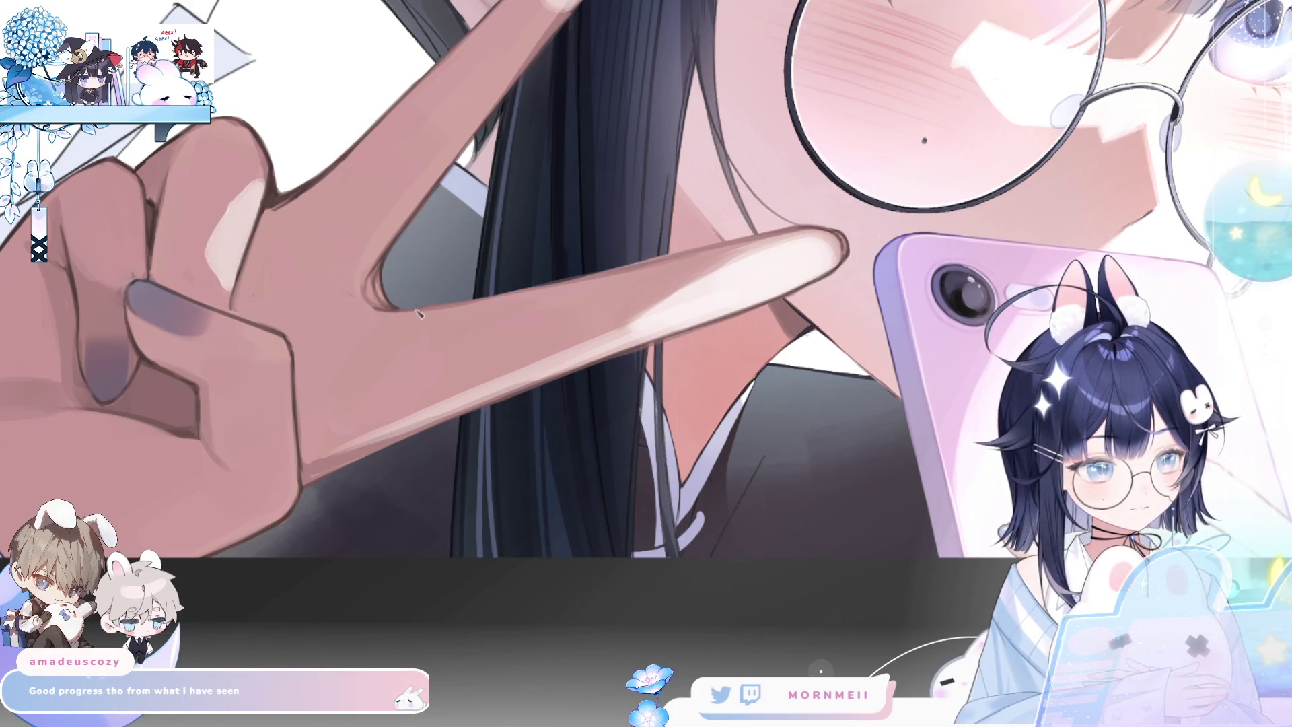
scroll(411, 303, down, 1)
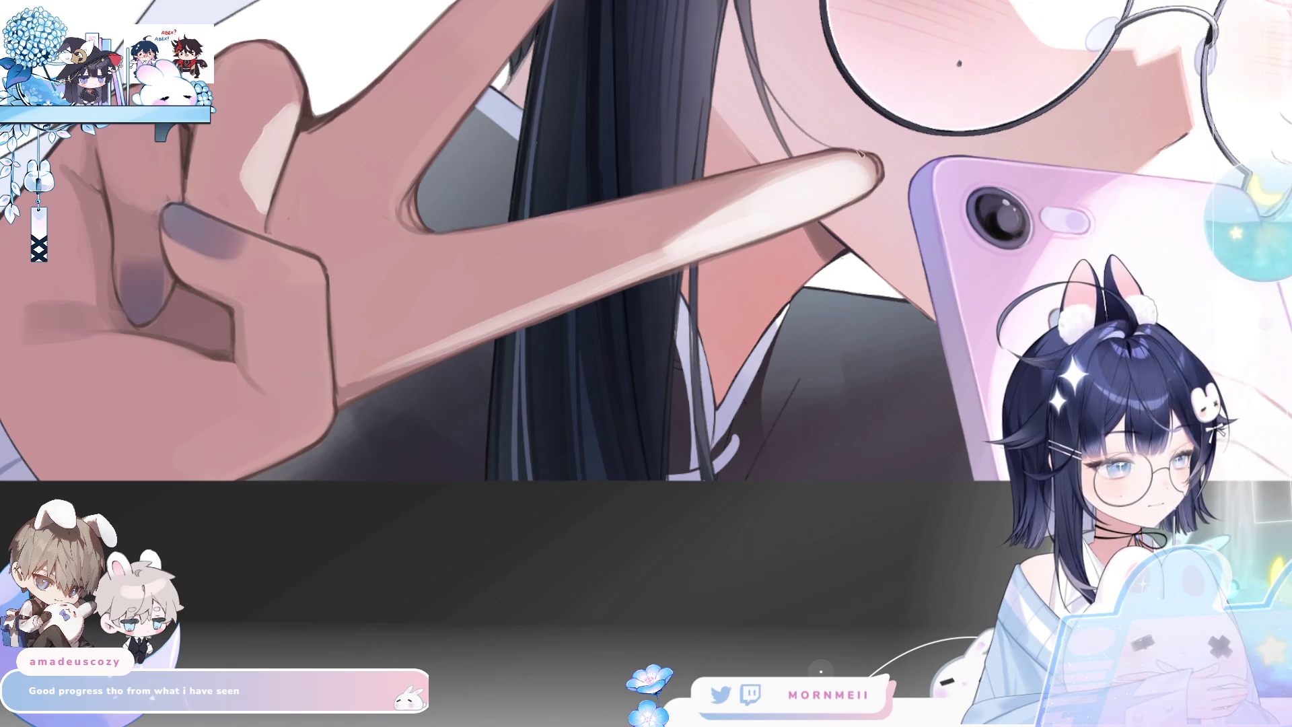
scroll(860, 154, down, 5)
key(h)
key(h)
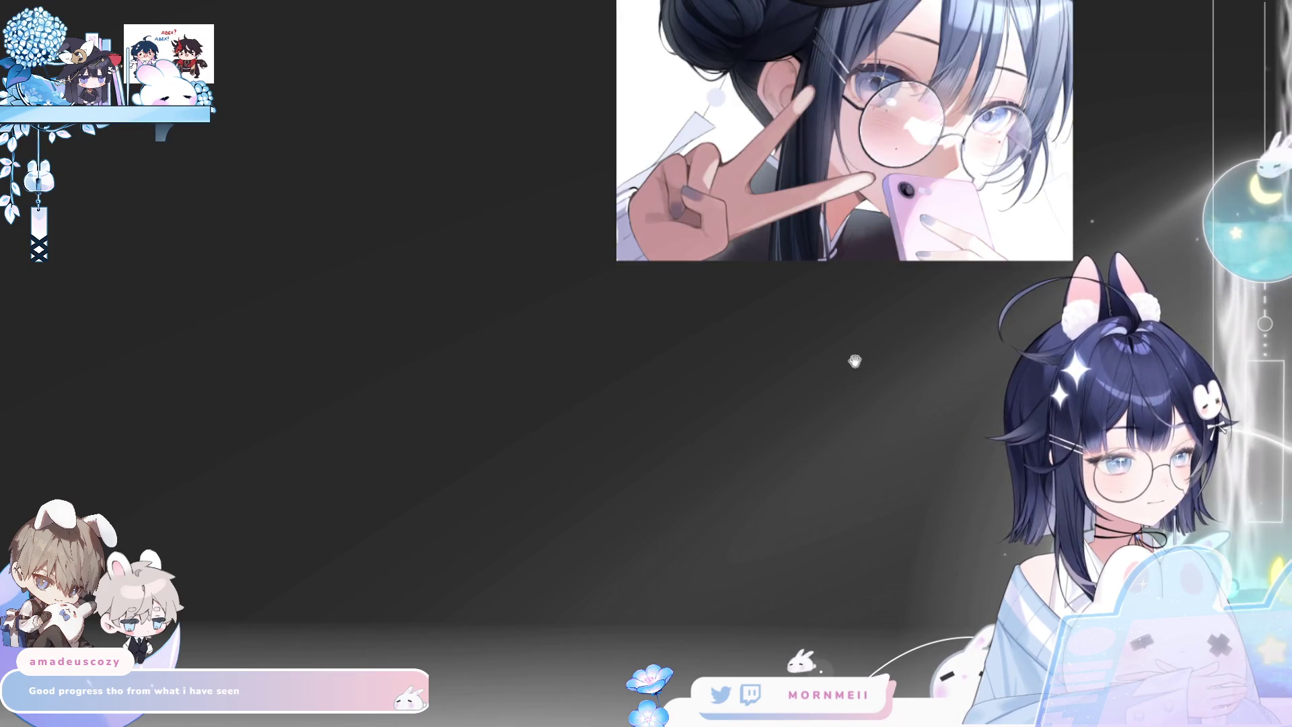
drag(854, 362, 427, 518)
scroll(427, 518, up, 3)
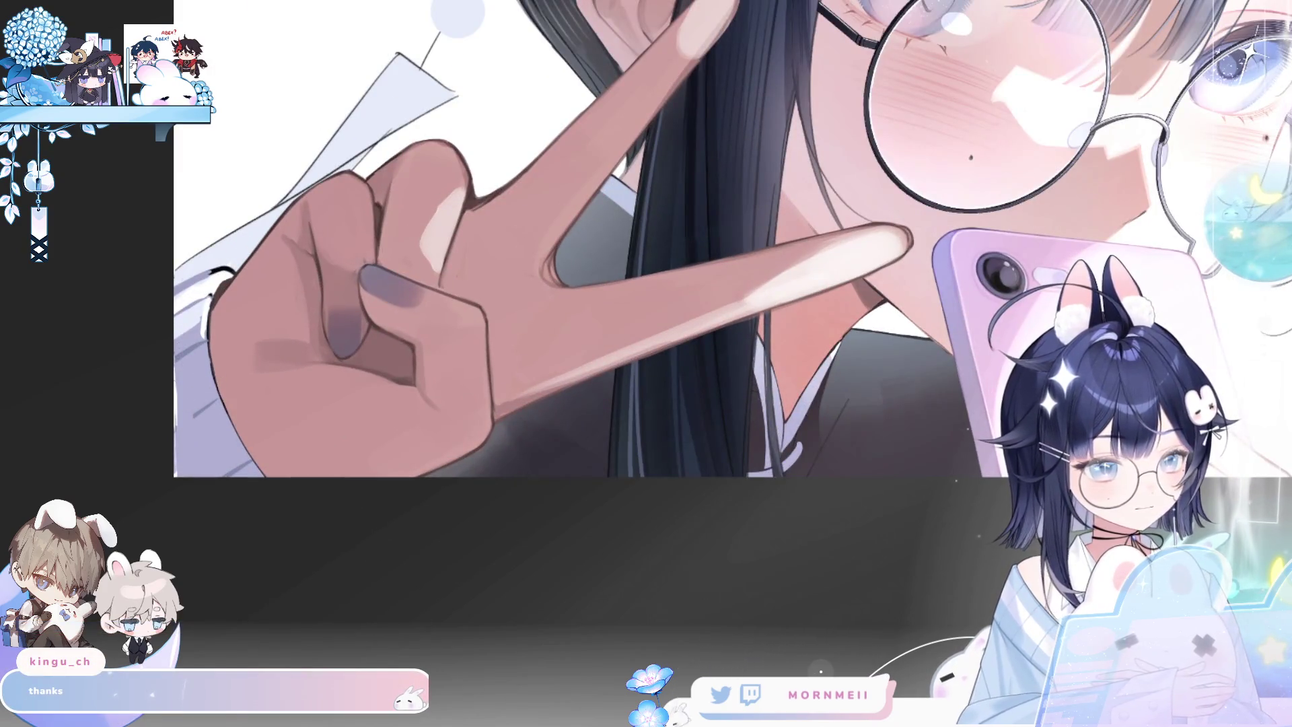
key(h)
key(h)
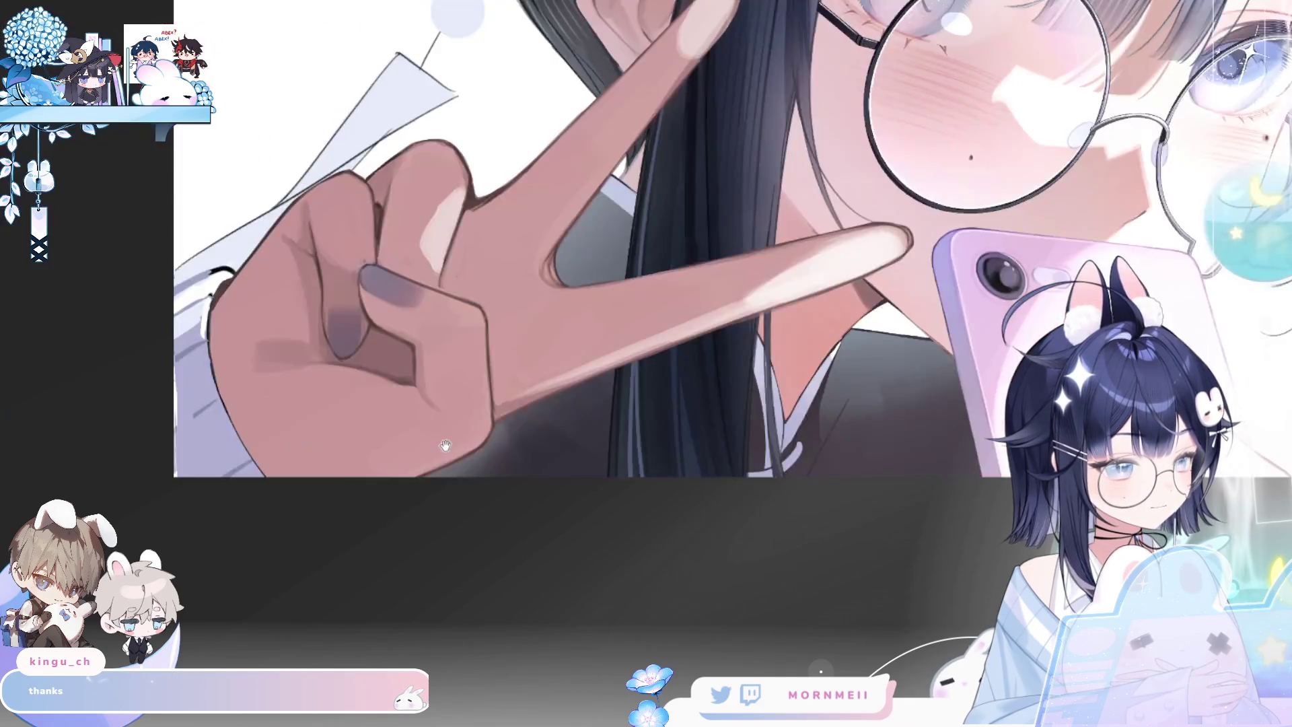
drag(196, 292, 333, 268)
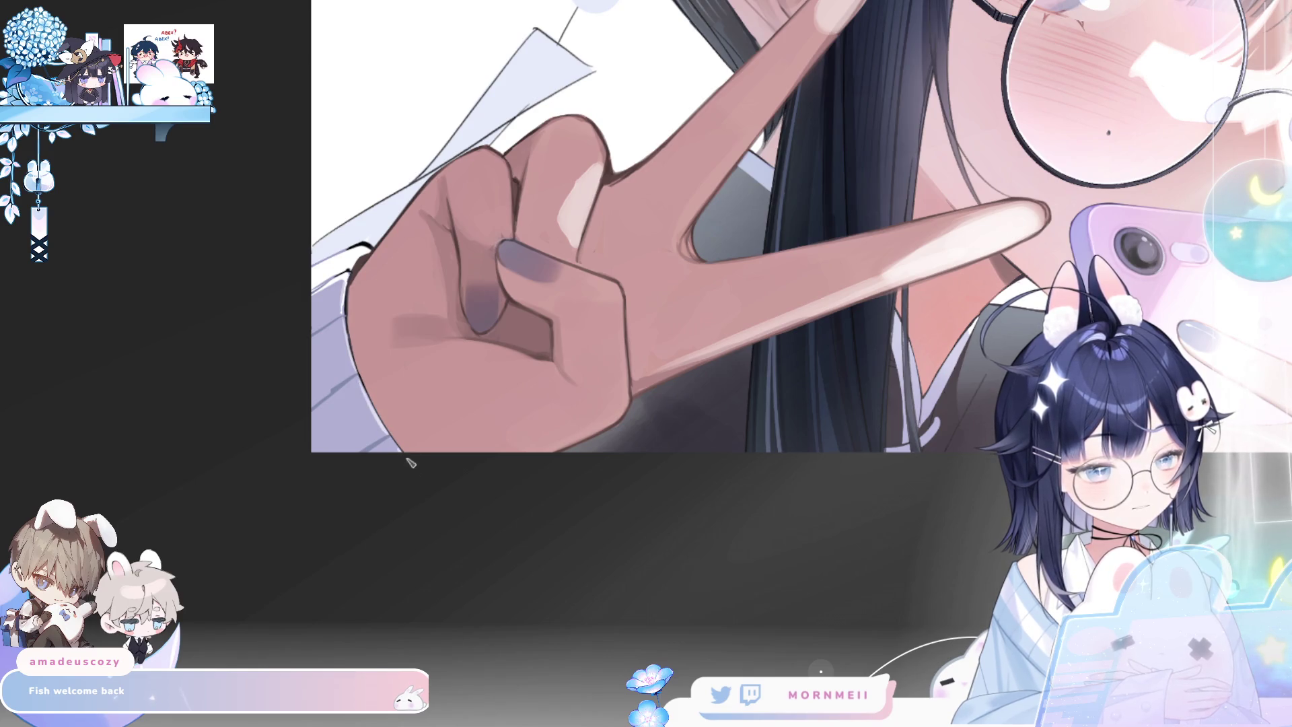
key(h)
key(h)
key(ctrl+0)
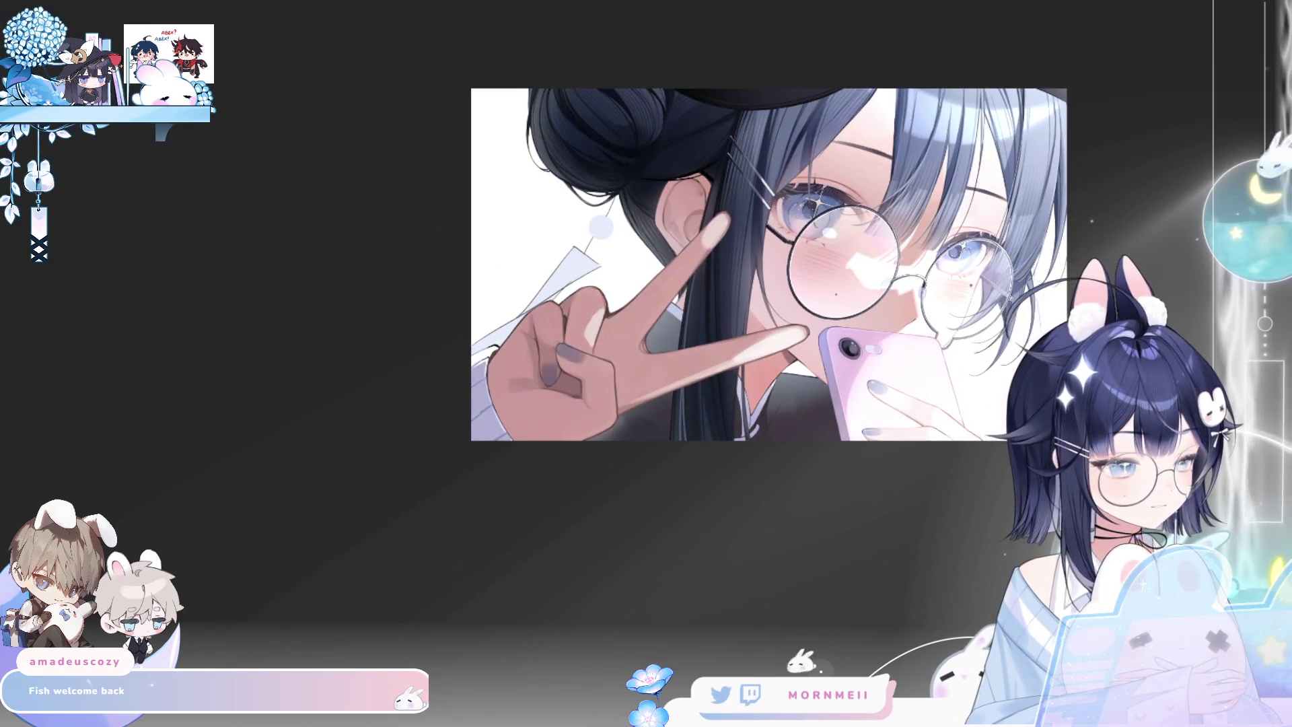
scroll(527, 235, up, 5)
scroll(527, 235, down, 6)
scroll(527, 235, up, 3)
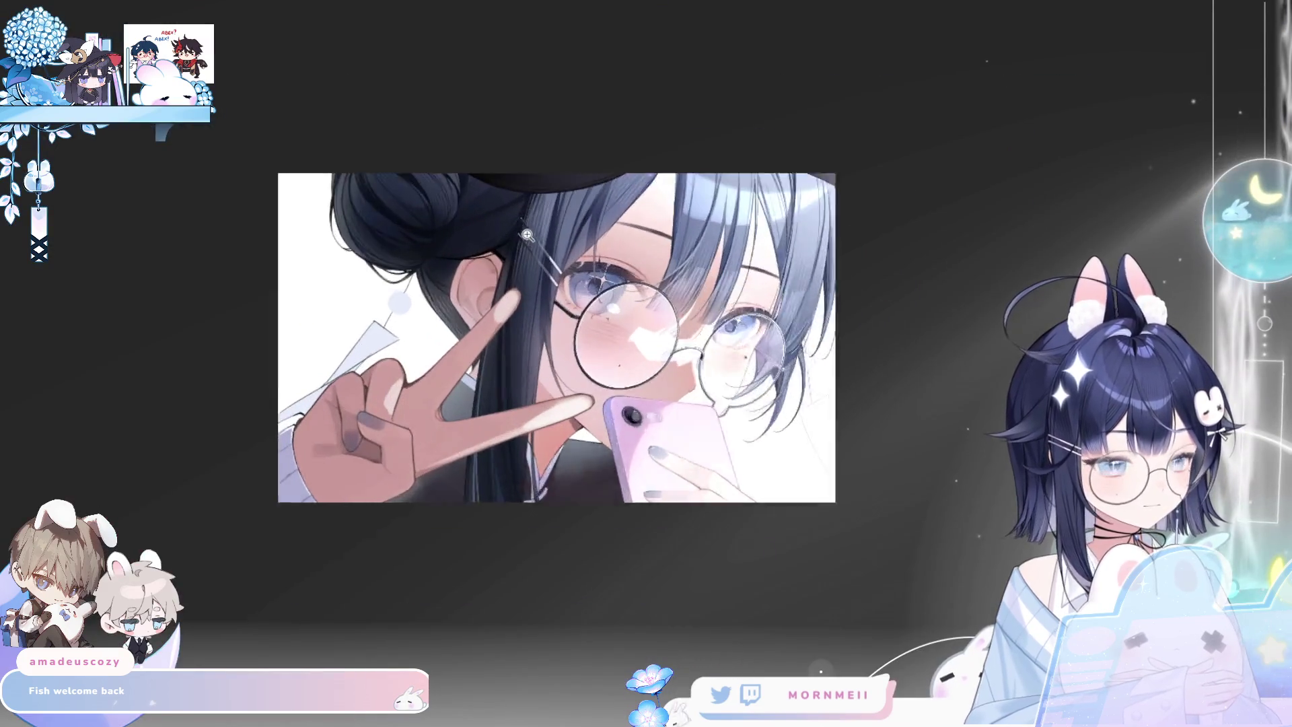
scroll(527, 235, up, 1)
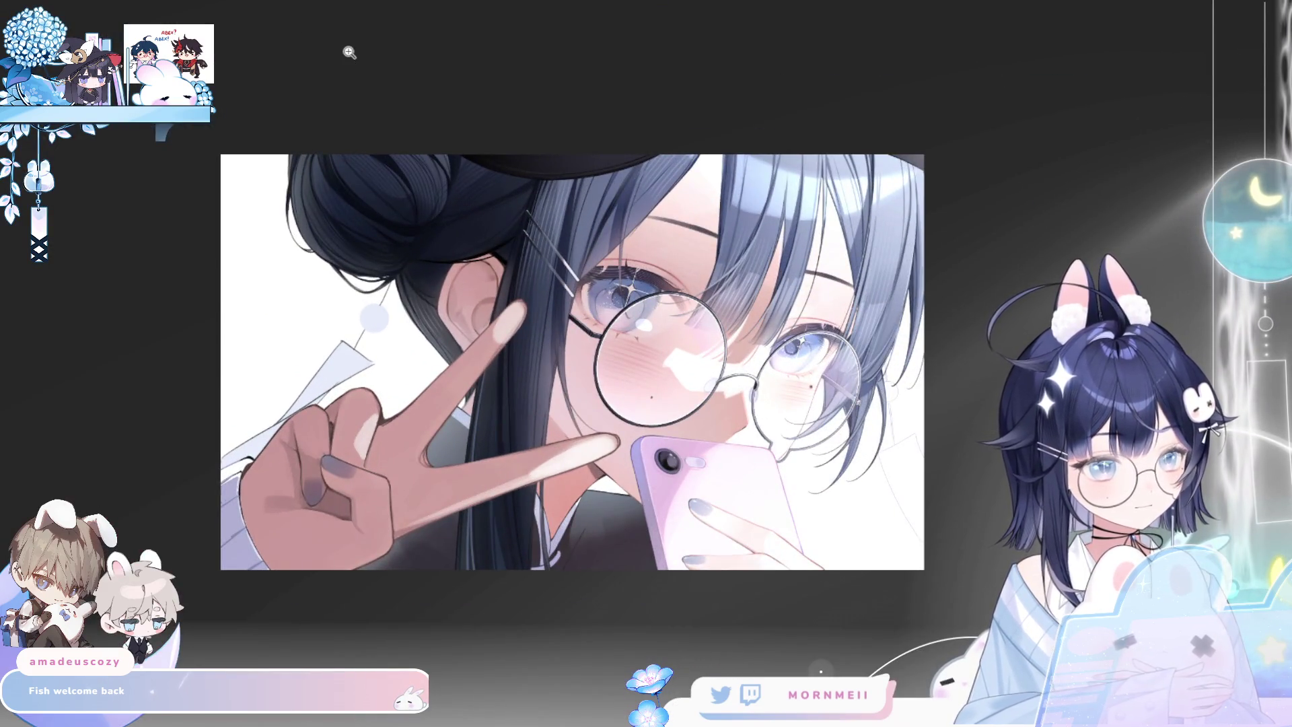
key(h)
key(h)
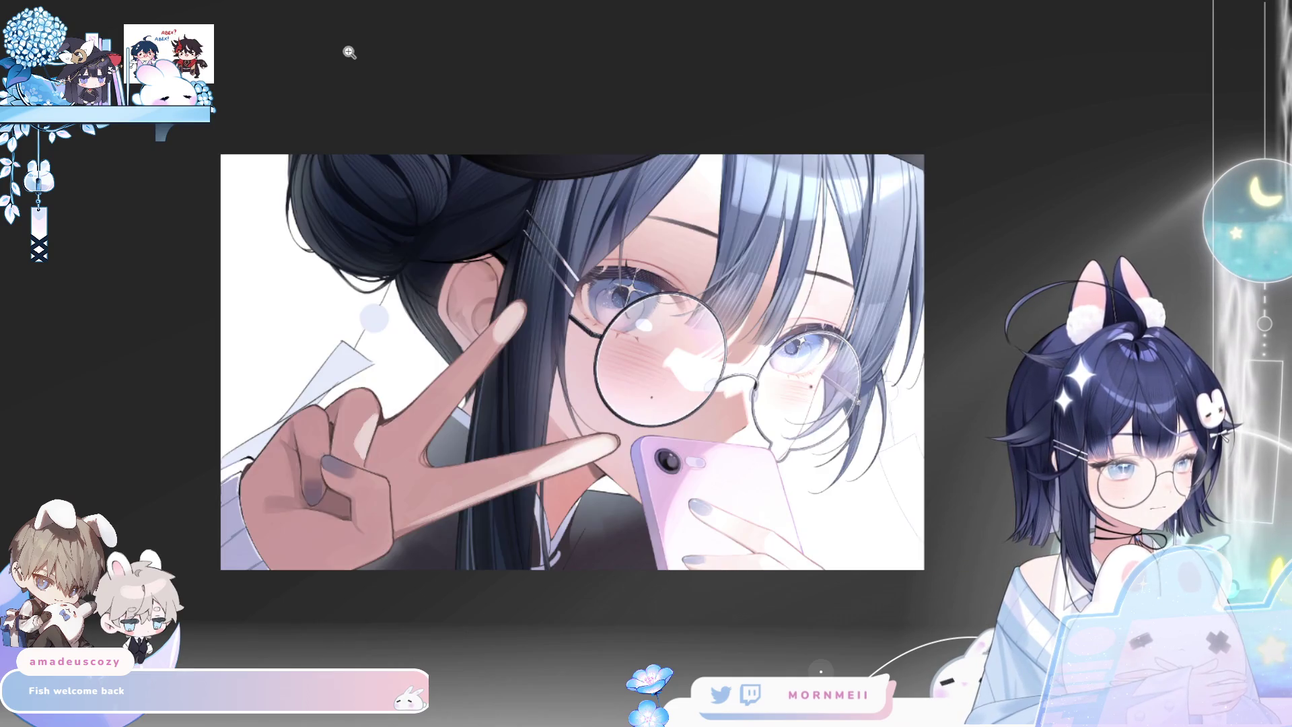
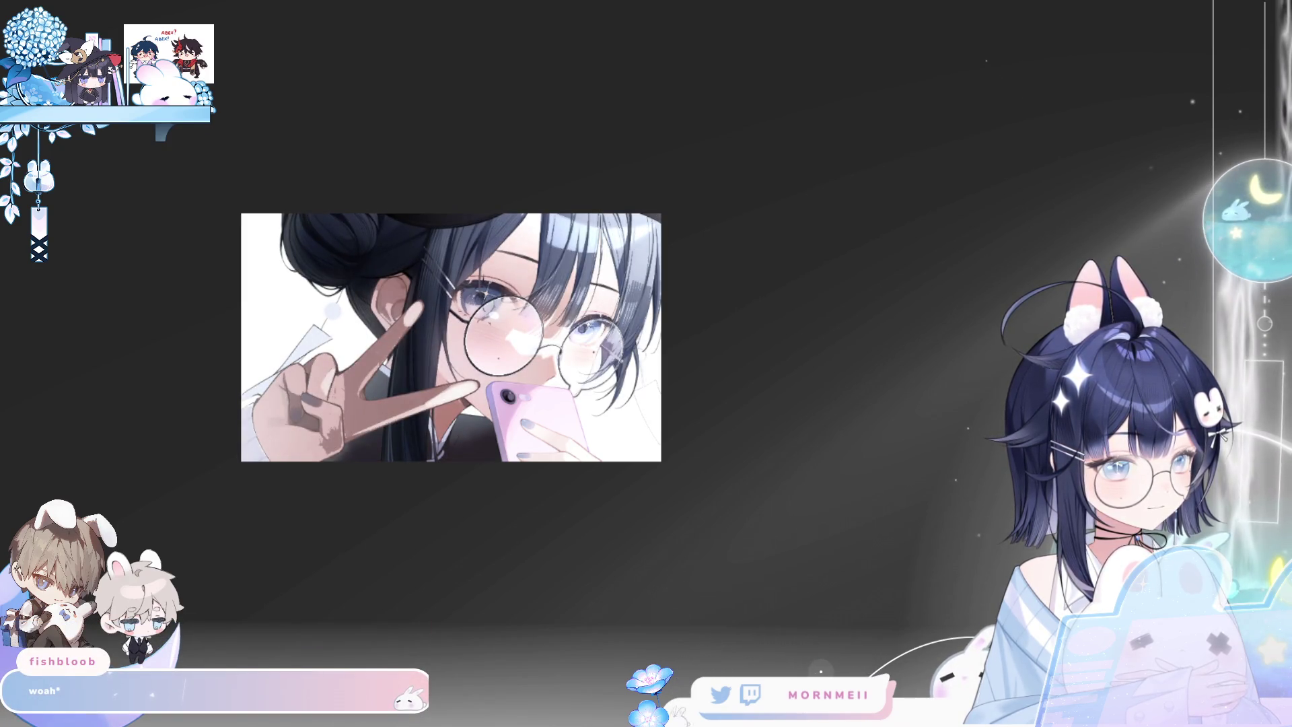
Zoom to the lower illustration and undo twice to restore the softer peace-sign hand shading
scroll(719, 308, up, 2)
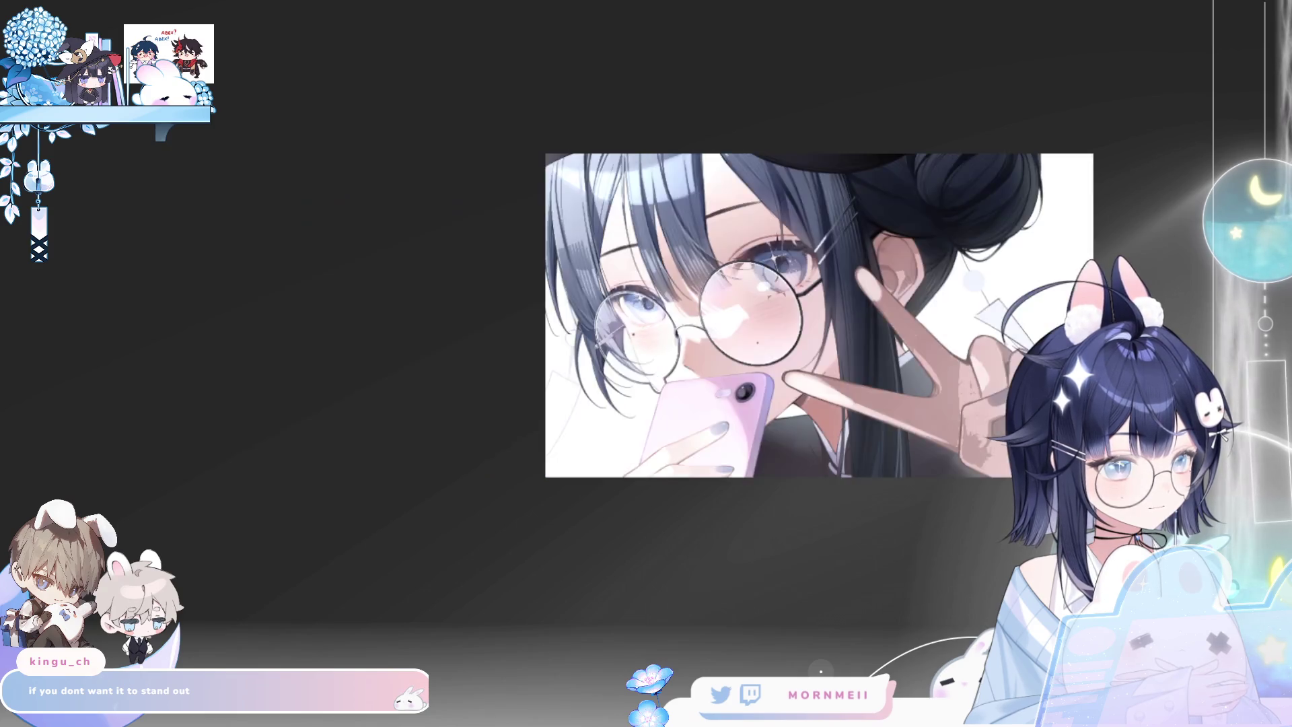
scroll(449, 255, up, 2)
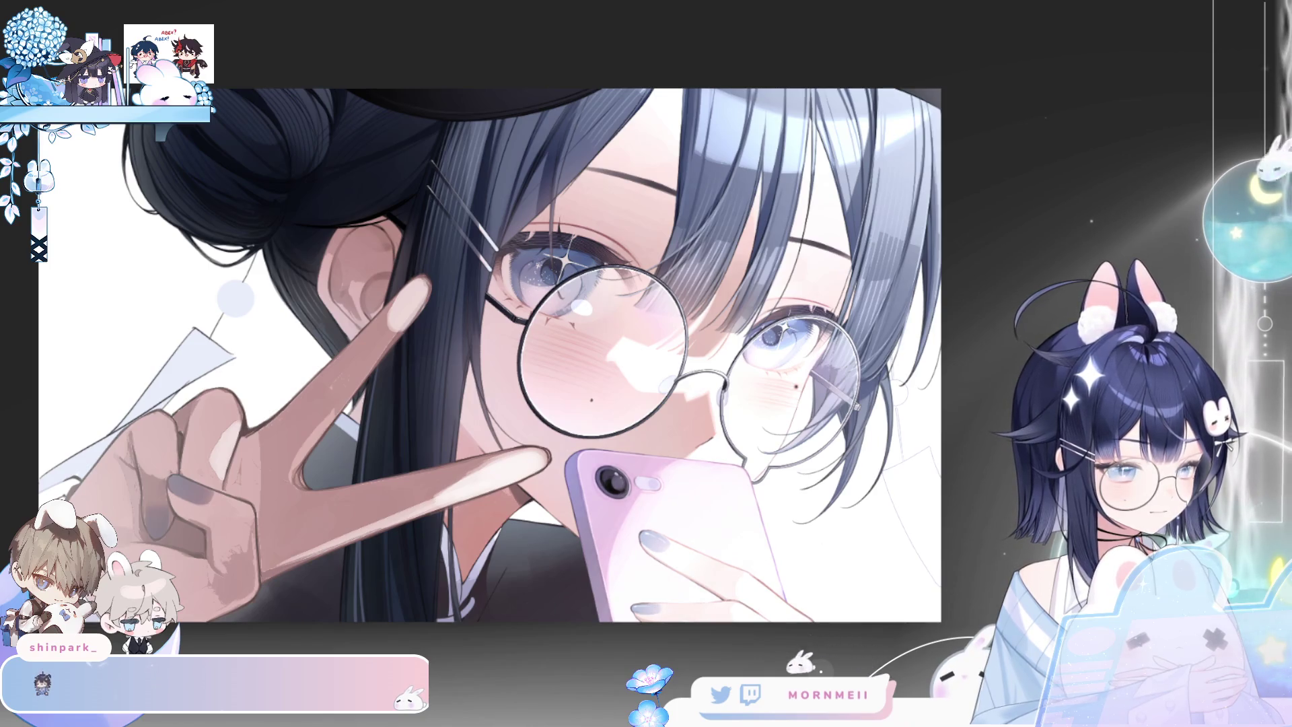
key(h)
key(h)
key(ctrl+minus)
click(519, 416)
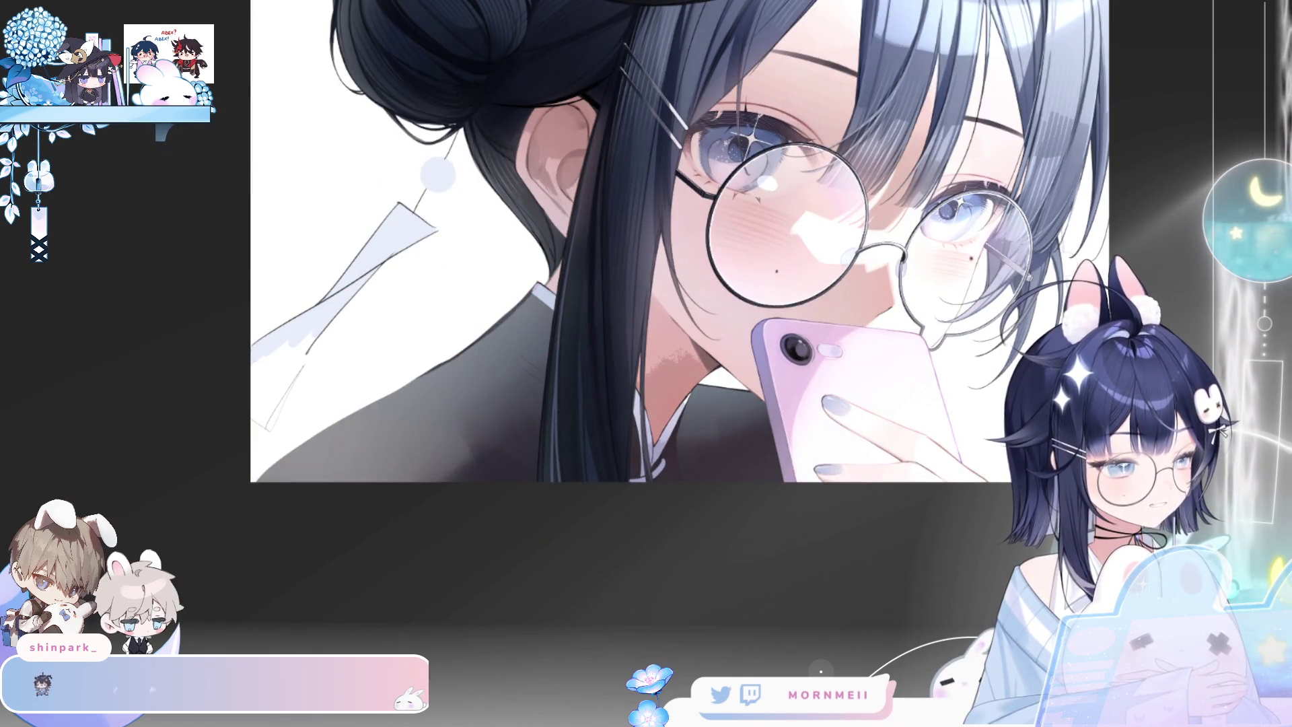
key(ctrl+z)
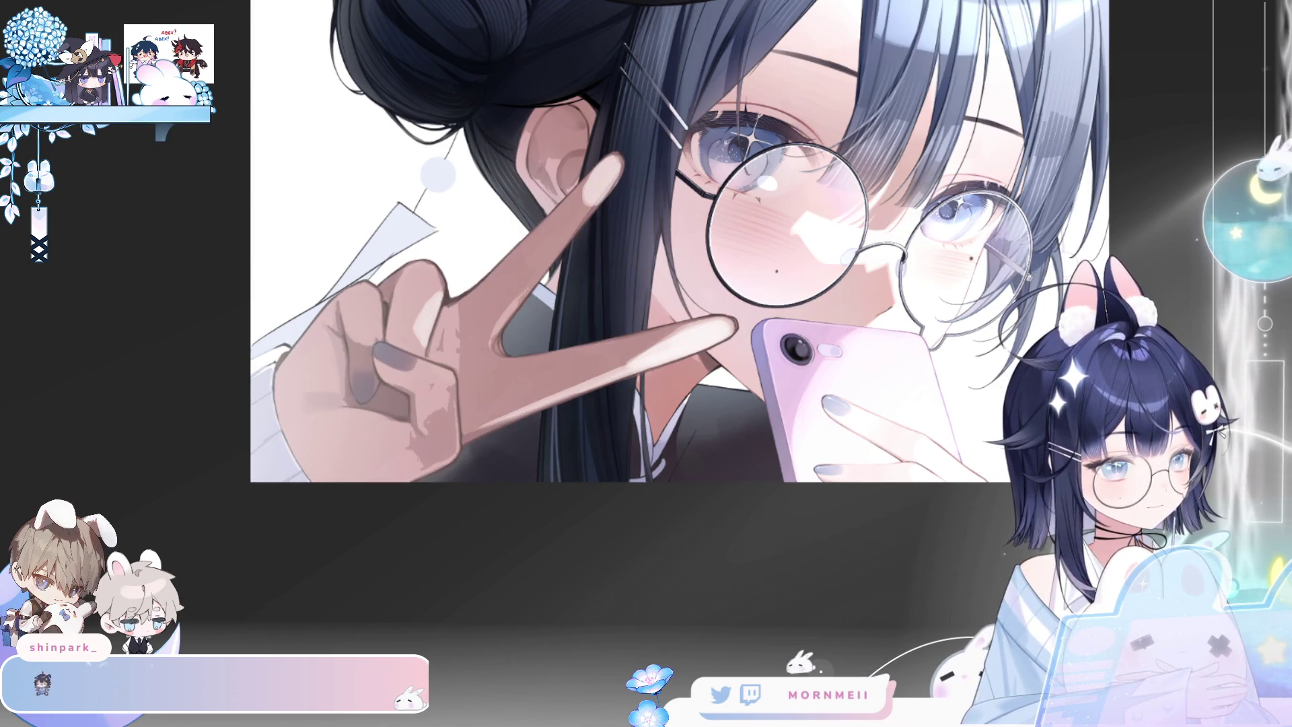
key(ctrl+z)
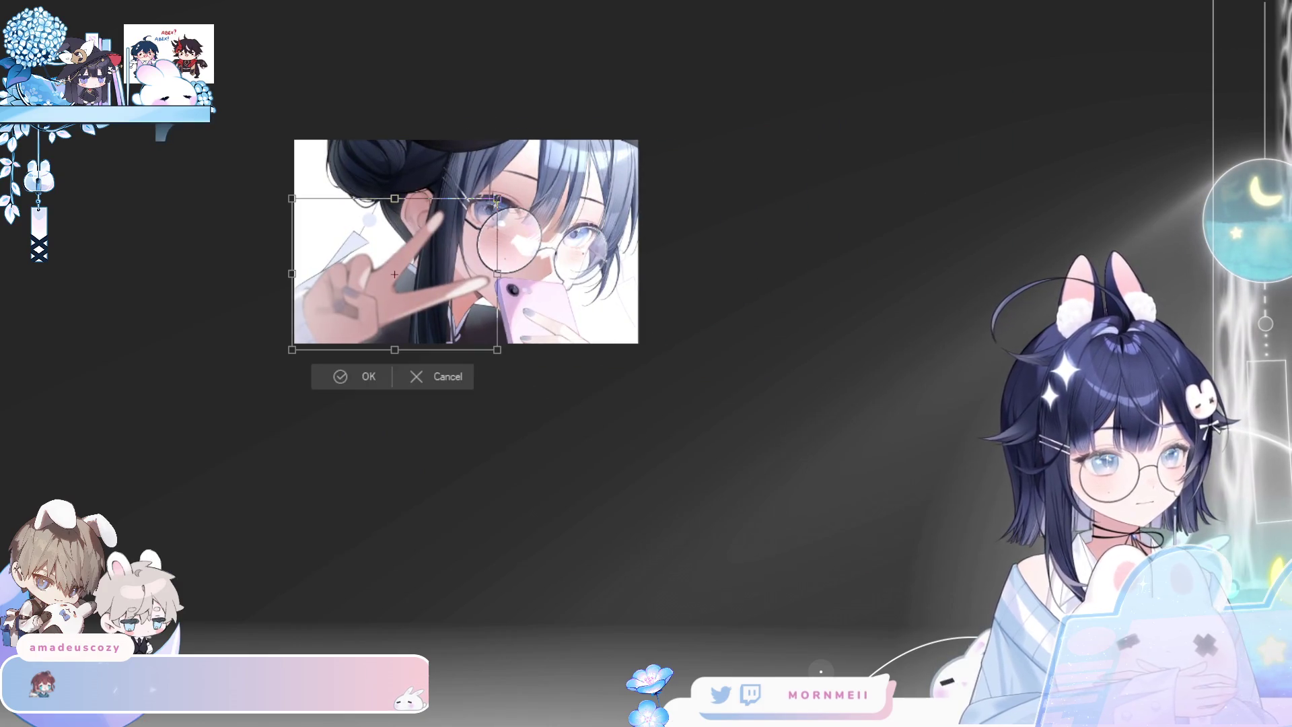
Drop the enlarged transform, then narrow the hand area from its right side and apply it
mouse_move(396, 351)
mouse_down()
mouse_move(422, 337)
mouse_move(436, 305)
mouse_move(444, 317)
mouse_up()
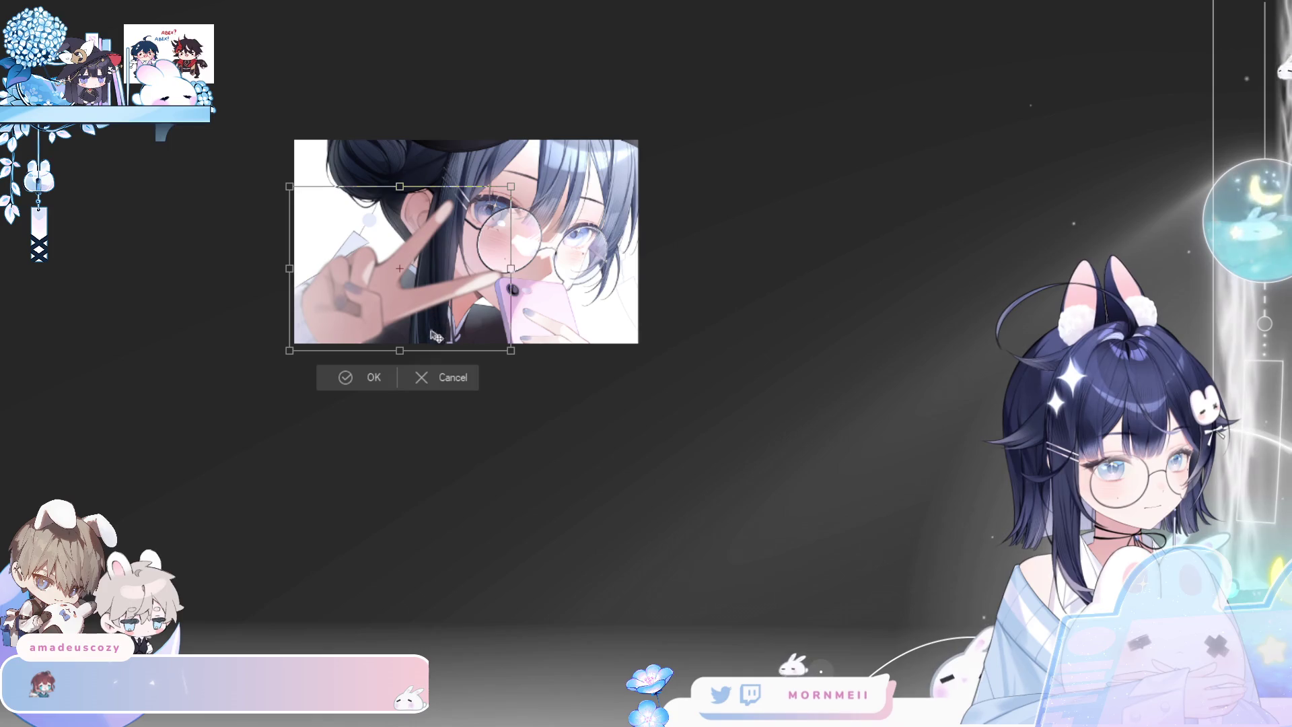
click(439, 378)
key(ctrl+t)
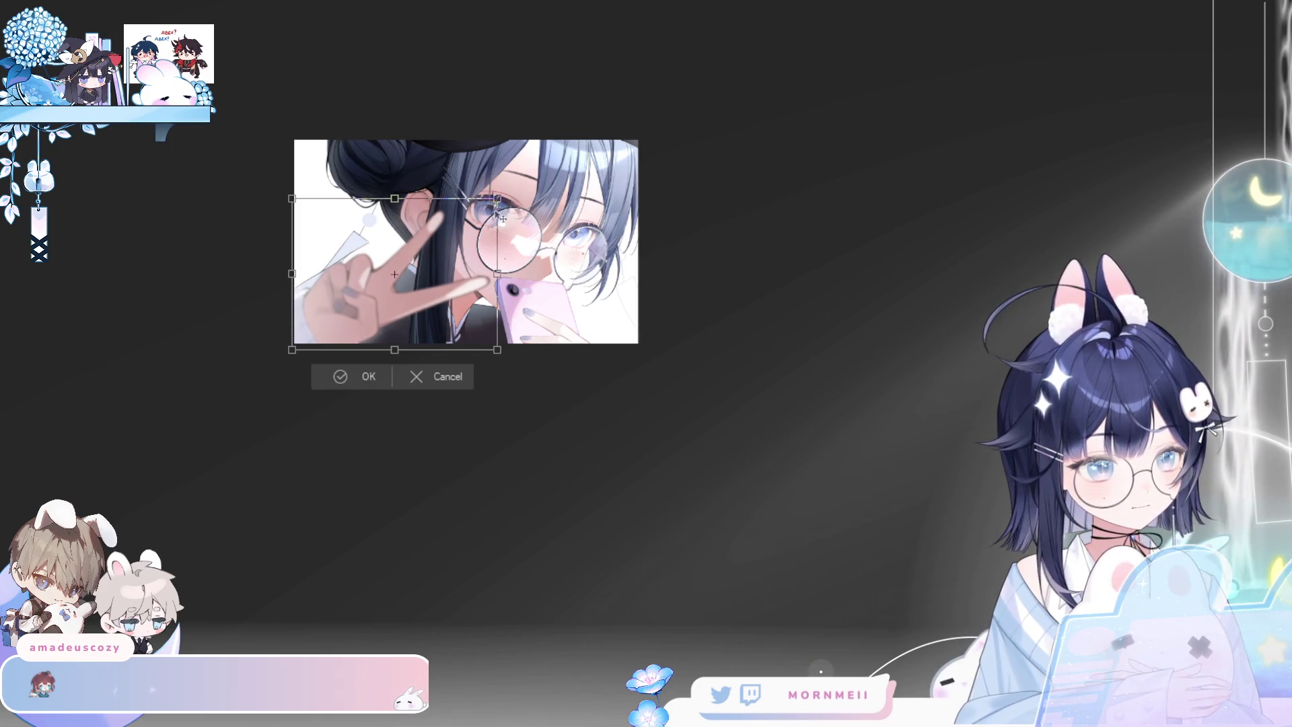
mouse_move(497, 274)
mouse_down()
mouse_move(465, 275)
mouse_move(489, 274)
mouse_move(454, 304)
mouse_up()
key(h)
key(h)
click(343, 385)
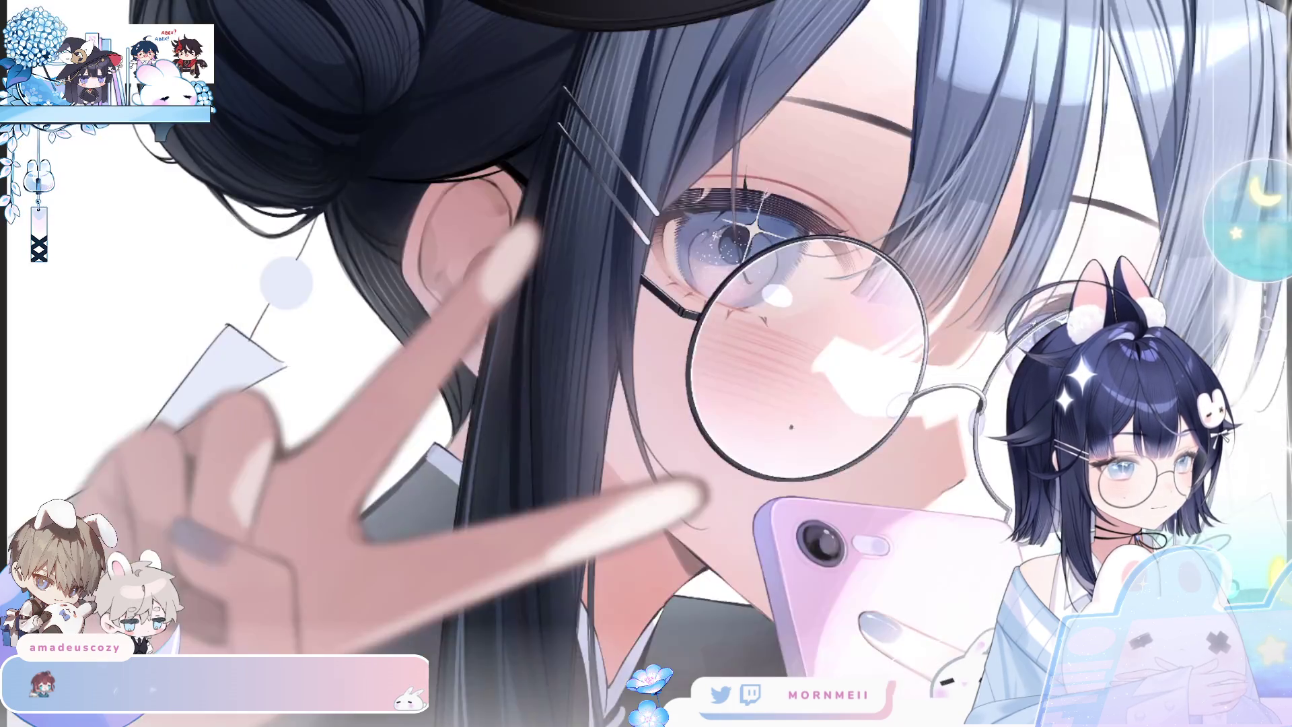
Review the narrowed hand by mirroring the view and zooming out and back in
key(h)
key(h)
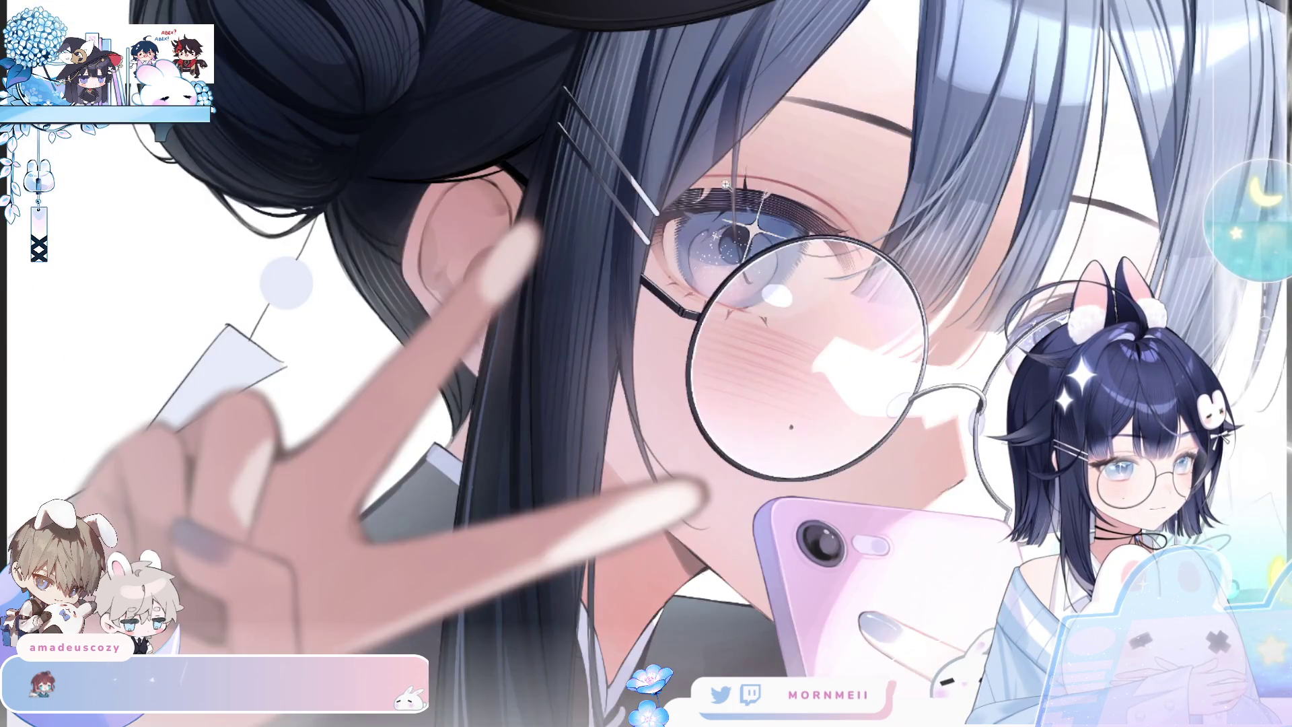
key(ctrl+0)
key(h)
key(h)
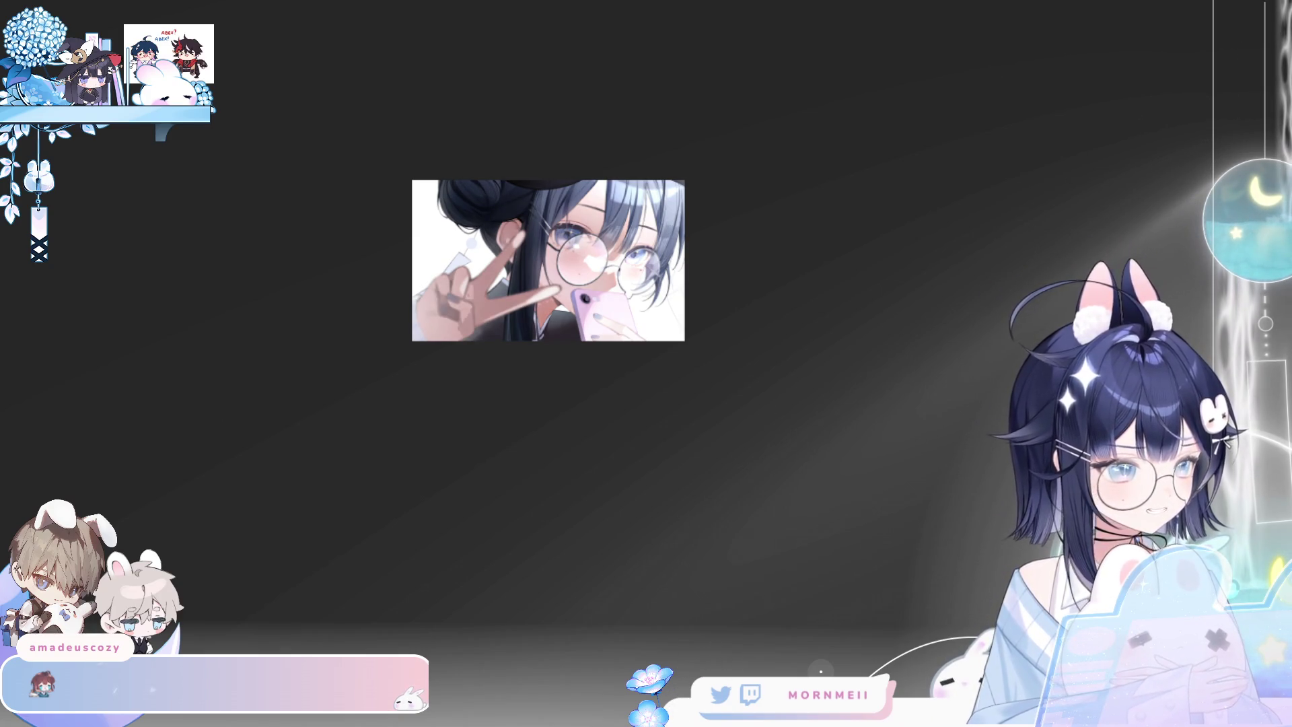
scroll(639, 228, up, 2)
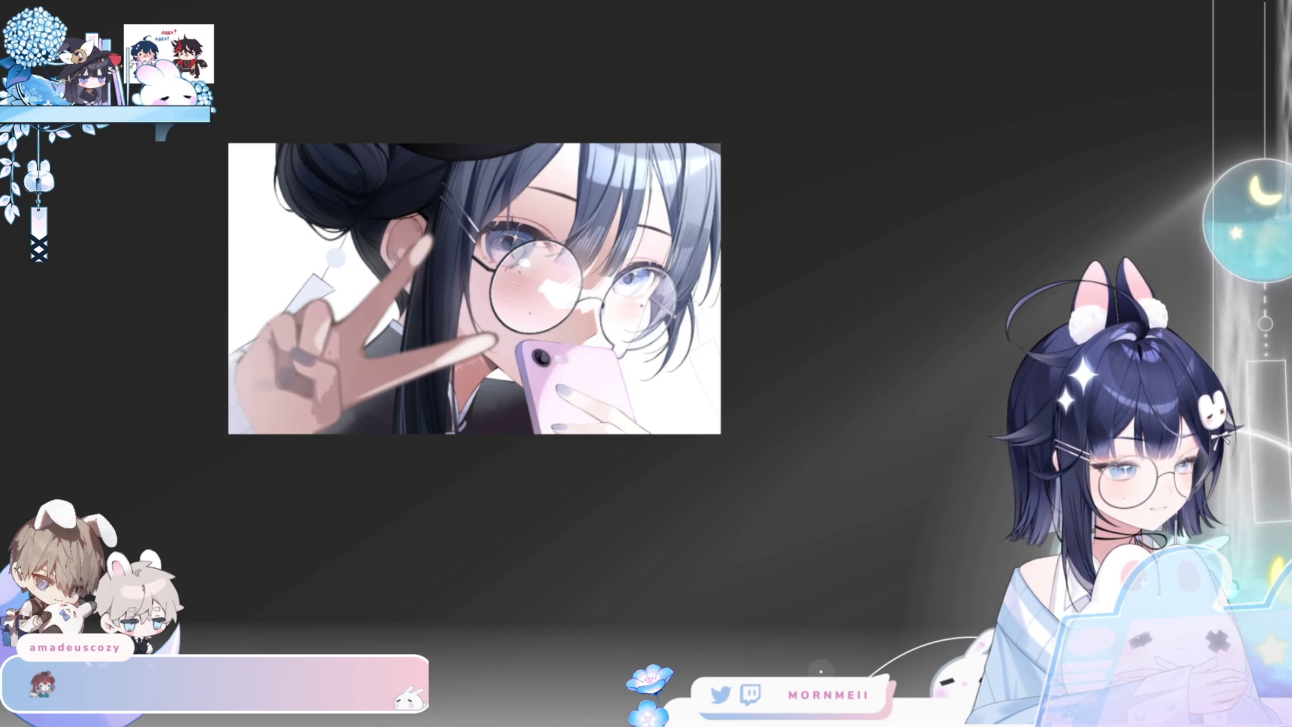
key(h)
key(h)
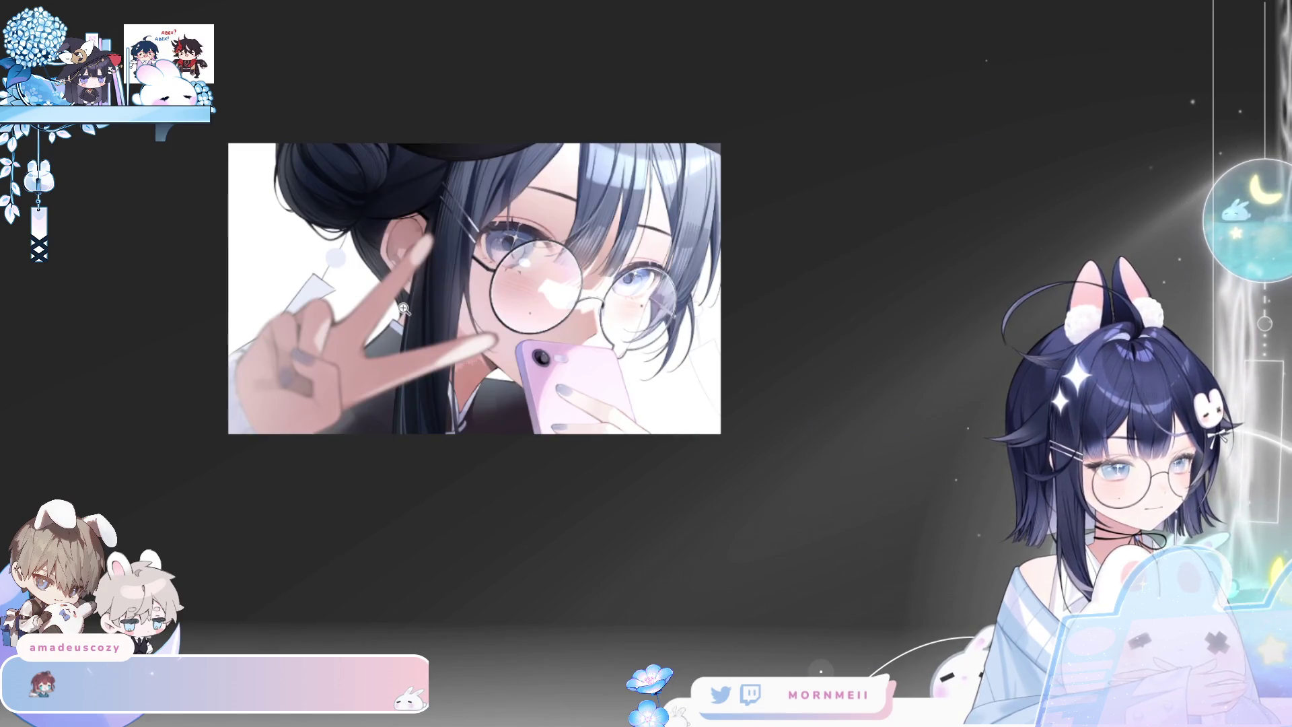
key(h)
key(minus)
key(h)
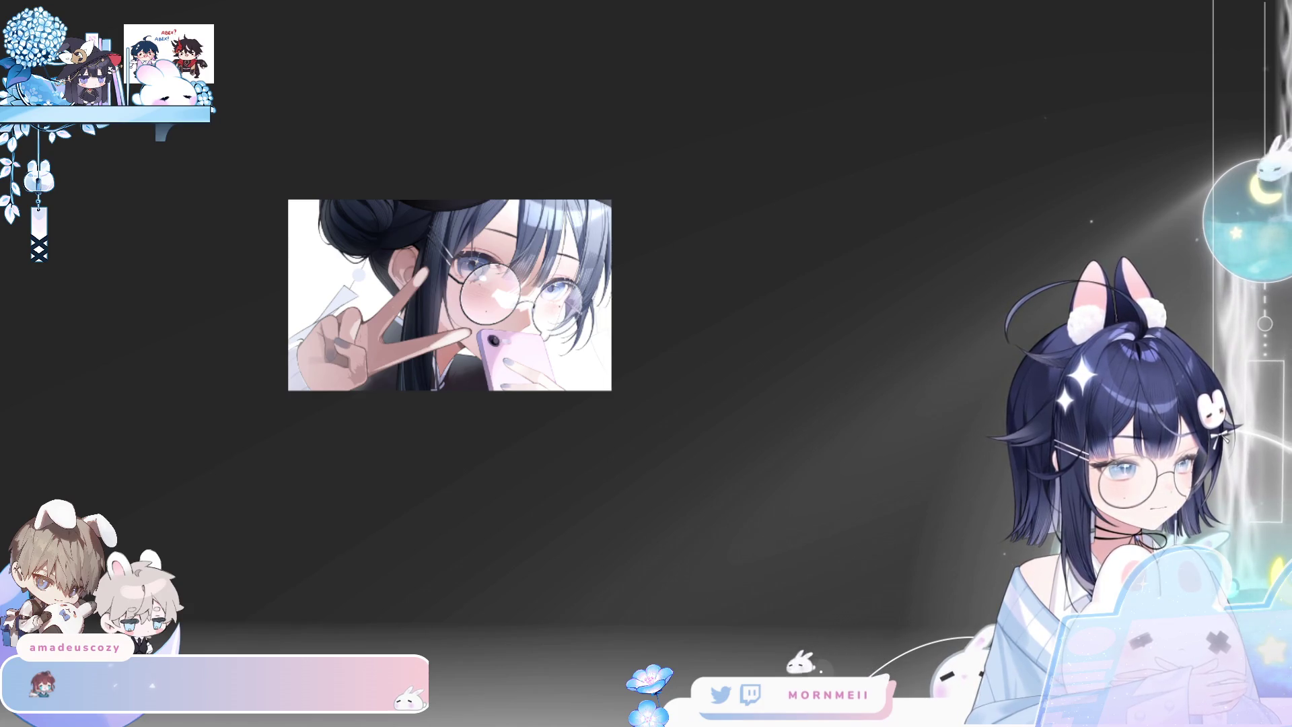
key(ctrl+plus)
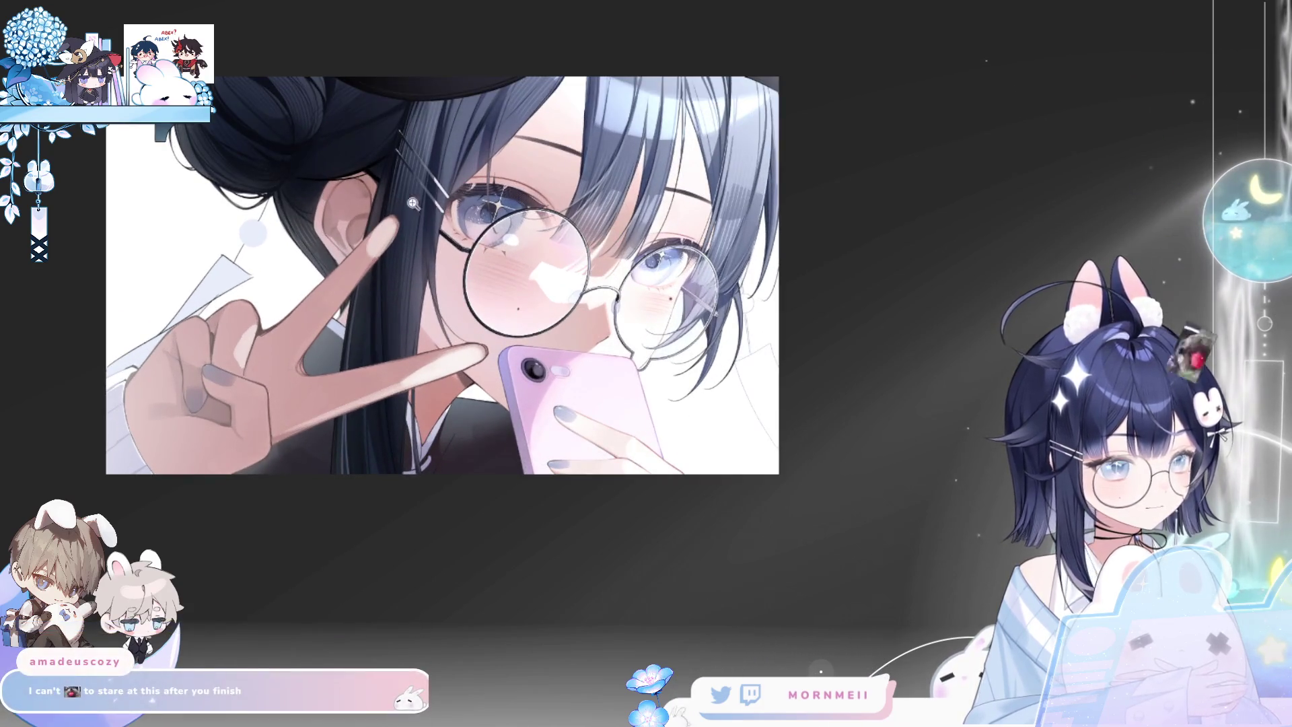
Rotate and shift the hand area up and right, leaving it nearly level, and commit
key(ctrl+t)
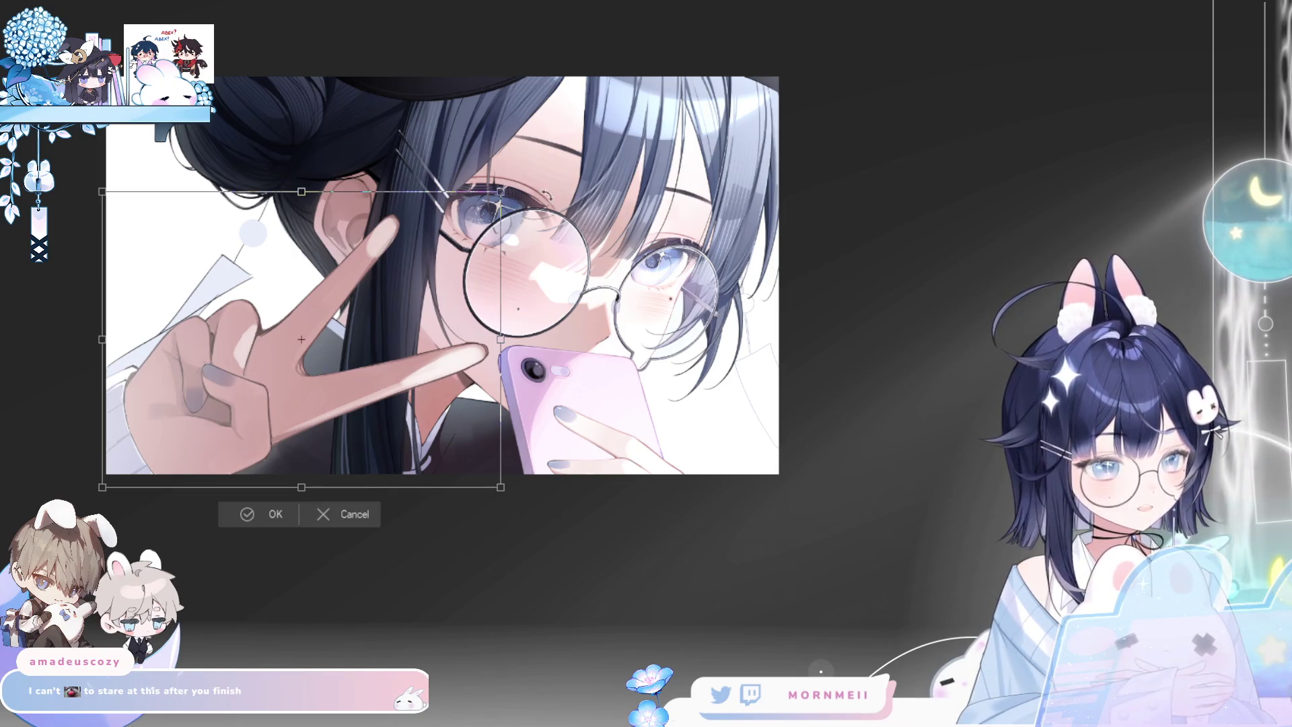
drag(557, 269, 564, 296)
drag(388, 313, 402, 300)
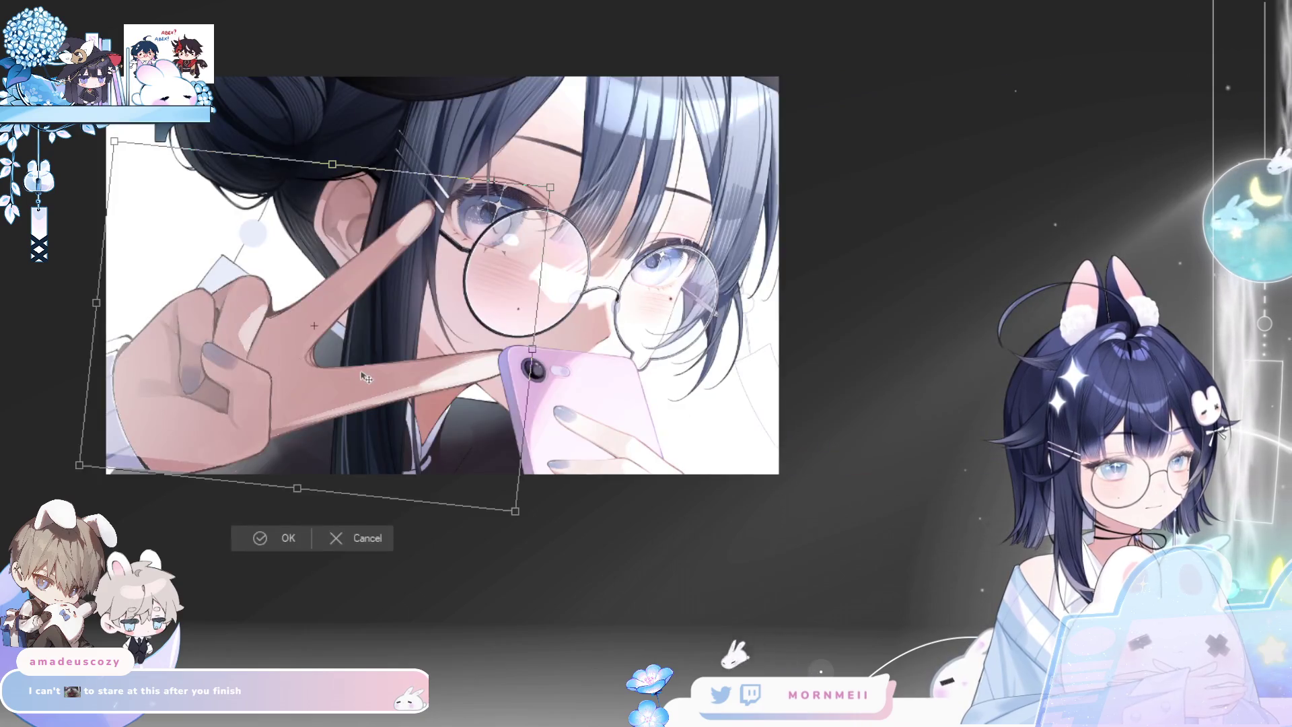
mouse_move(362, 377)
mouse_down()
mouse_move(351, 362)
mouse_move(362, 376)
mouse_up()
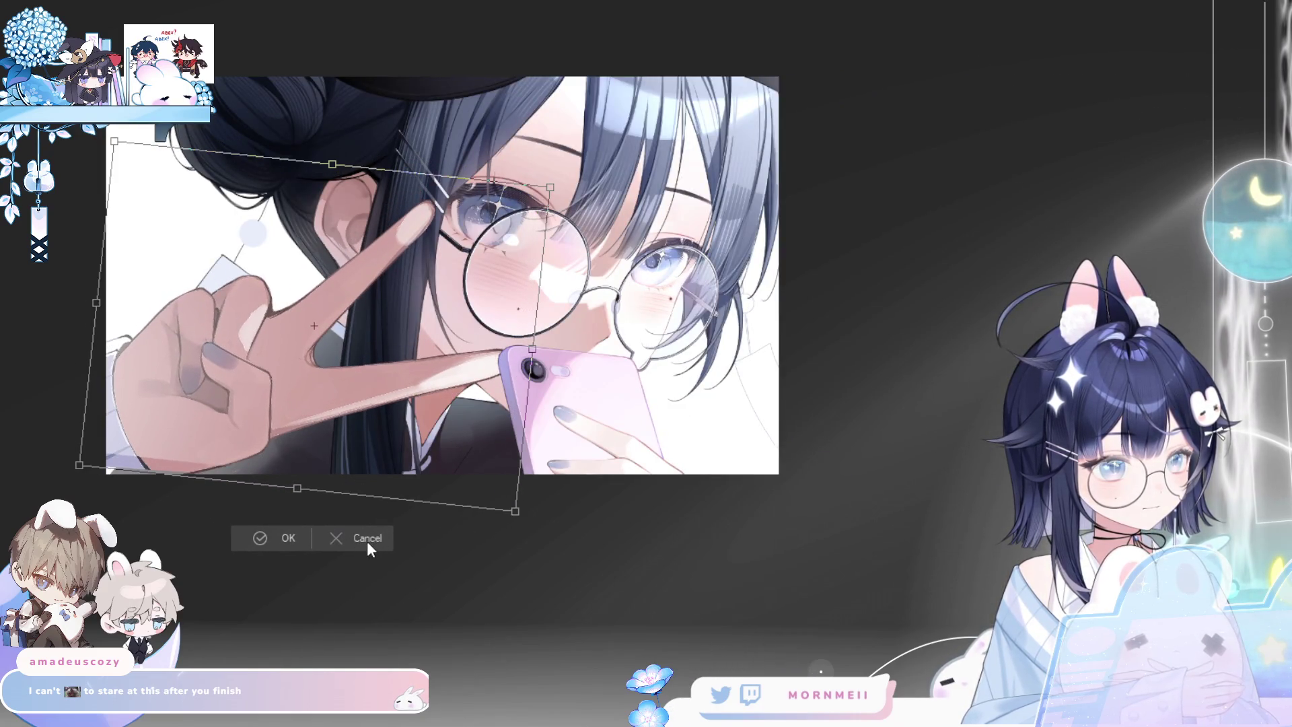
drag(584, 366, 595, 330)
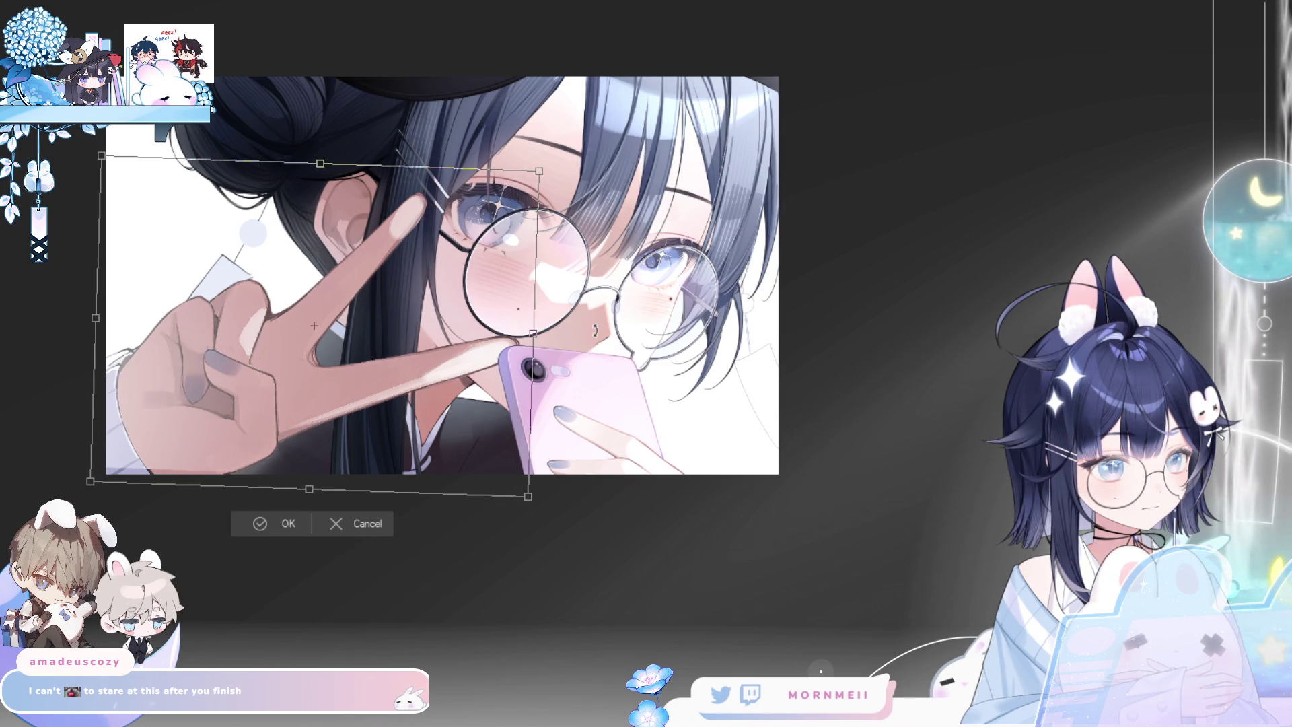
key(Return)
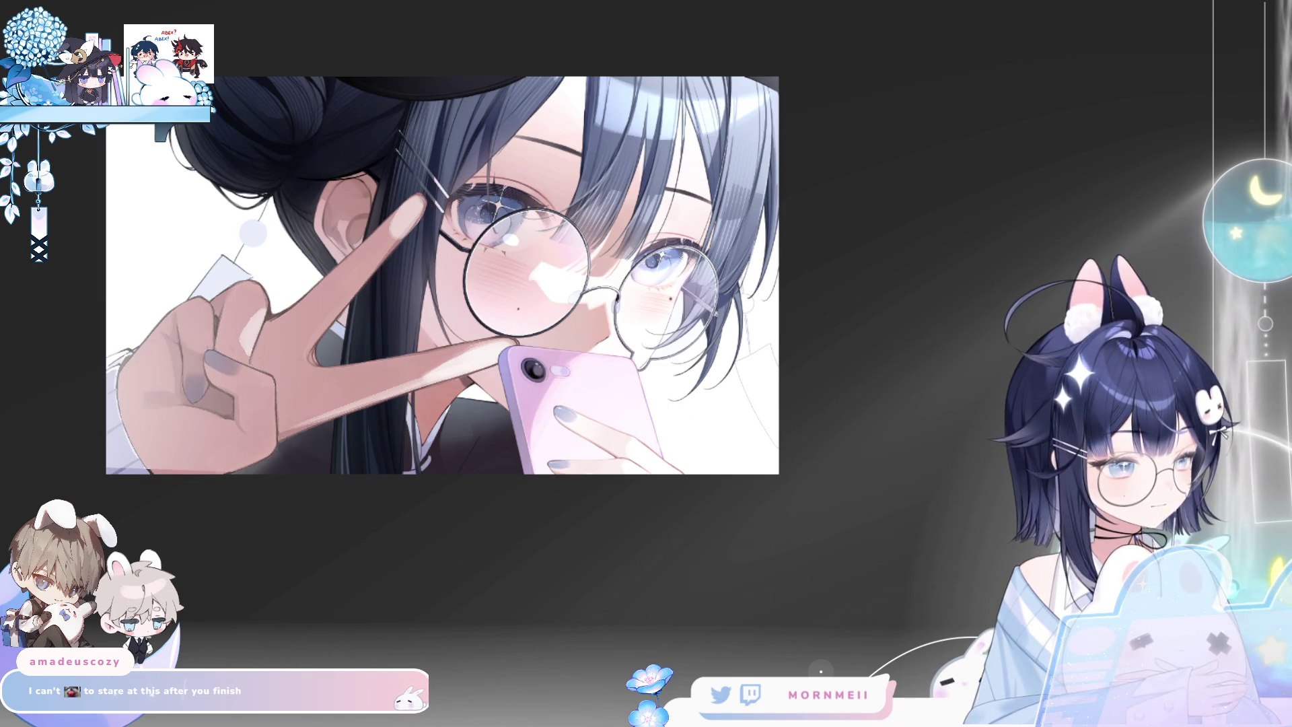
key(h)
key(h)
click(138, 495)
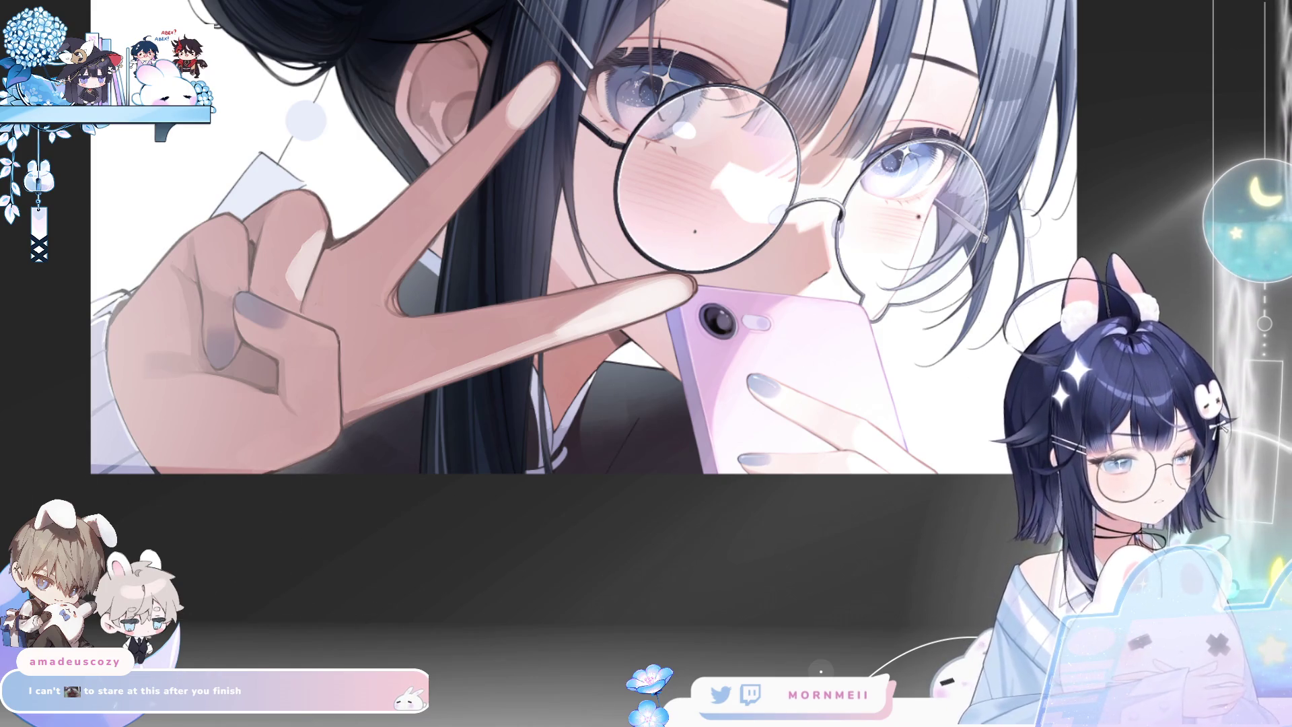
Zoom onto the fist and make a polyline selection along the canvas bottom edge
key(h)
key(ctrl+plus)
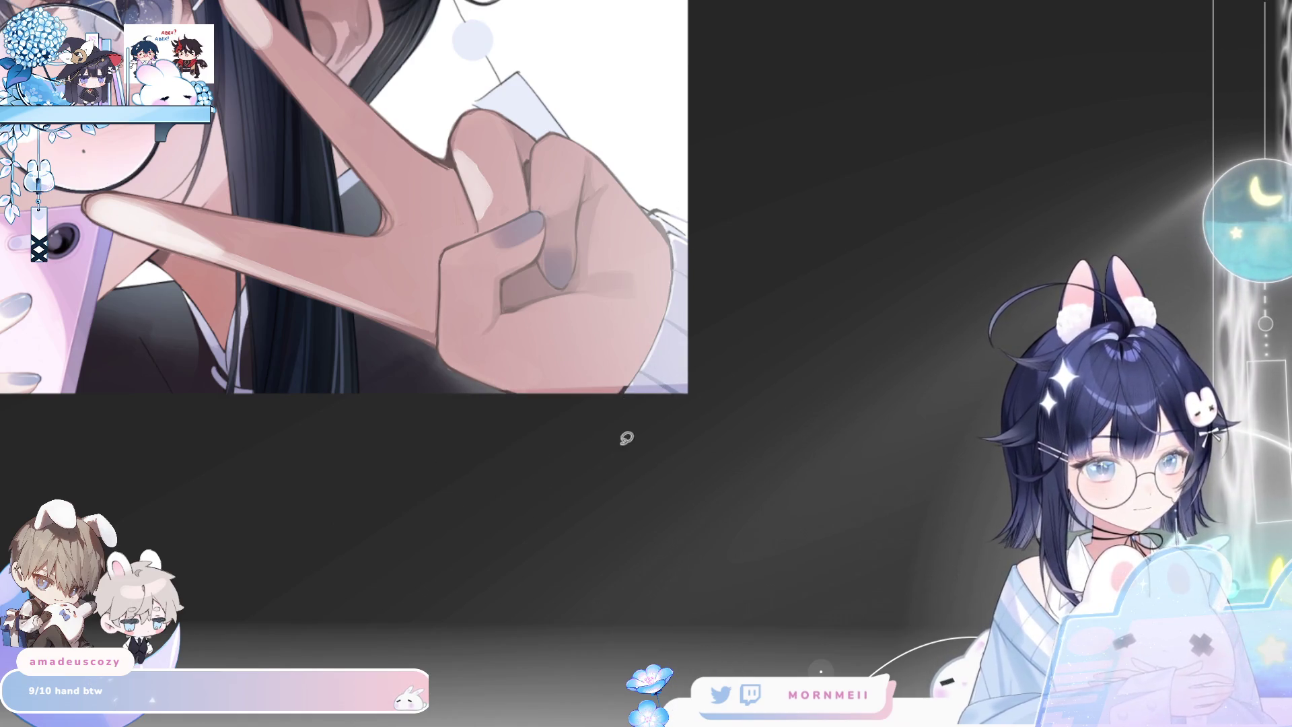
drag(626, 438, 529, 422)
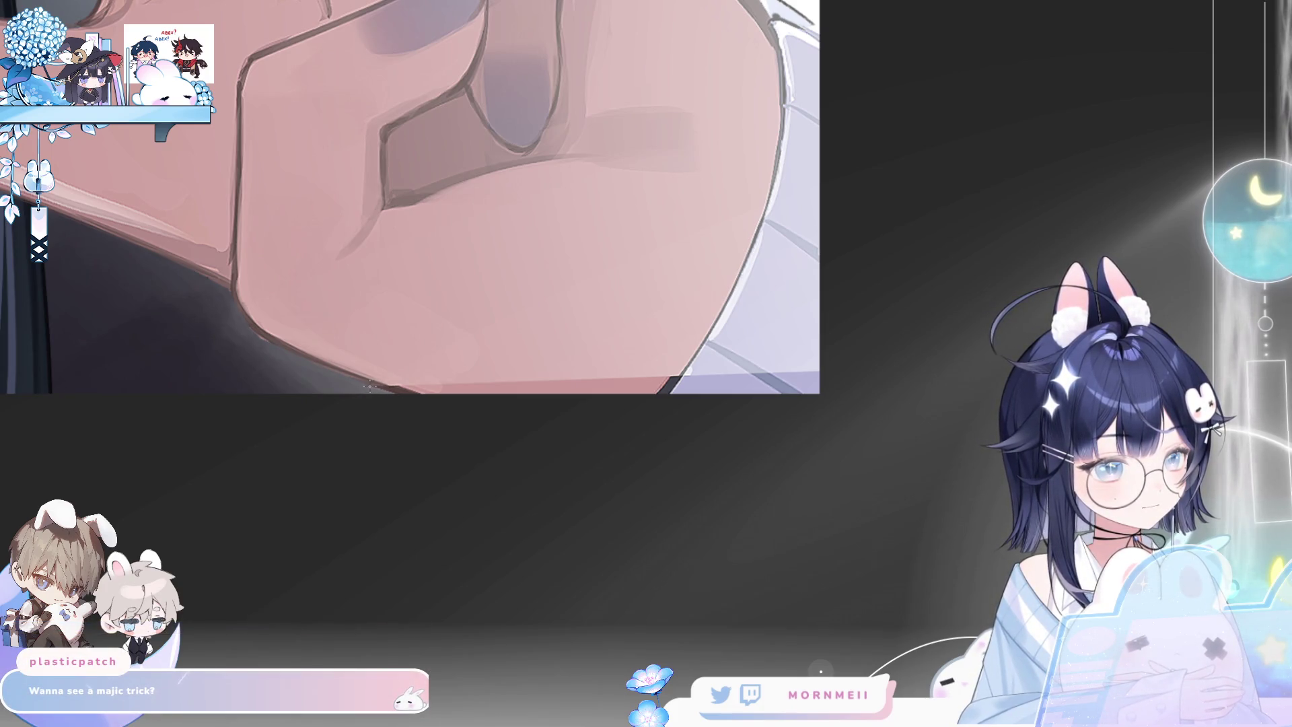
drag(370, 387, 854, 370)
click(855, 370)
click(811, 574)
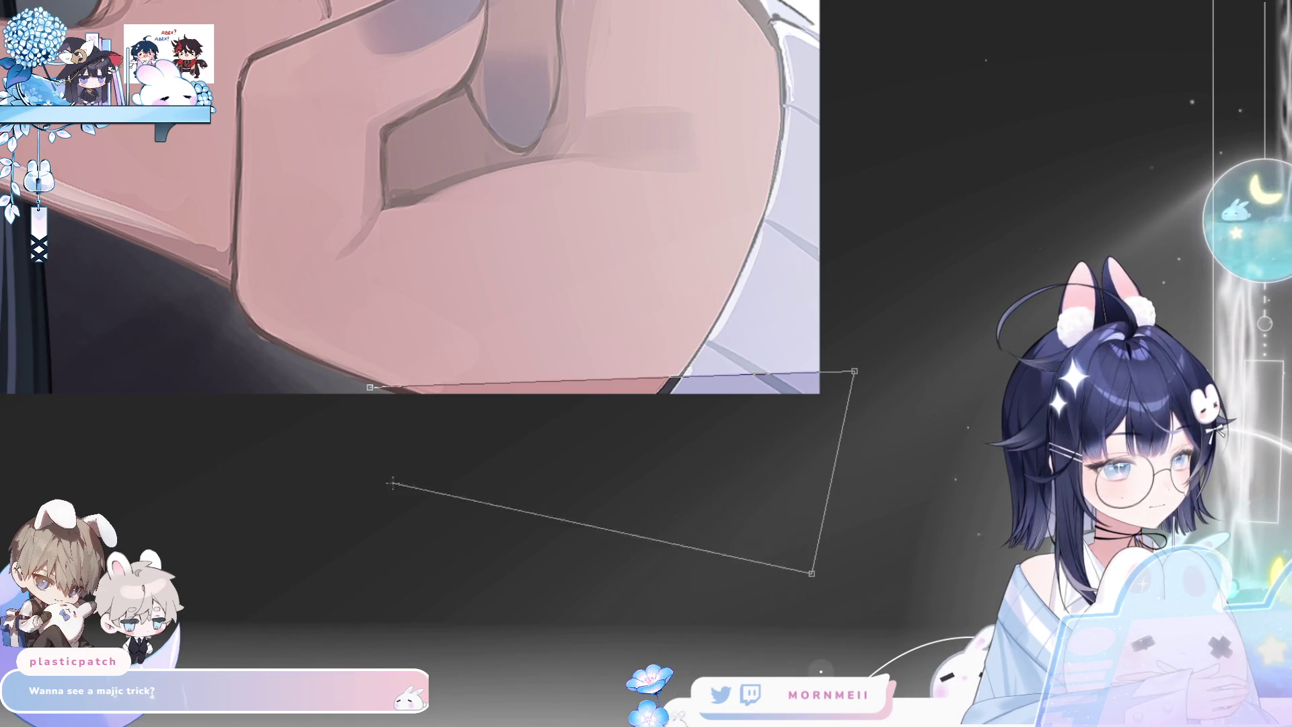
click(369, 389)
Clear the selection and fit the whole illustration in view
drag(848, 255, 208, 335)
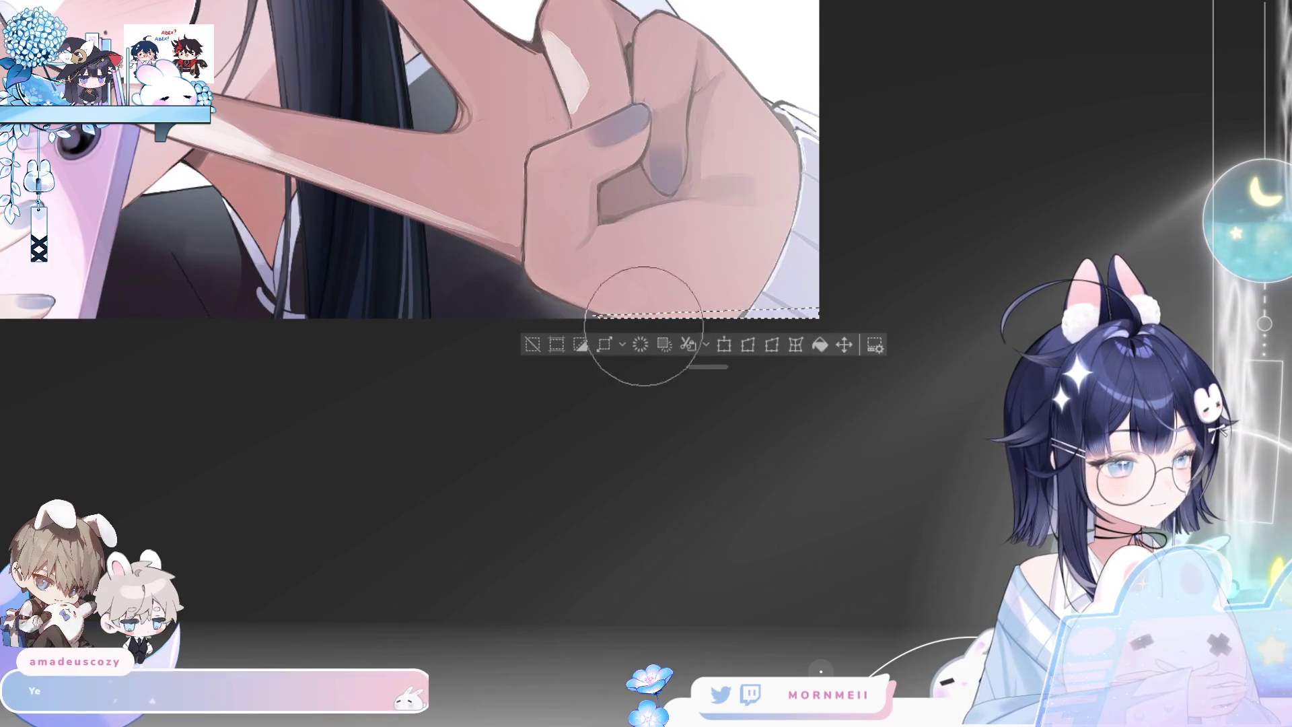
click(532, 344)
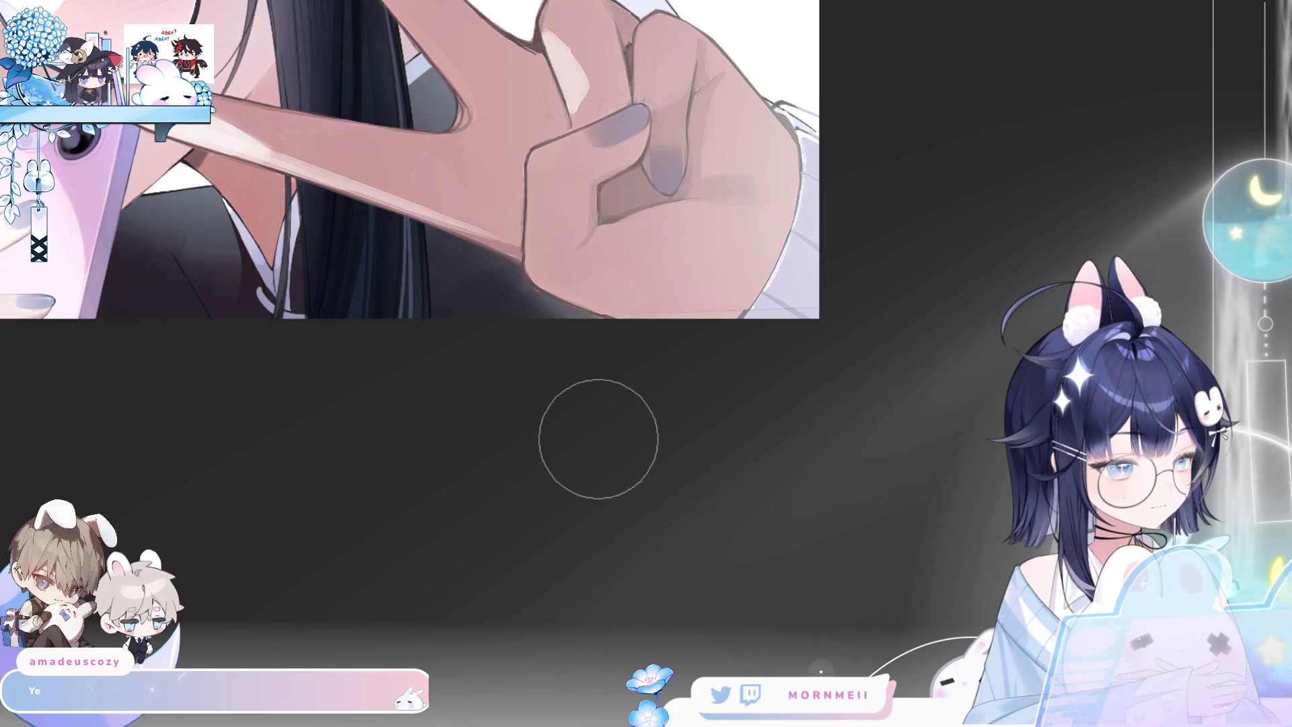
key(h)
key(ctrl+0)
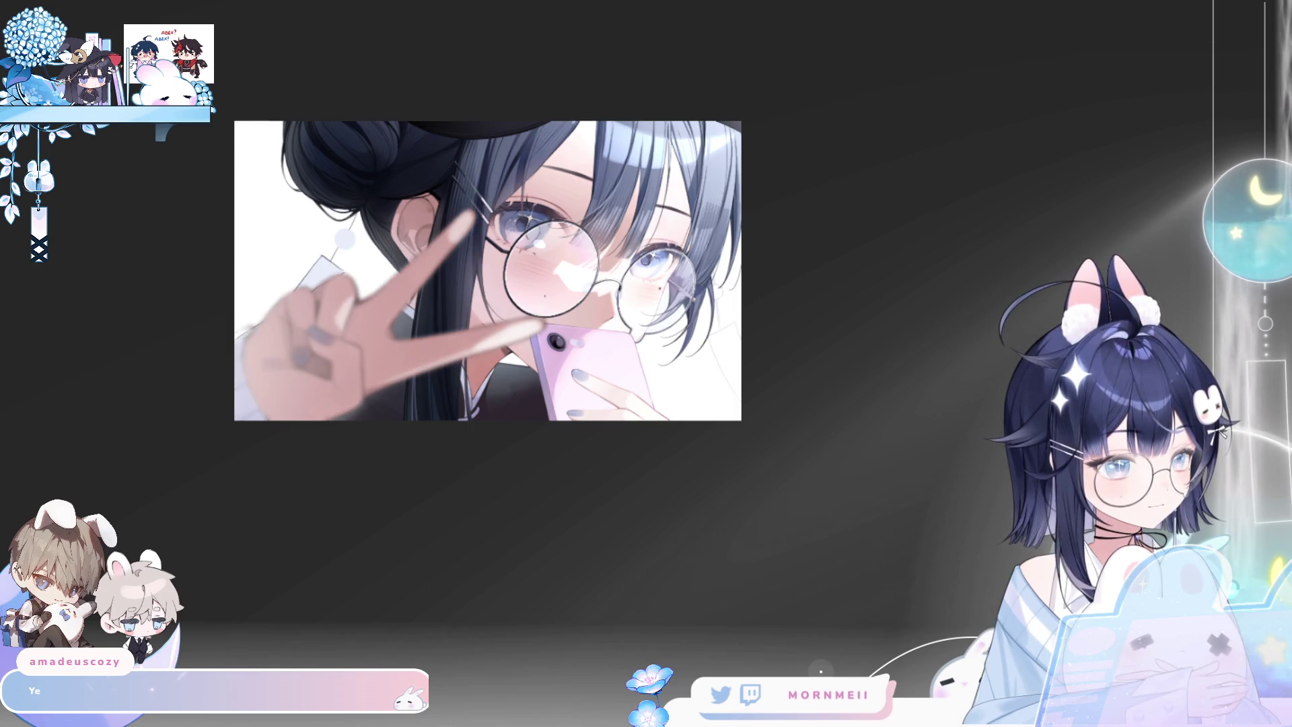
key(m)
key(m)
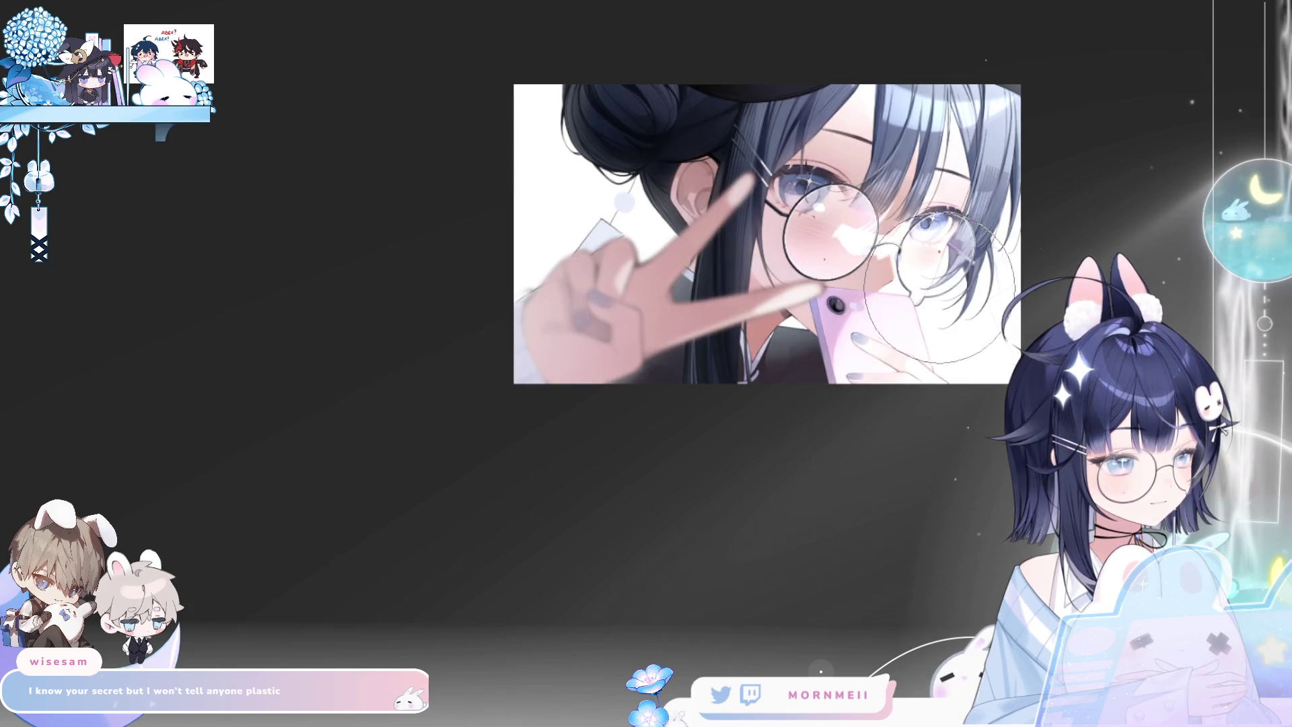
Scroll and mirror the canvas view to review the composition
scroll(972, 303, up, 3)
scroll(962, 367, down, 3)
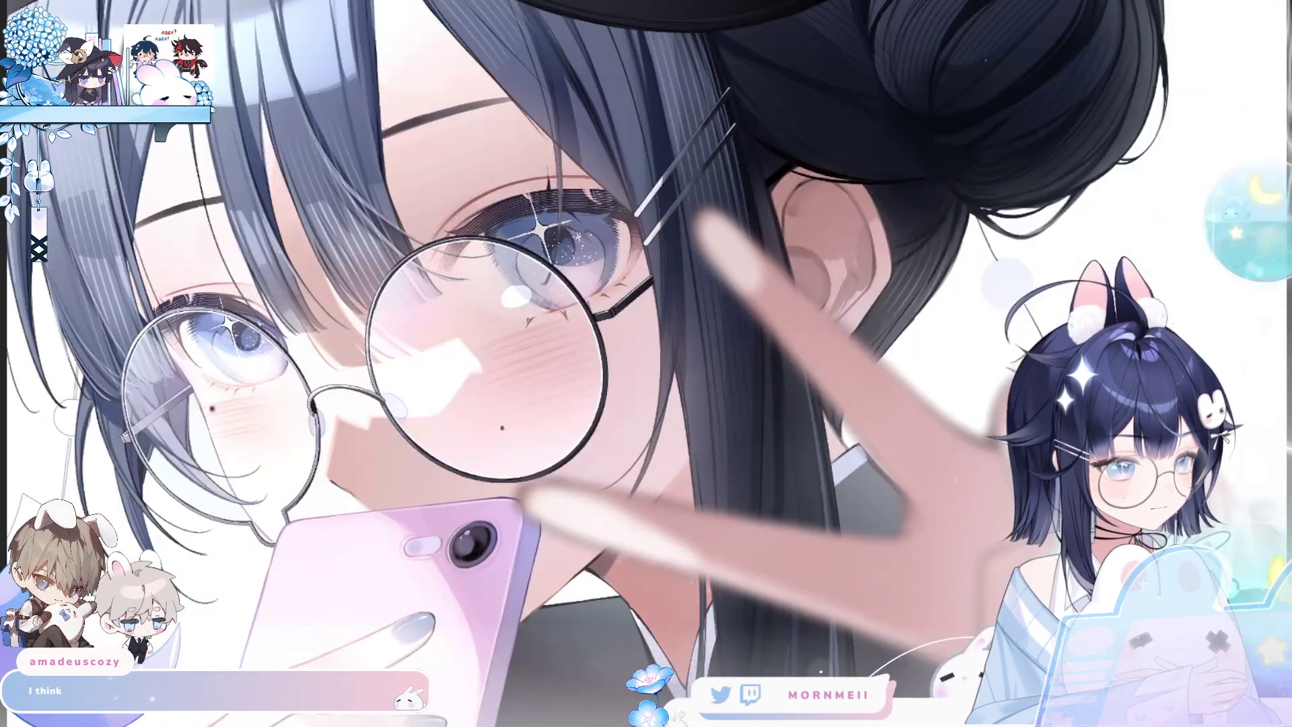
key(ctrl+0)
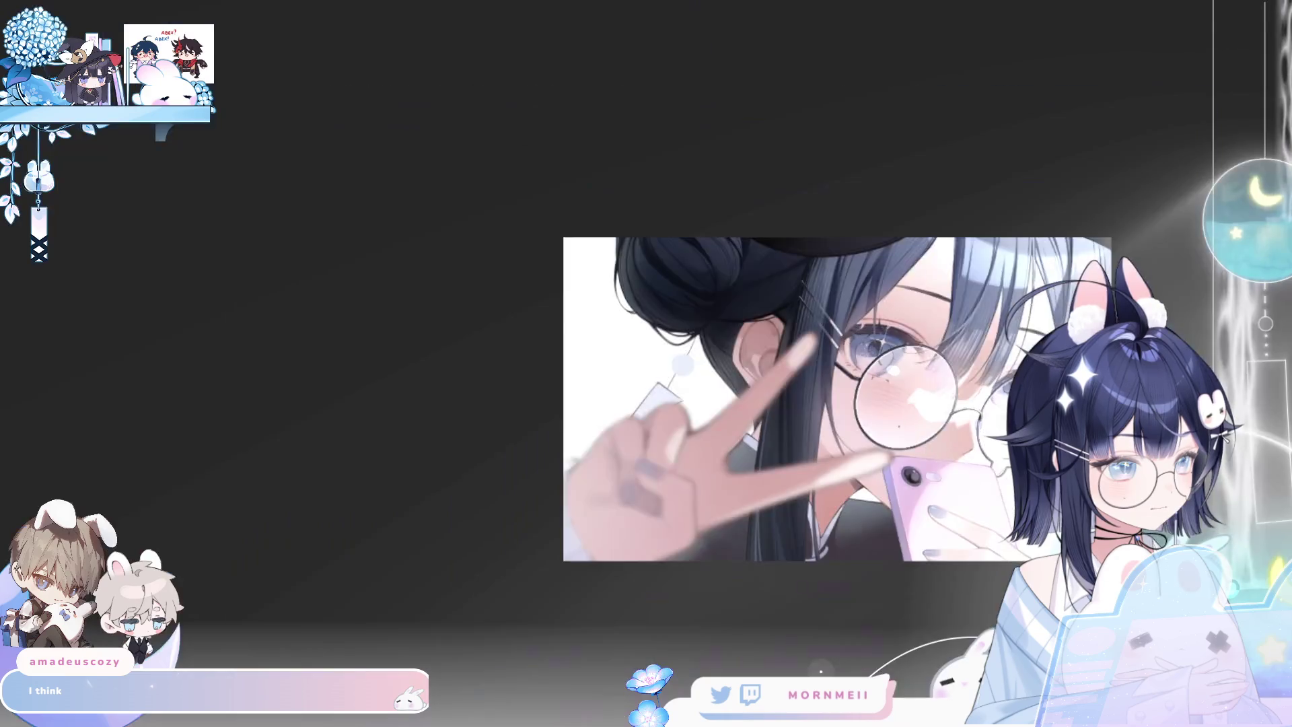
key(h)
key(h)
scroll(771, 483, down, 3)
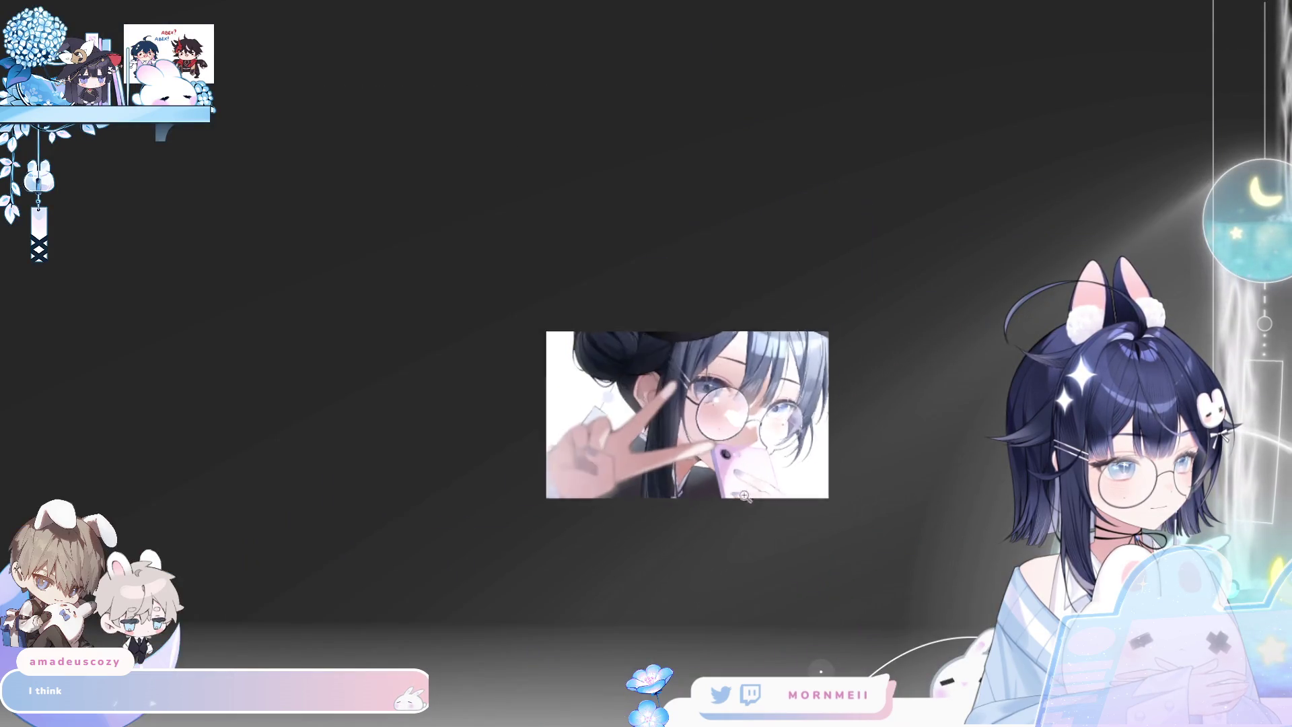
scroll(673, 516, down, 1)
key(h)
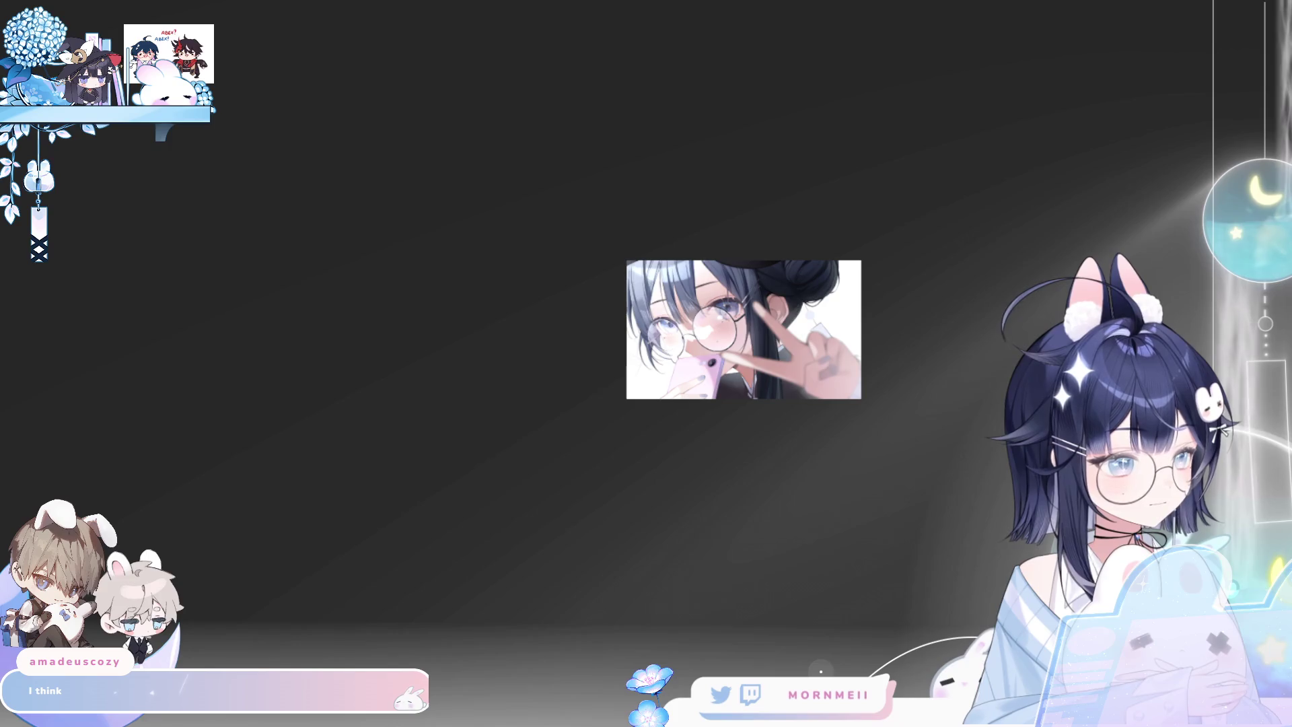
key(h)
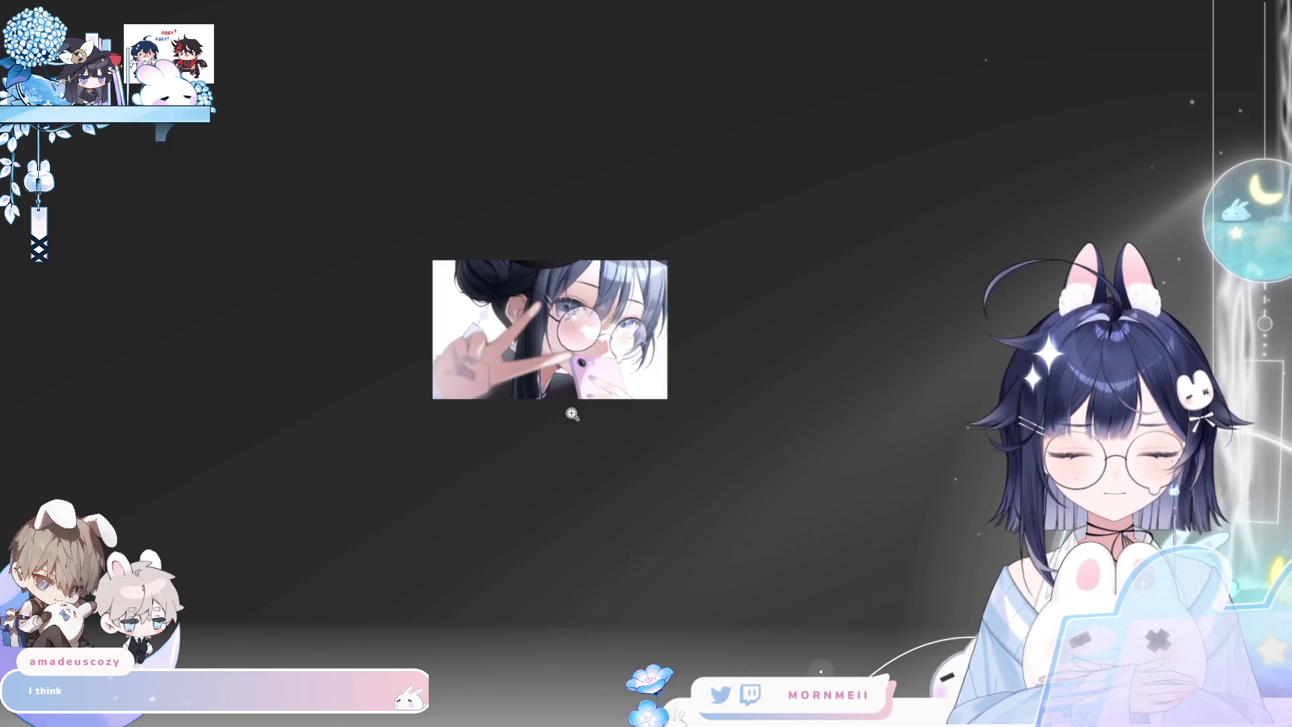
Zoom in near the raised hand and blur the earring string by the ear and hair
mouse_move(419, 276)
mouse_down()
mouse_move(693, 431)
mouse_move(643, 347)
mouse_up()
key(h)
key(h)
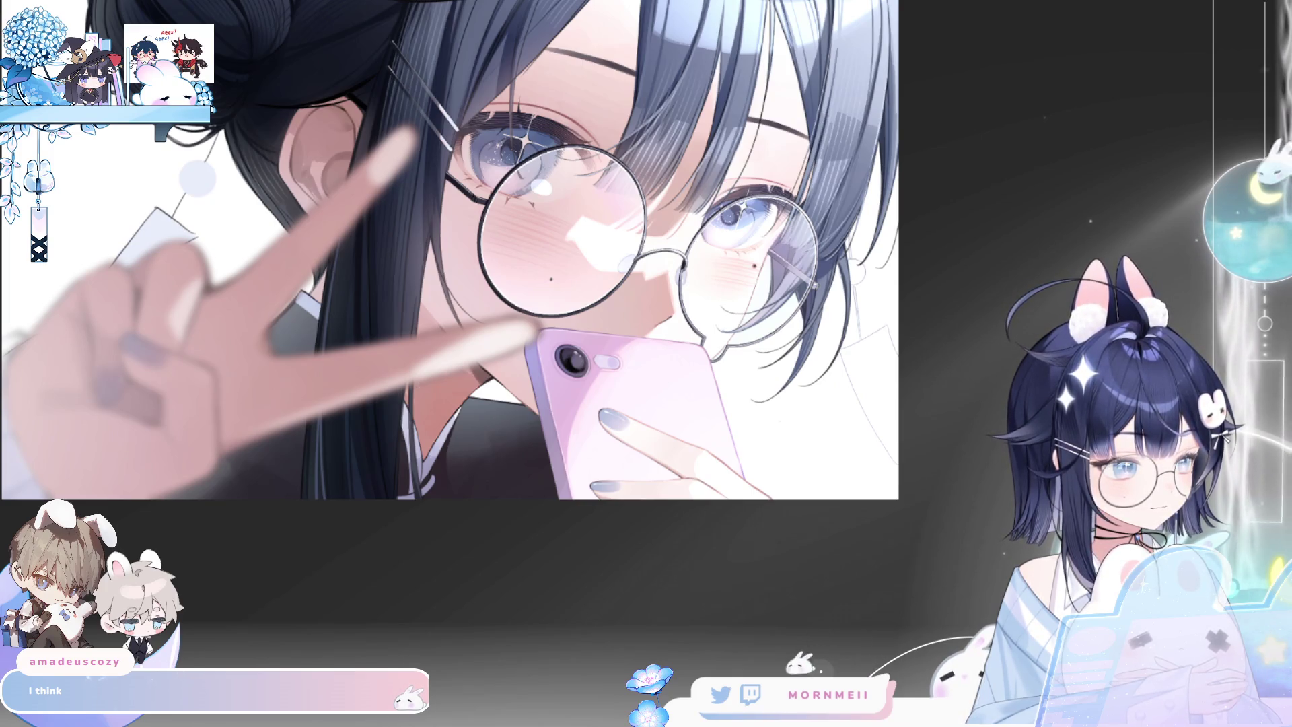
alt+click(824, 414)
key(h)
click(709, 295)
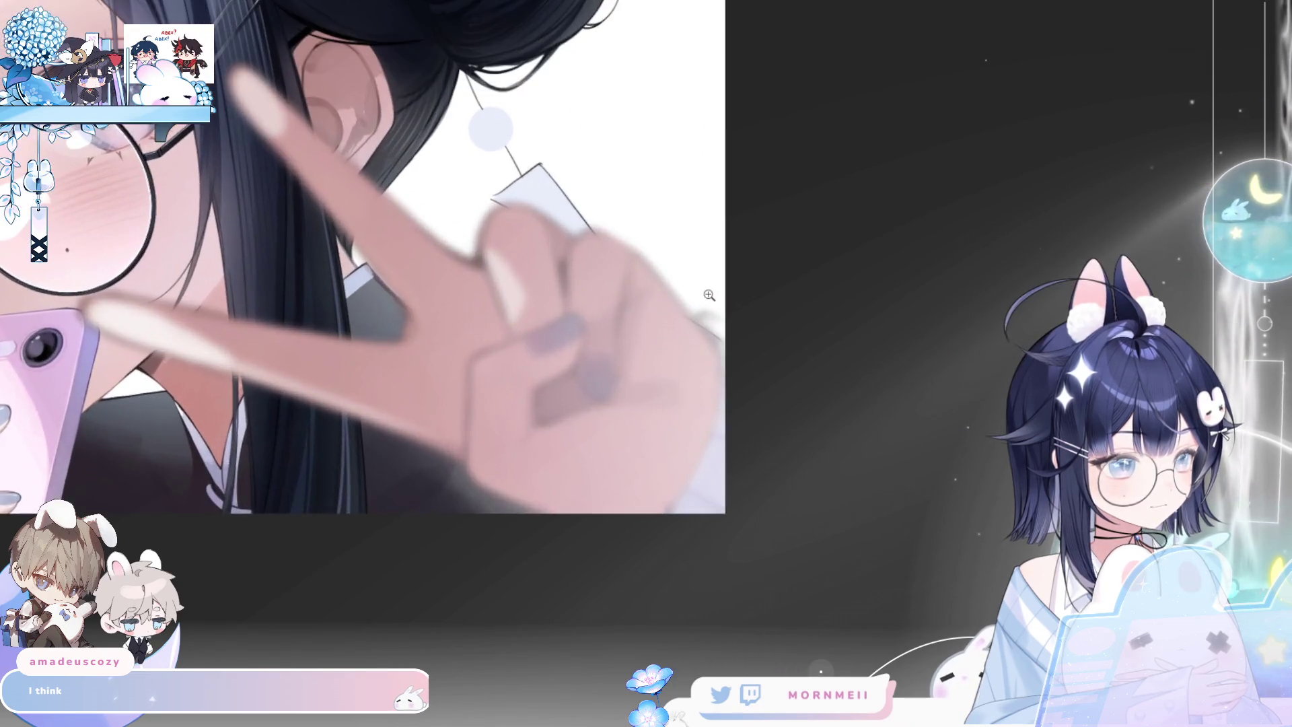
mouse_move(532, 202)
mouse_down()
mouse_move(519, 130)
mouse_move(491, 193)
mouse_move(664, 303)
mouse_move(603, 256)
mouse_up()
key(bracketleft)
key(bracketleft)
key(bracketleft)
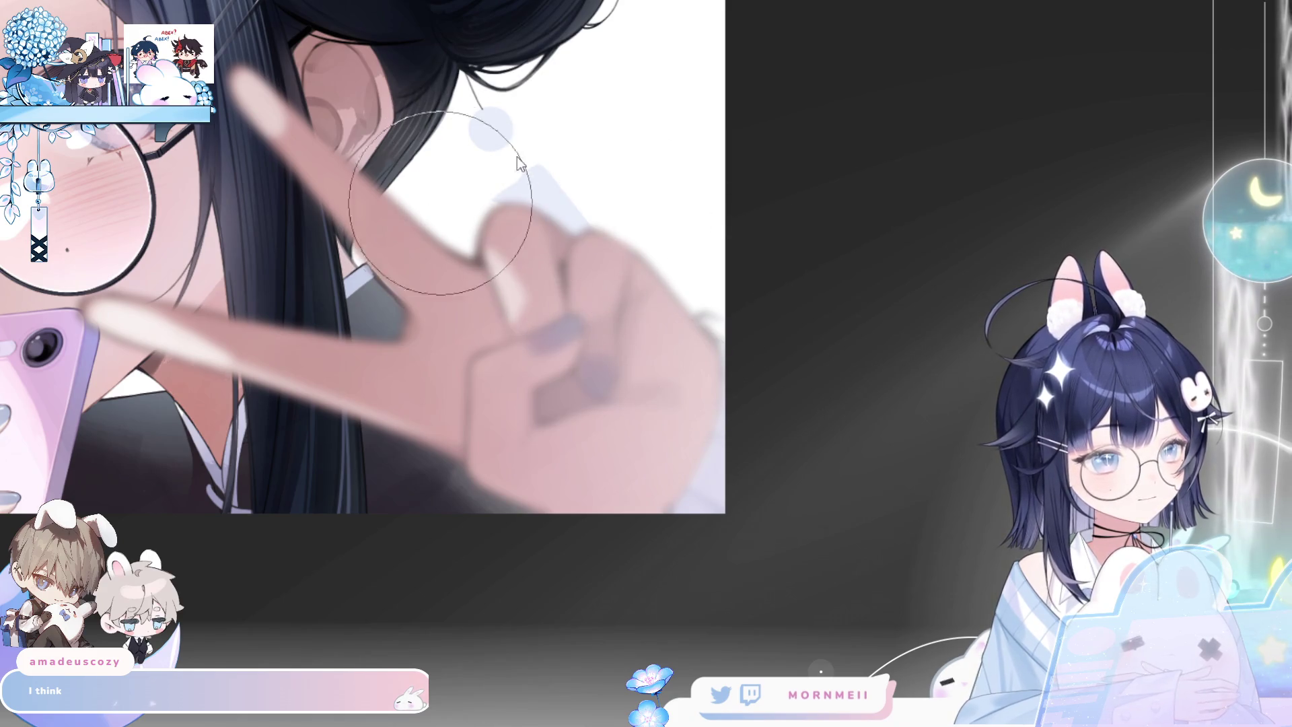
drag(476, 130, 514, 149)
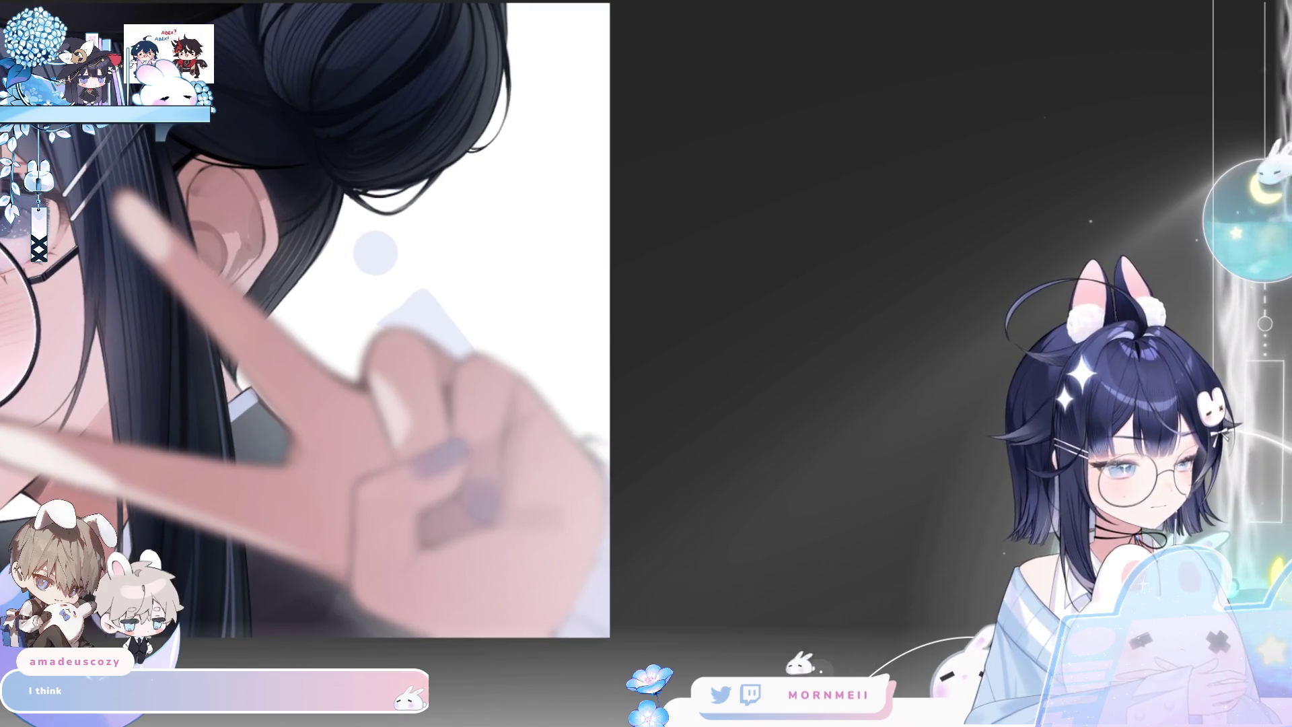
Rotate the earring slightly counter-clockwise with a free transform and confirm
key(ctrl+t)
mouse_move(692, 389)
mouse_down()
mouse_move(577, 361)
mouse_move(620, 312)
mouse_move(612, 343)
mouse_up()
click(454, 519)
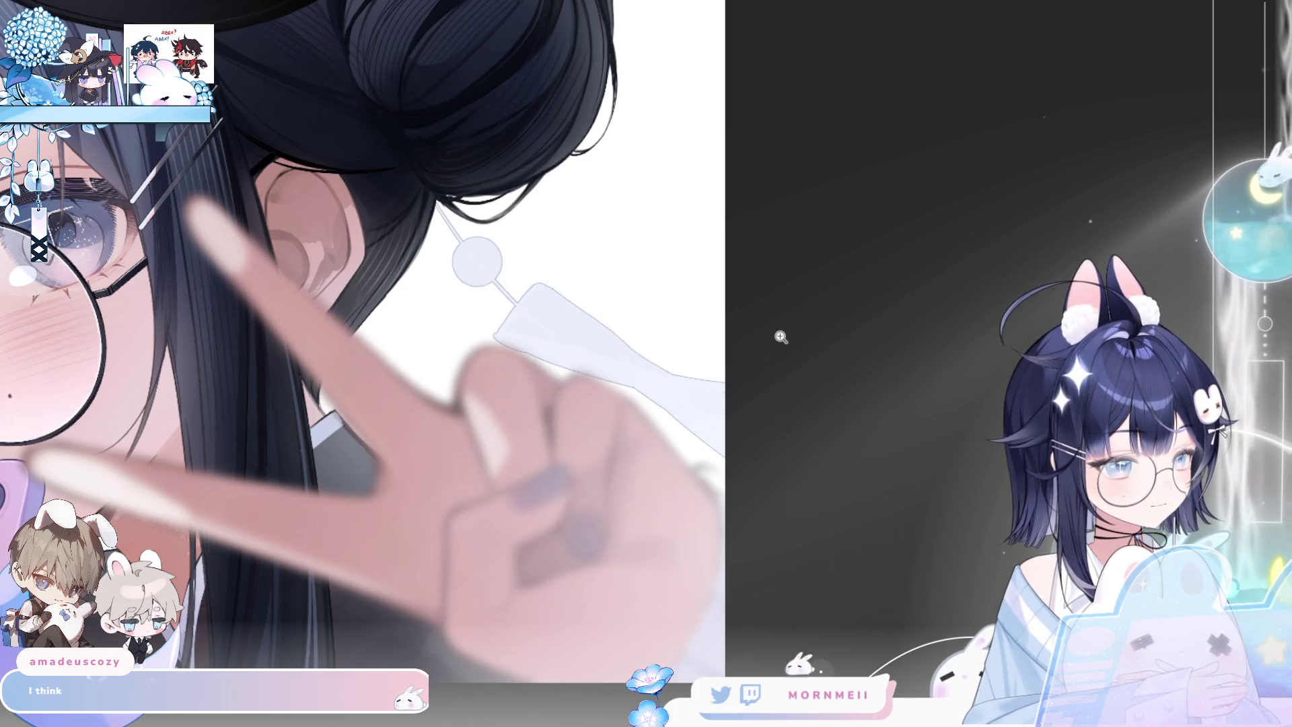
scroll(781, 334, down, 3)
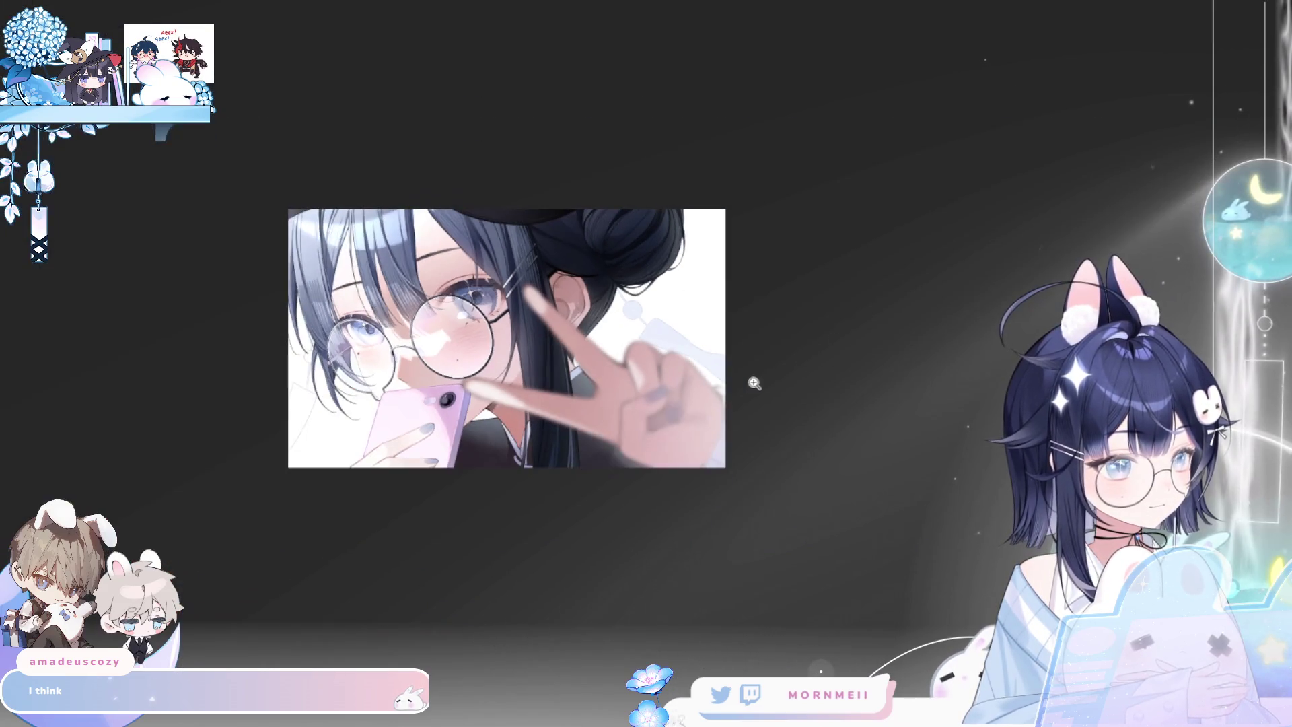
Zoom in about 2x and paint grey shading across the collar
scroll(605, 436, up, 3)
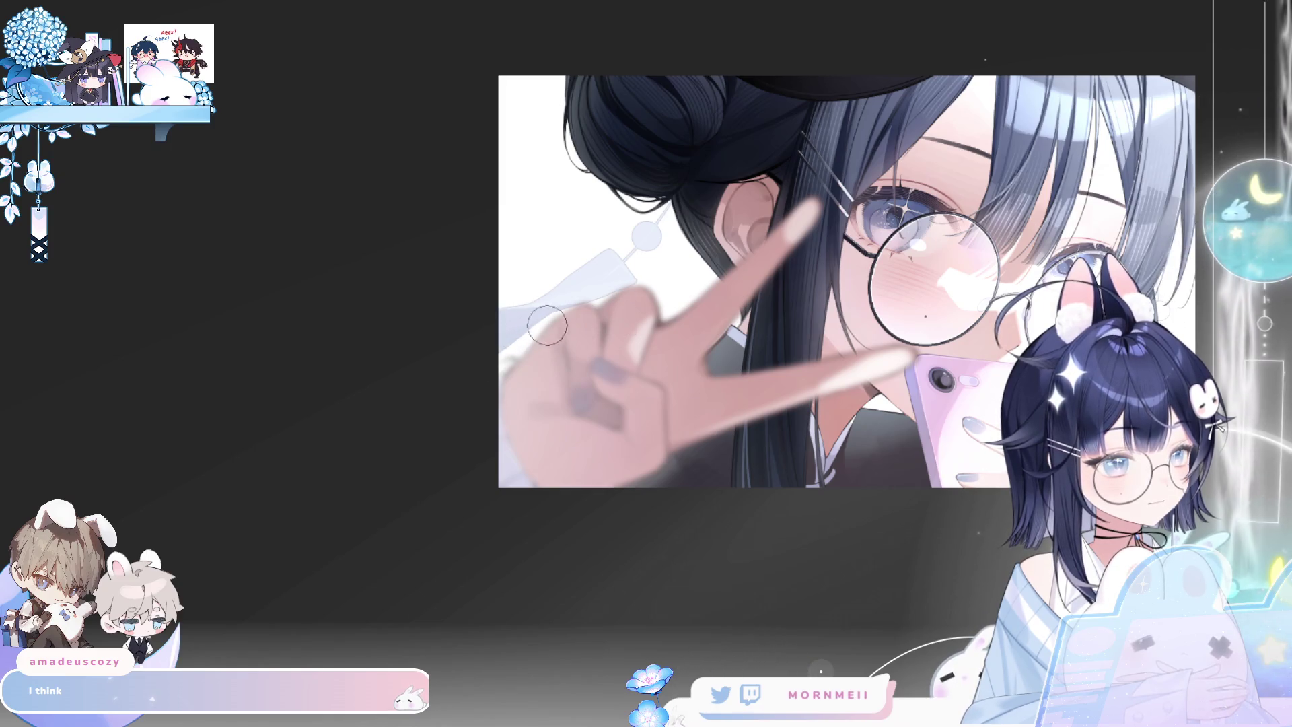
key(h)
key(h)
click(654, 245)
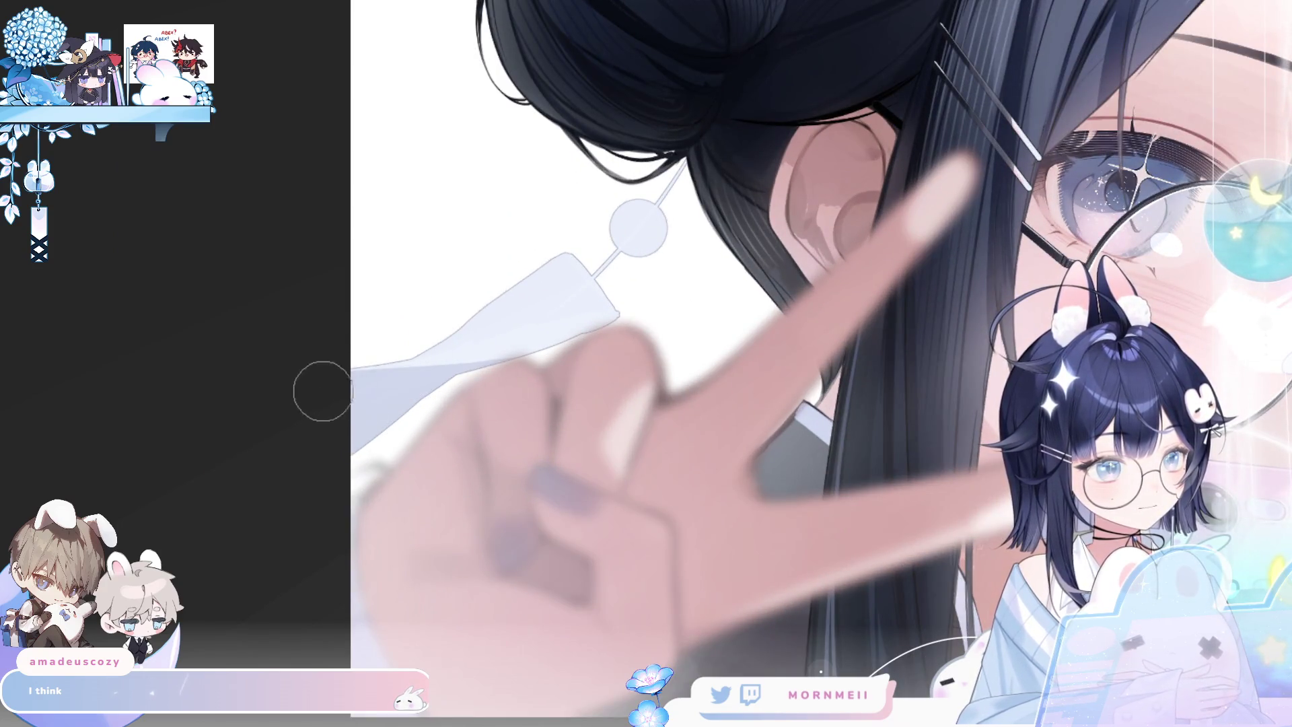
drag(323, 386, 404, 386)
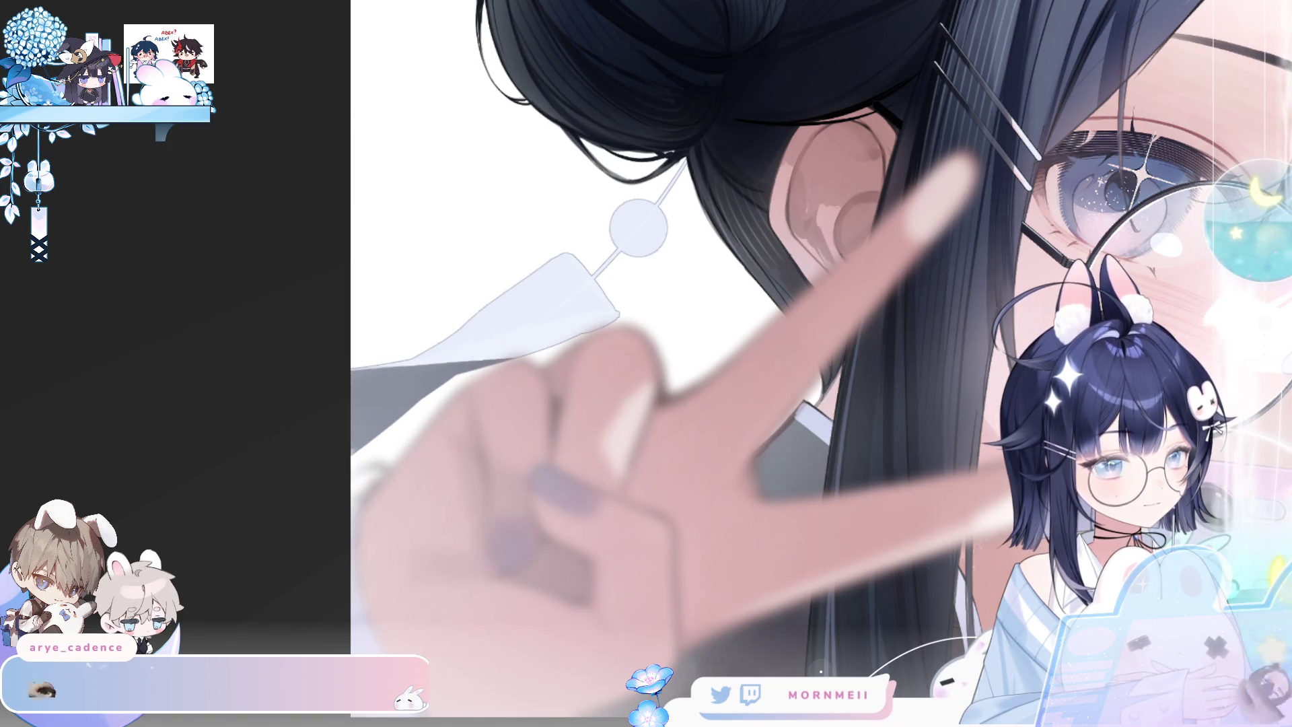
Check the mirrored view, then lighten the dark band across the earring's white ribbon
key(h)
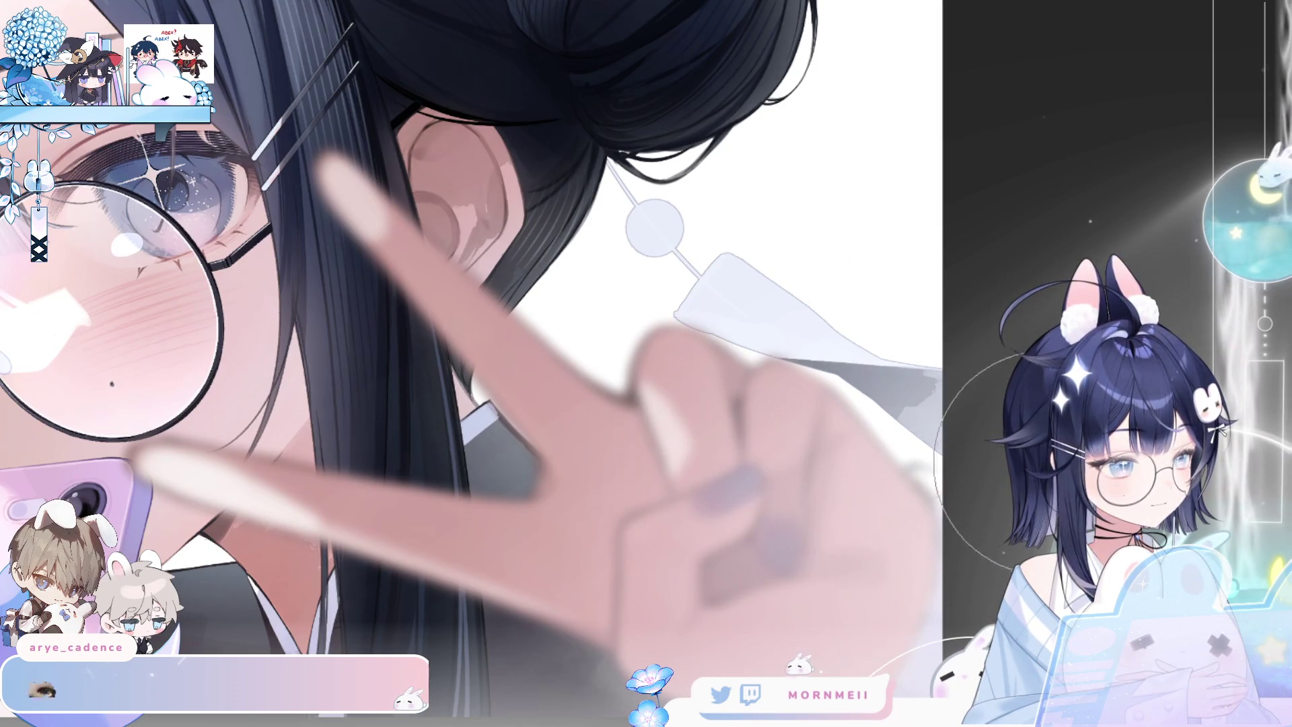
key(h)
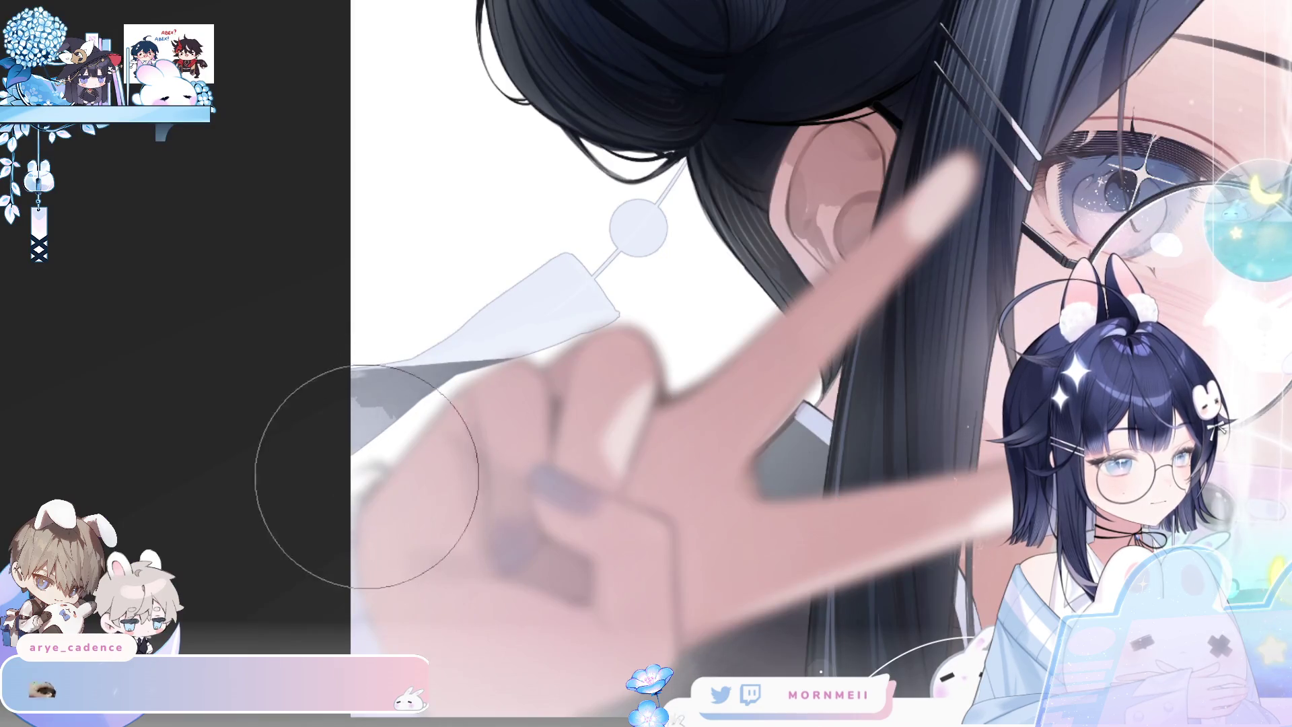
key(h)
key(h)
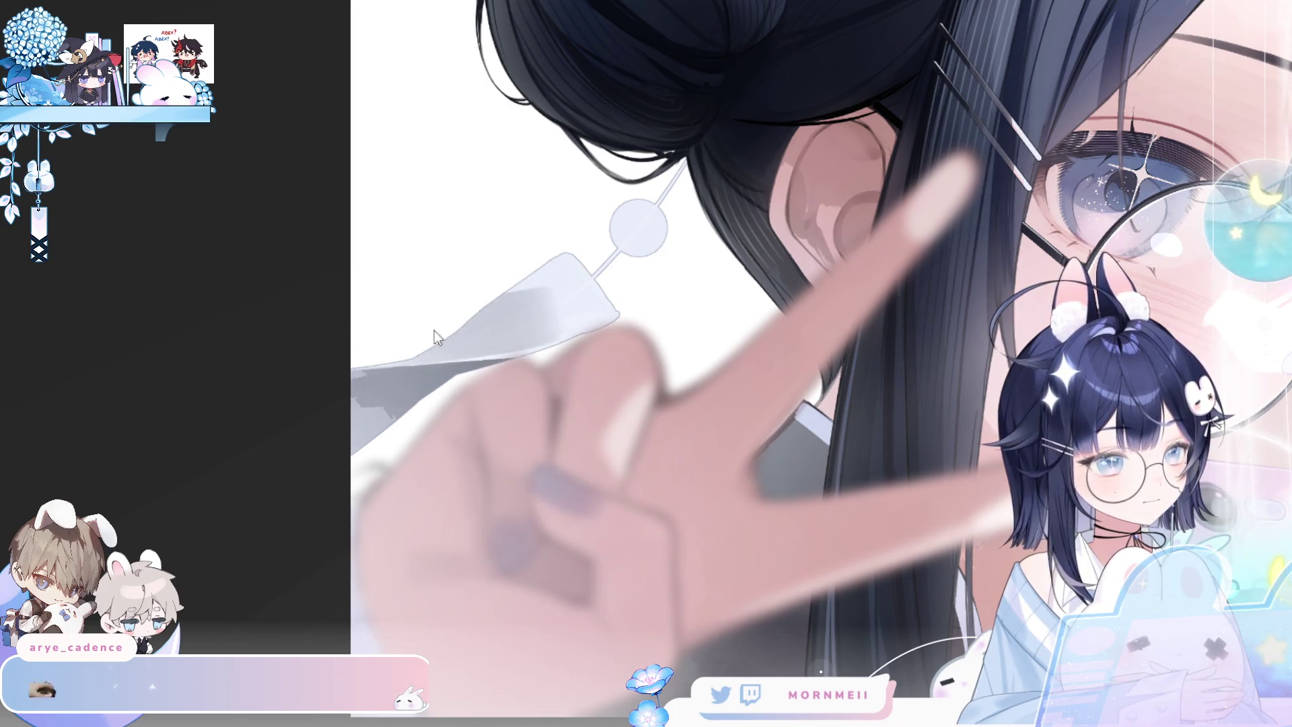
key(h)
key(h)
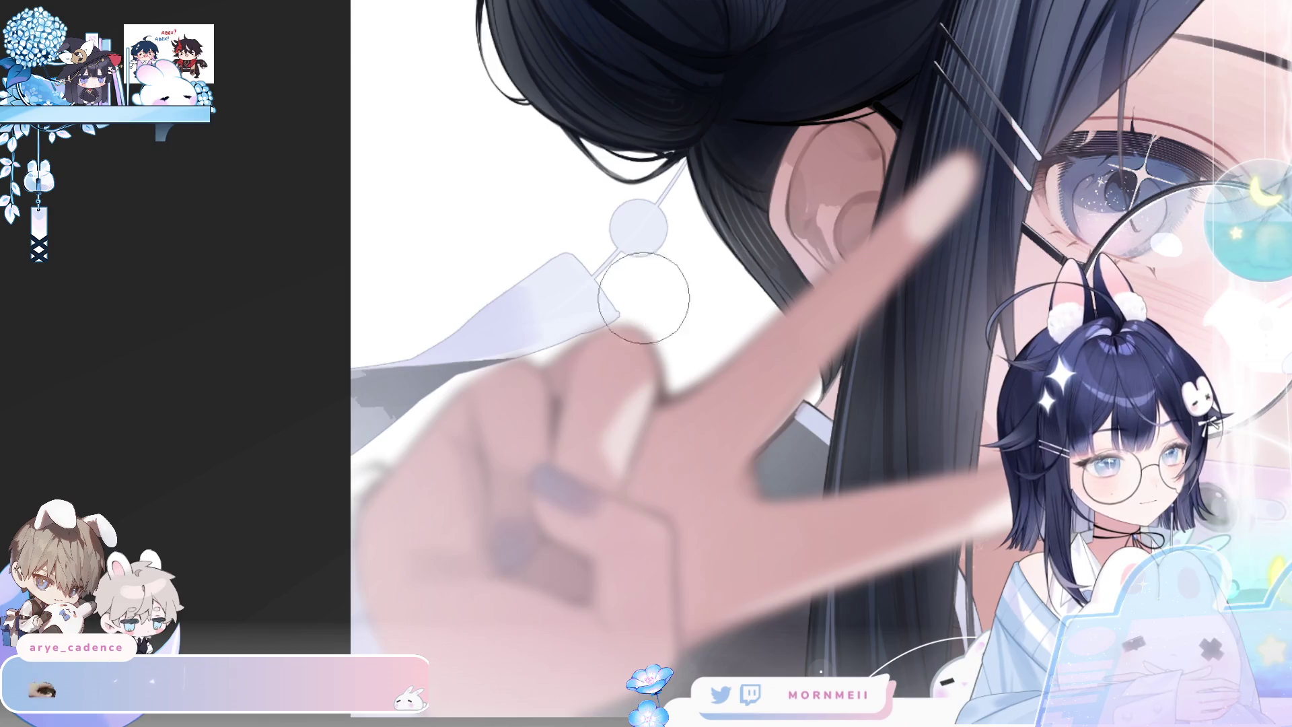
key(h)
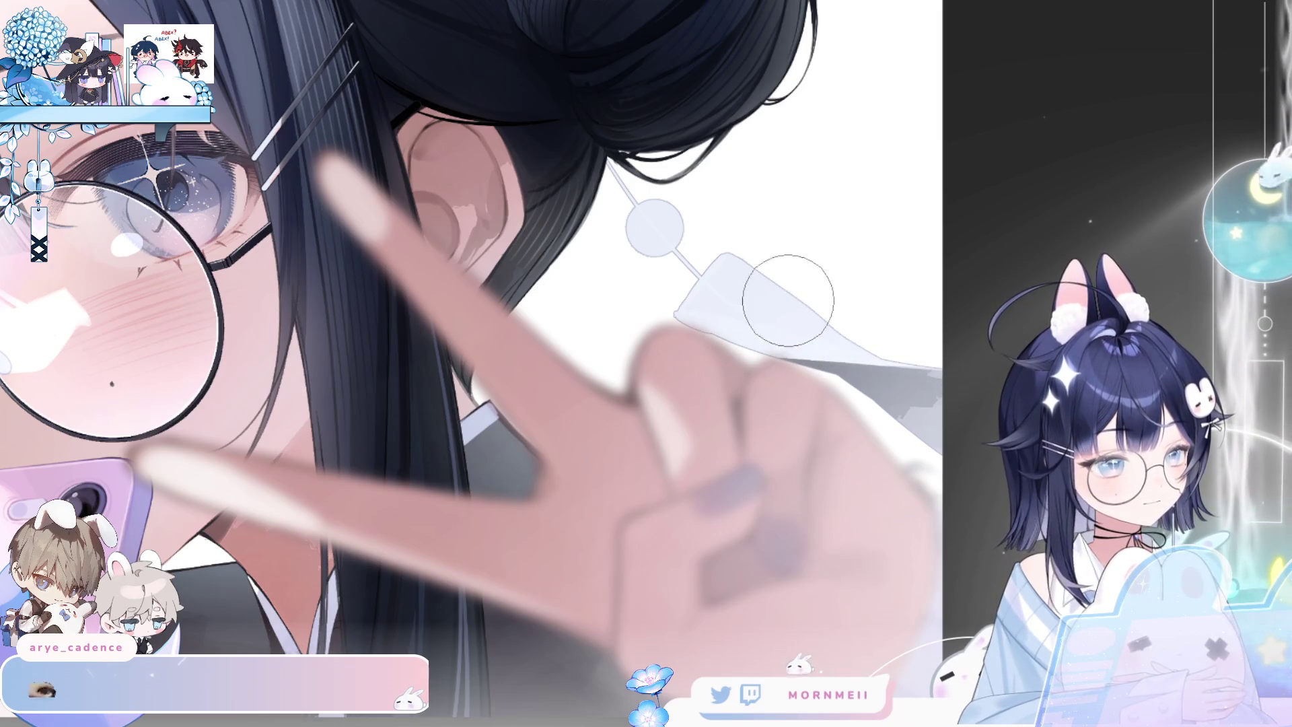
drag(880, 327, 734, 303)
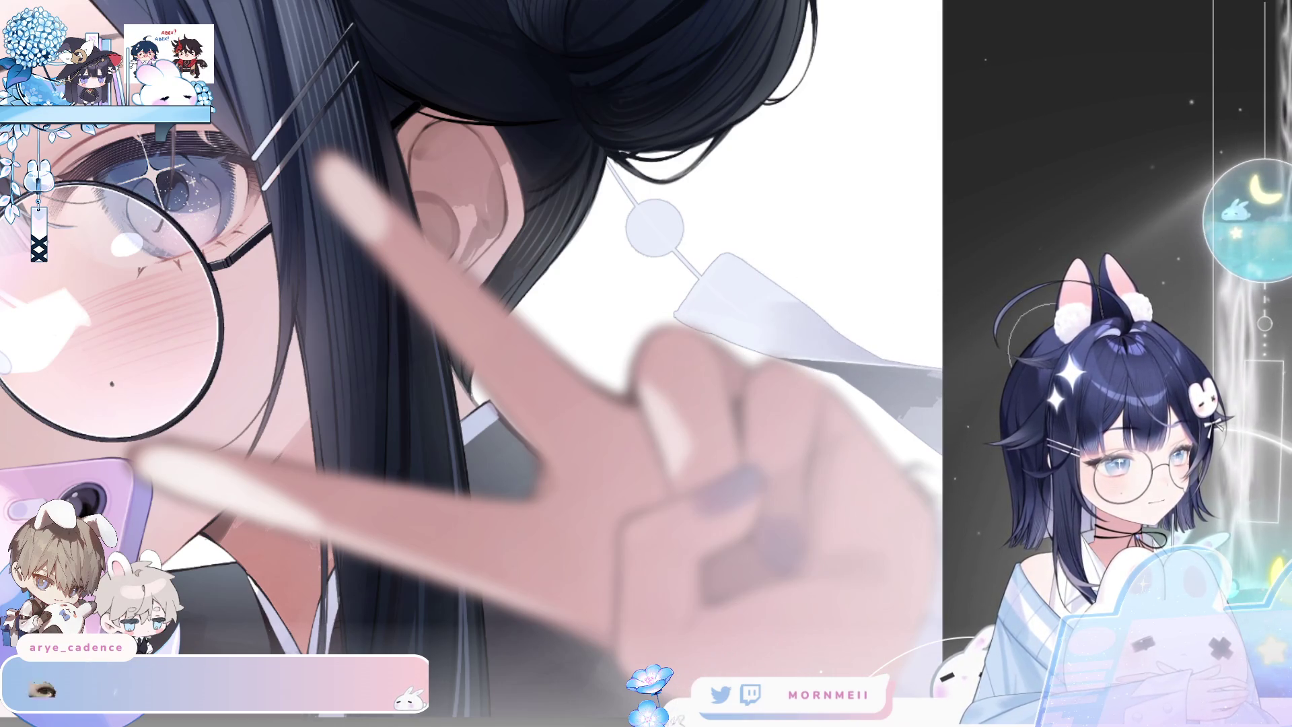
scroll(624, 346, down, 2)
scroll(625, 346, up, 4)
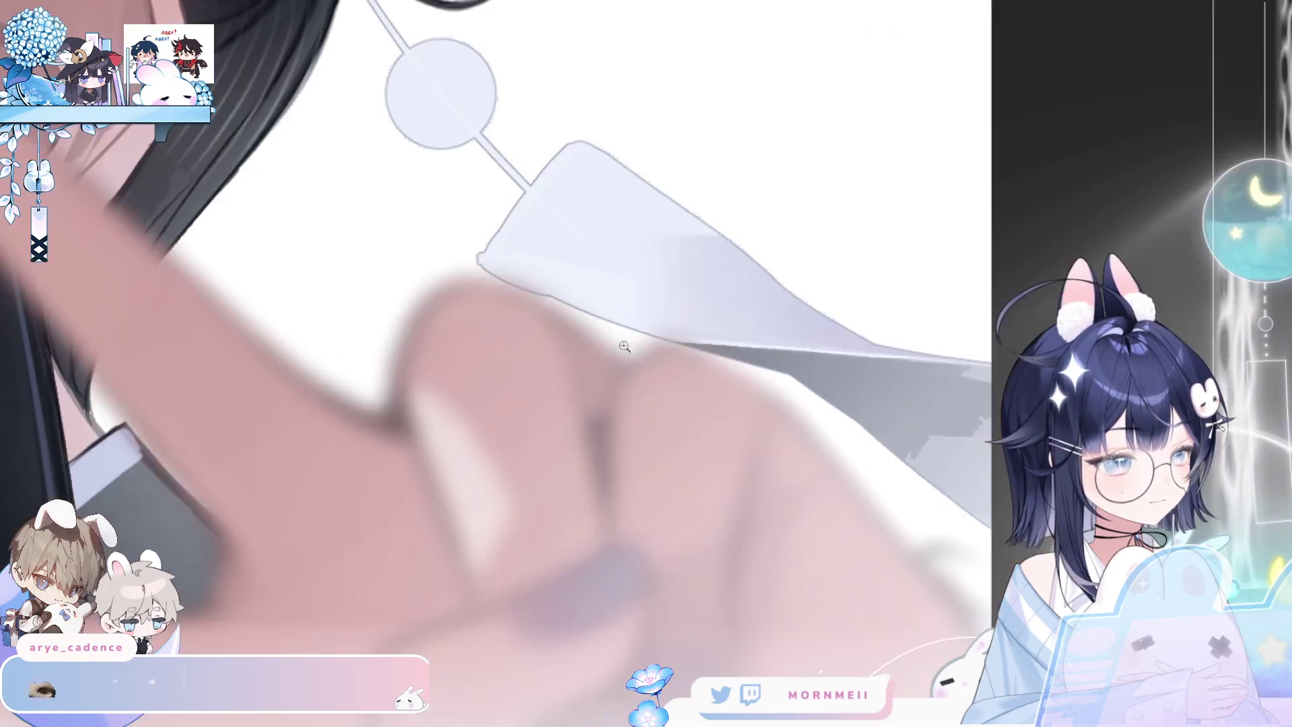
Bring the ribbon's lower edge into view and lighten its dark upper edge
key(h)
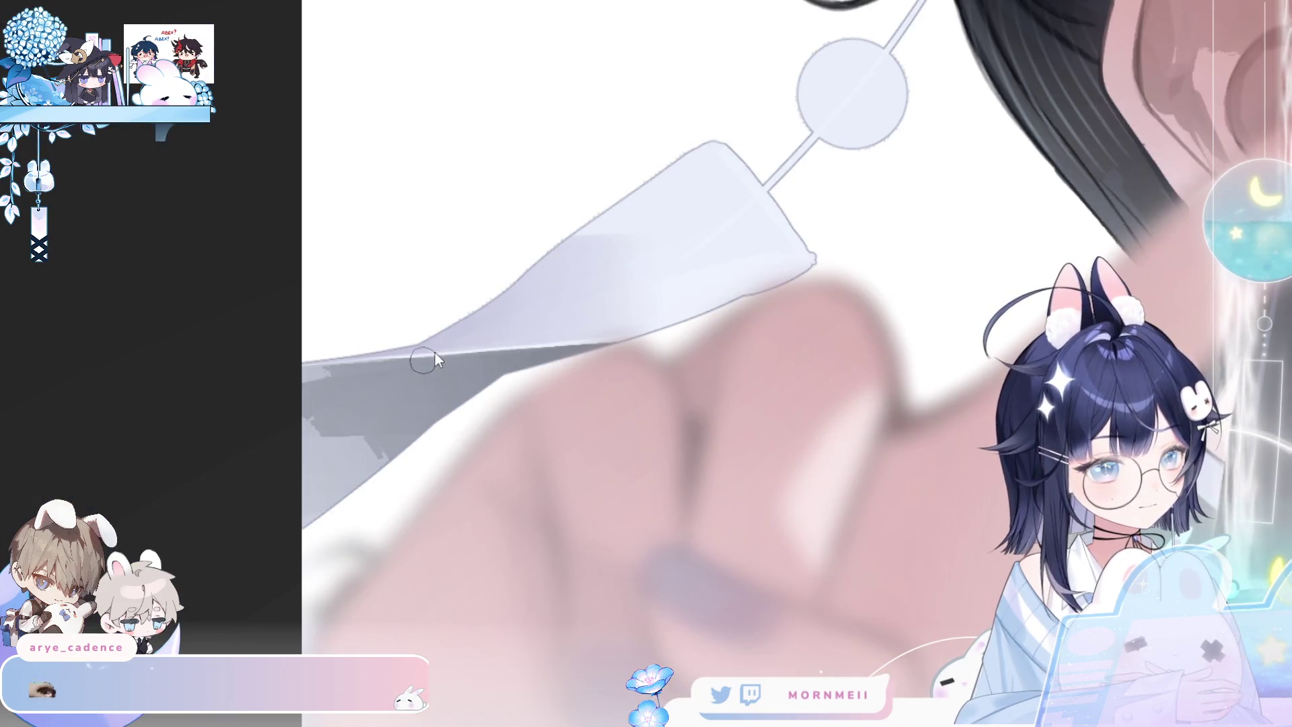
key(h)
drag(880, 269, 496, 336)
drag(187, 222, 372, 364)
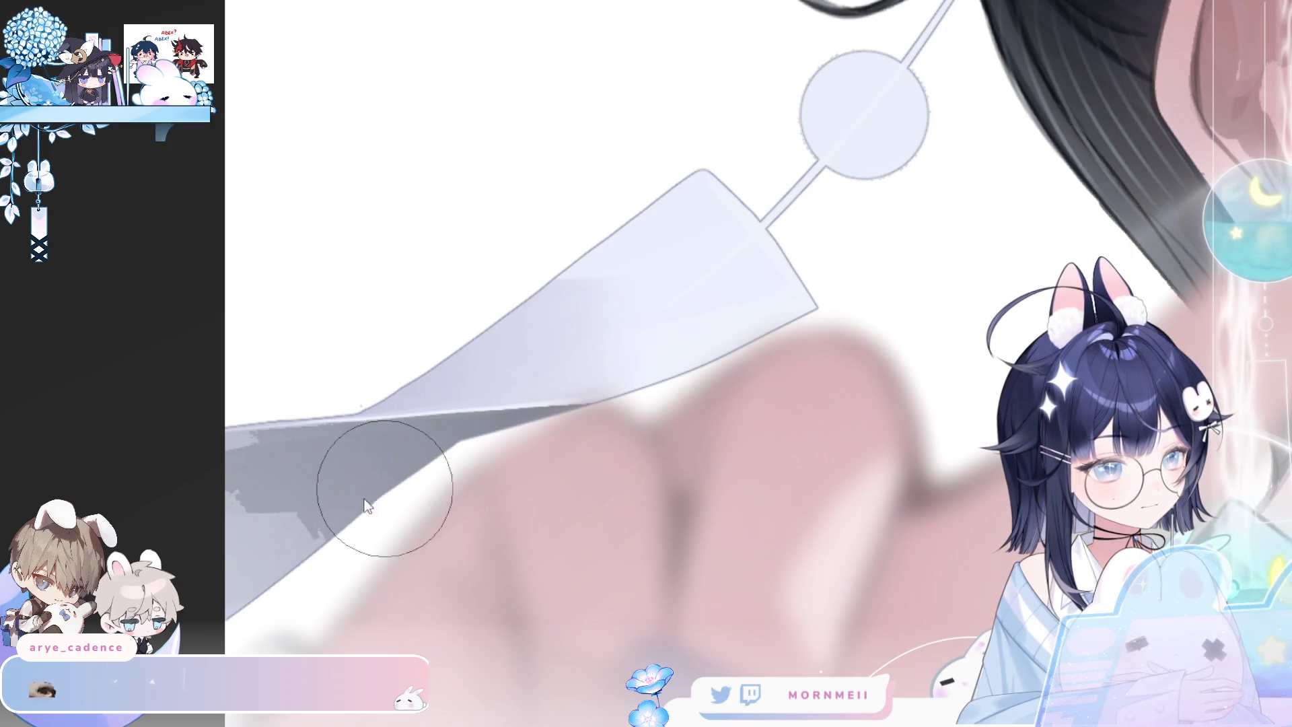
Try several white highlight strokes along the collar edge, discarding the unsatisfying ones
drag(227, 560, 351, 447)
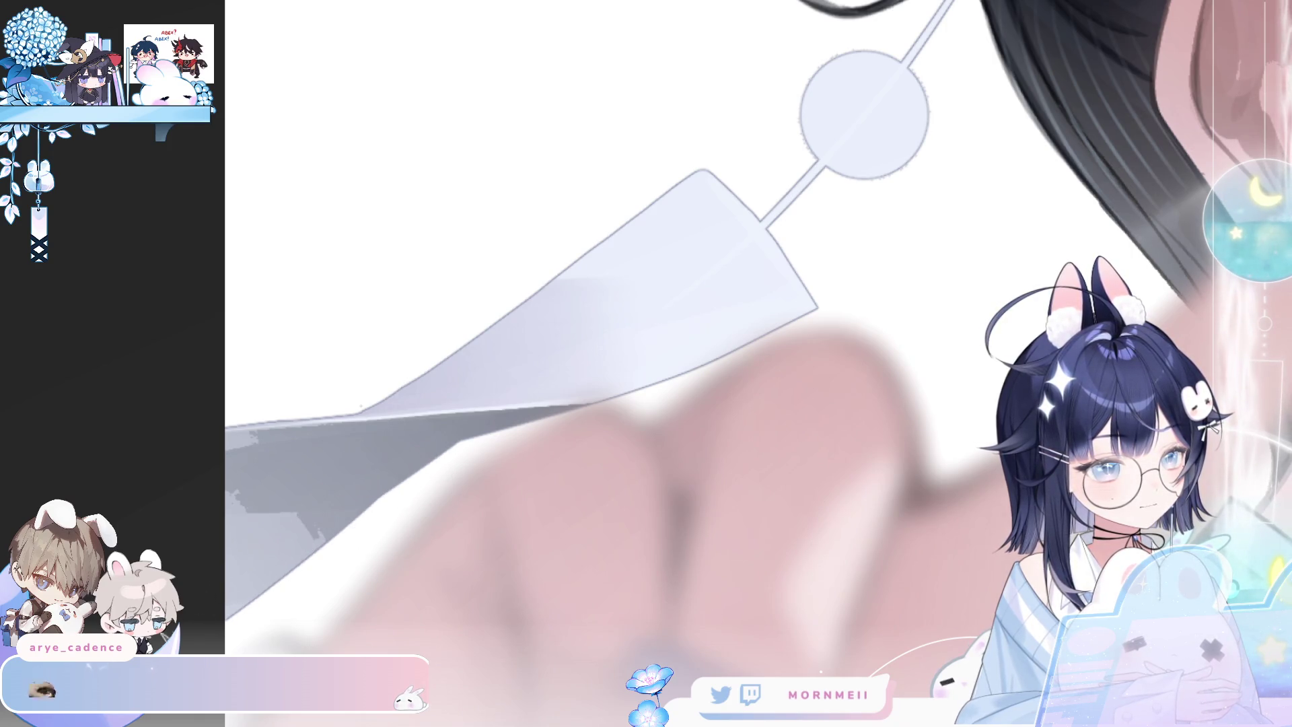
key(ctrl+z)
drag(226, 620, 361, 473)
key(ctrl+z)
mouse_move(226, 582)
mouse_down()
mouse_move(357, 438)
mouse_move(545, 431)
mouse_move(370, 424)
mouse_move(646, 412)
mouse_up()
key(ctrl+z)
key(ctrl+z)
drag(390, 424, 556, 424)
key(ctrl+z)
key(ctrl+y)
drag(366, 434, 590, 403)
Turn the grey shape under the collar white, then view the whole illustration
key(ctrl+z)
mouse_move(404, 452)
mouse_down()
mouse_move(323, 511)
mouse_move(305, 556)
mouse_up()
key(ctrl+z)
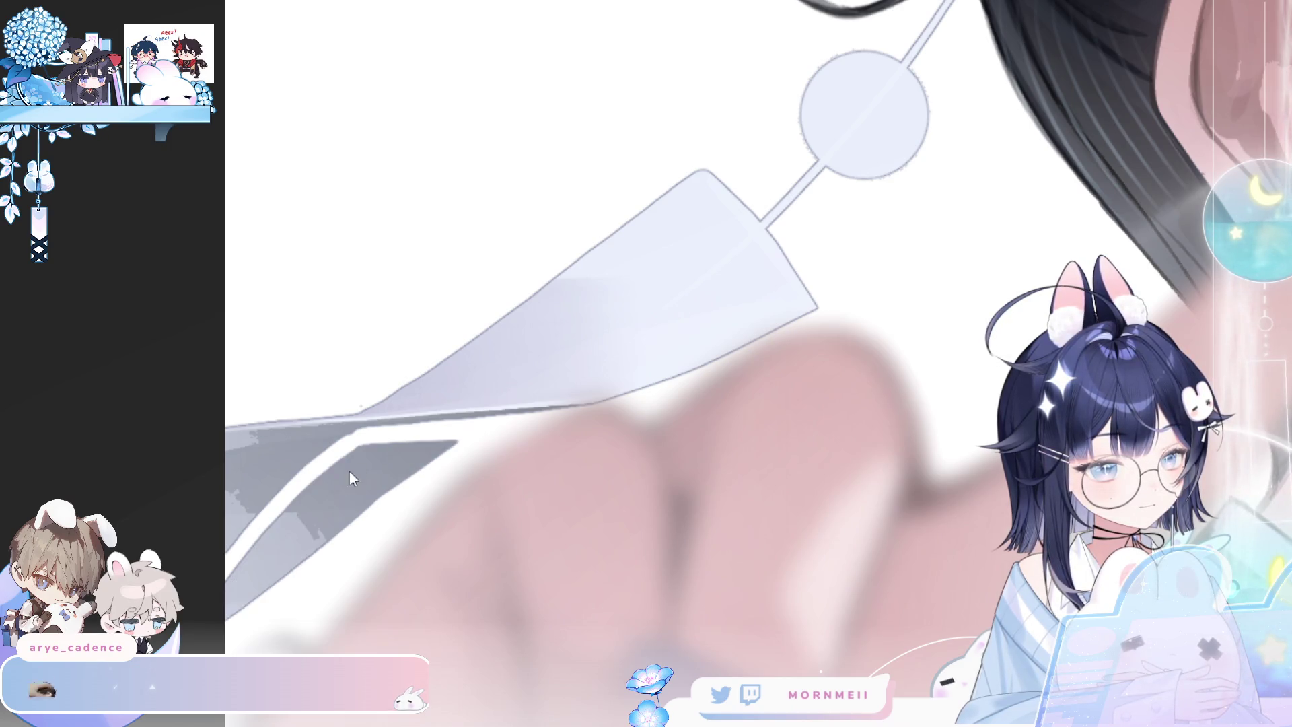
key(ctrl+z)
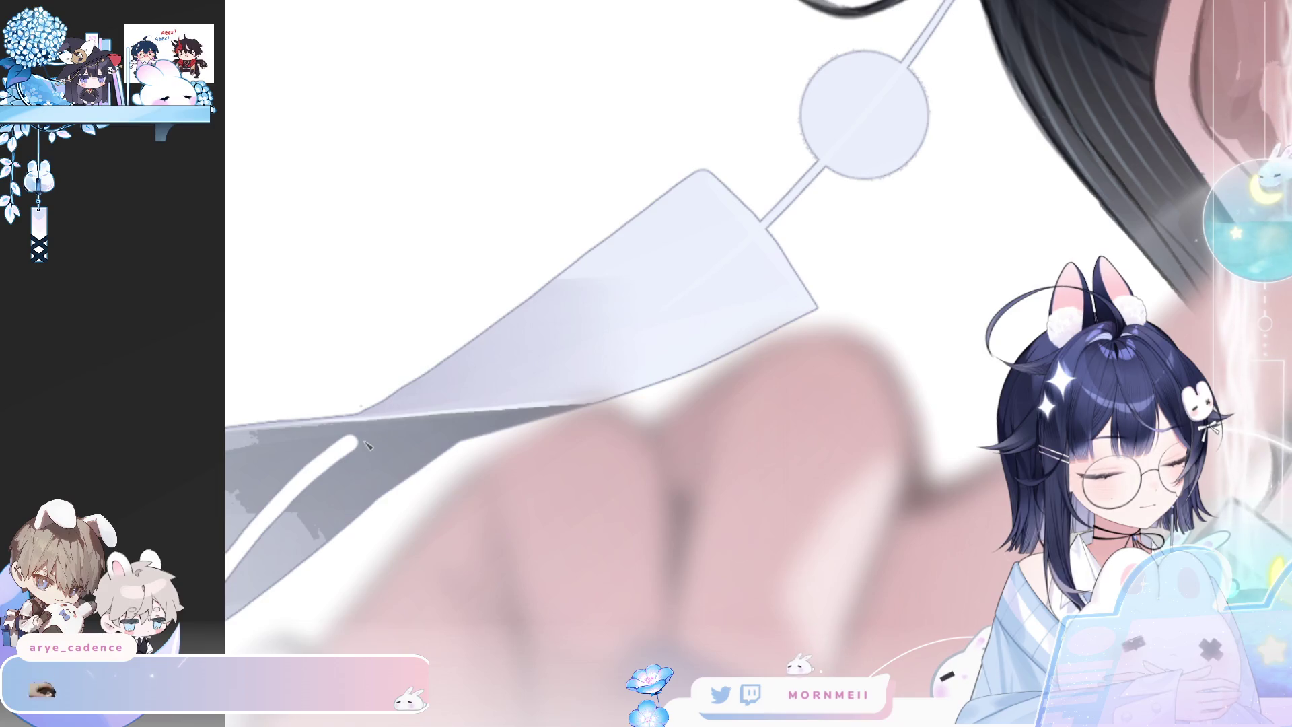
key(ctrl+z)
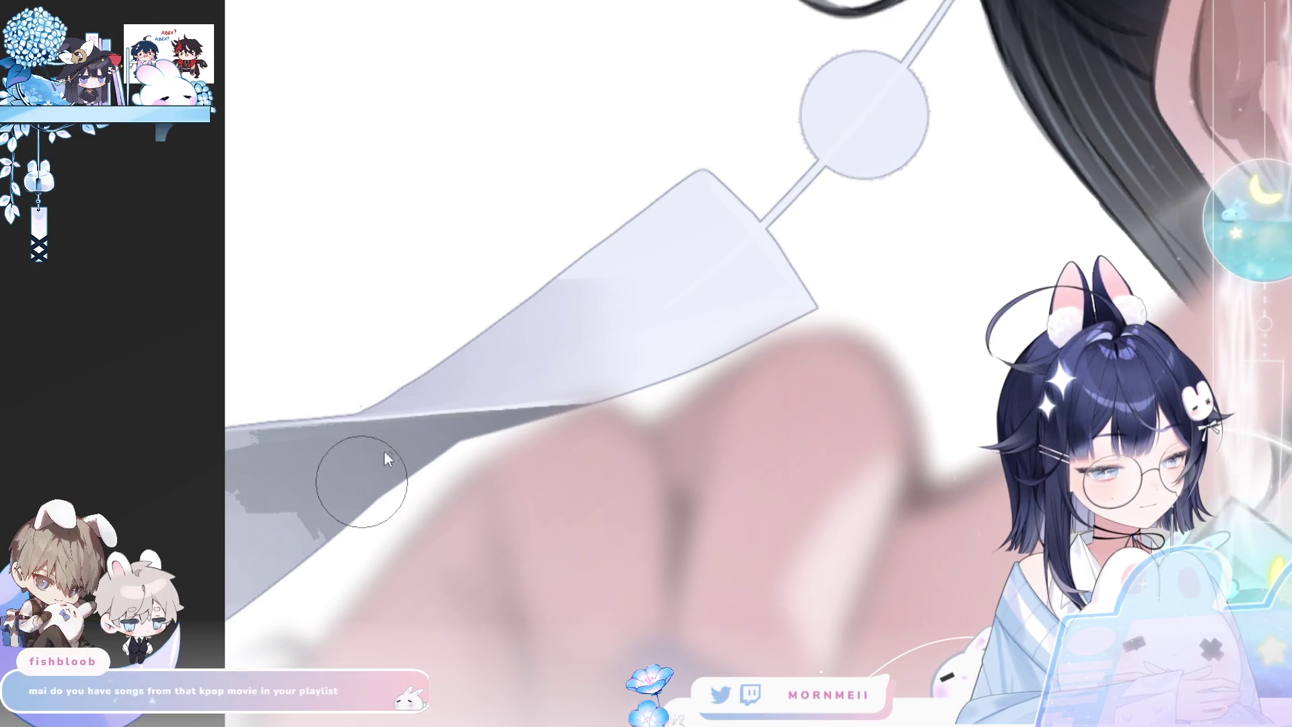
key(ctrl+y)
key(ctrl+y)
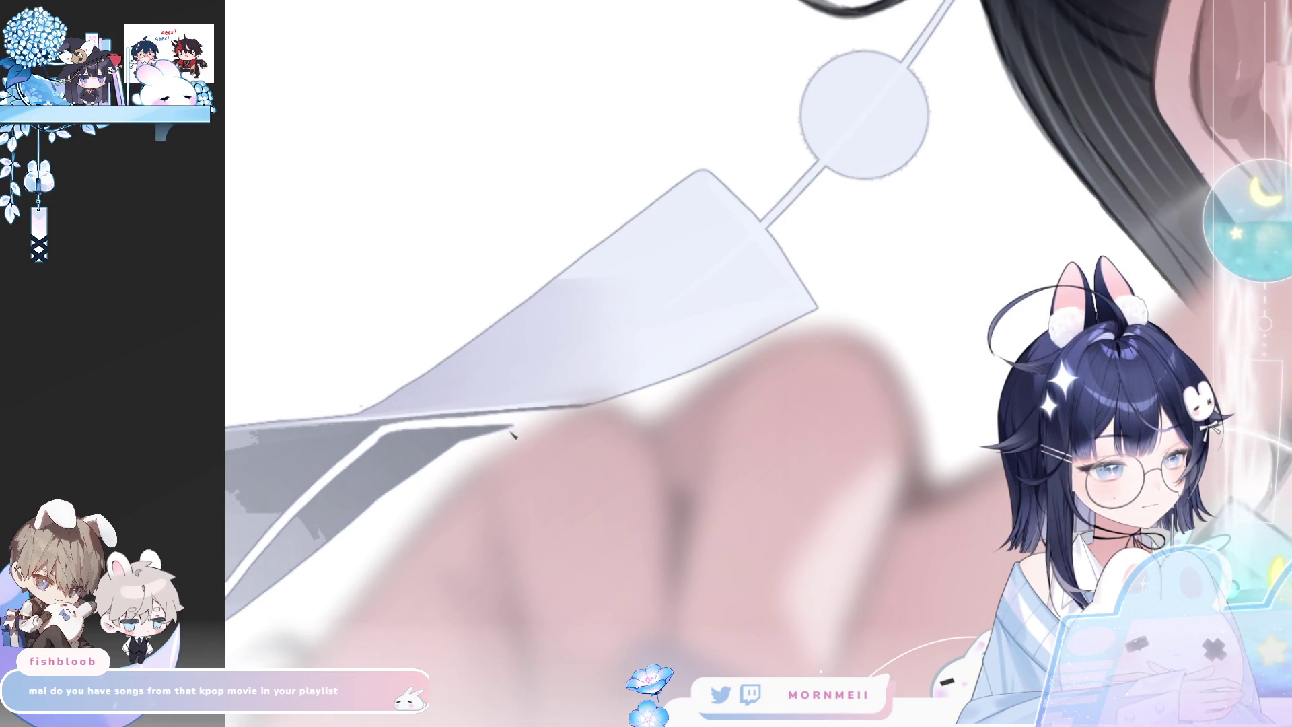
key(ctrl+y)
key(ctrl+y)
key(ctrl+y)
key(ctrl+0)
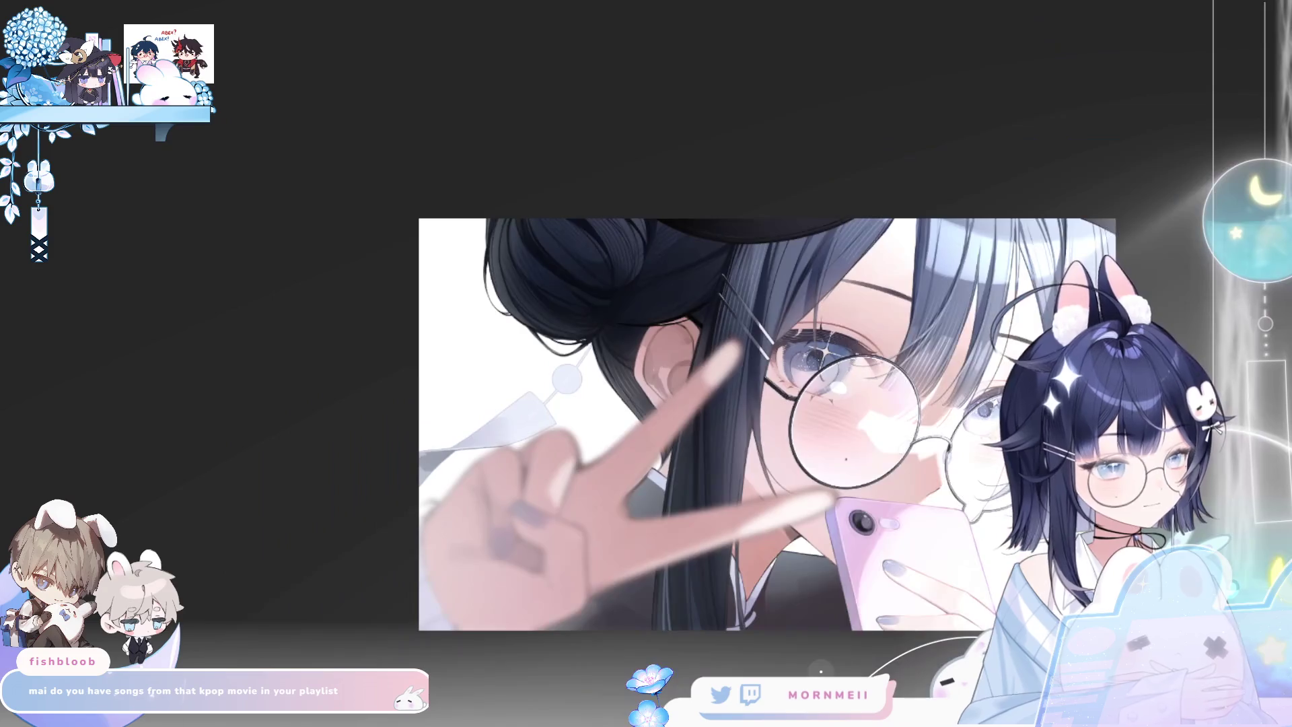
Zoom onto the collar below the earring and paint its grey shading out with white
key(h)
key(h)
click(636, 302)
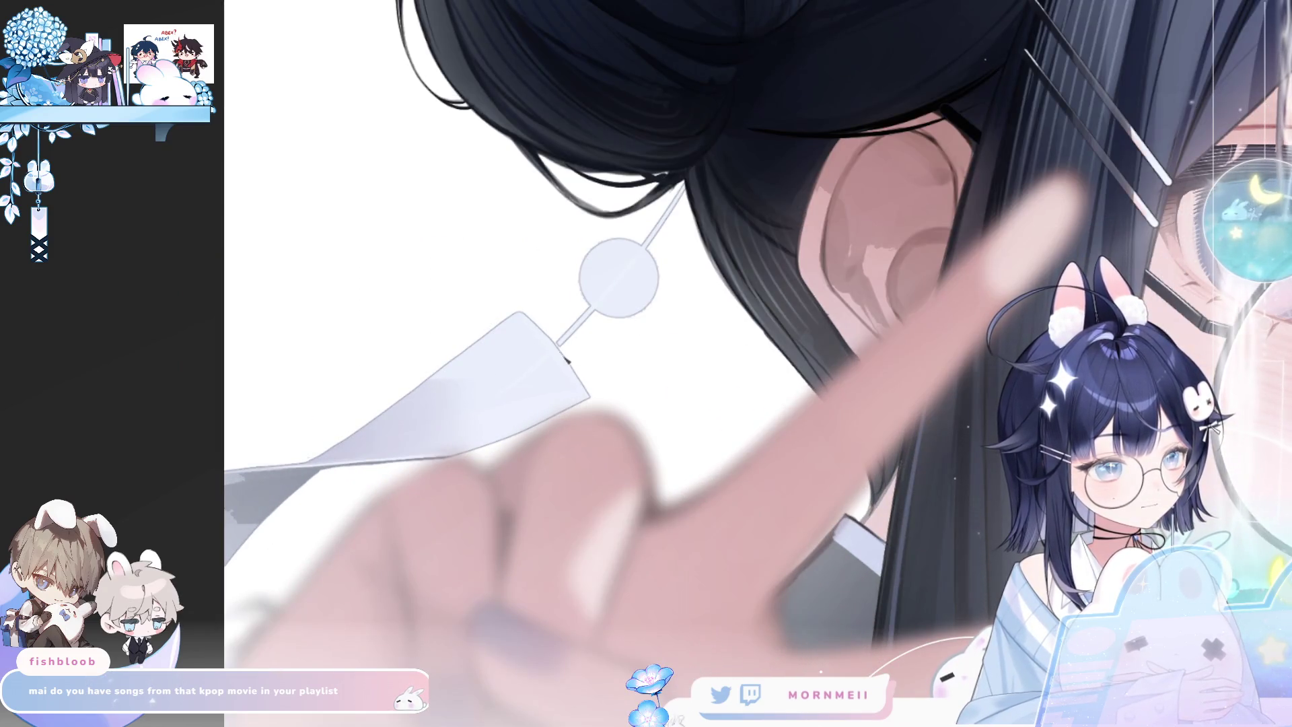
key(ctrl+0)
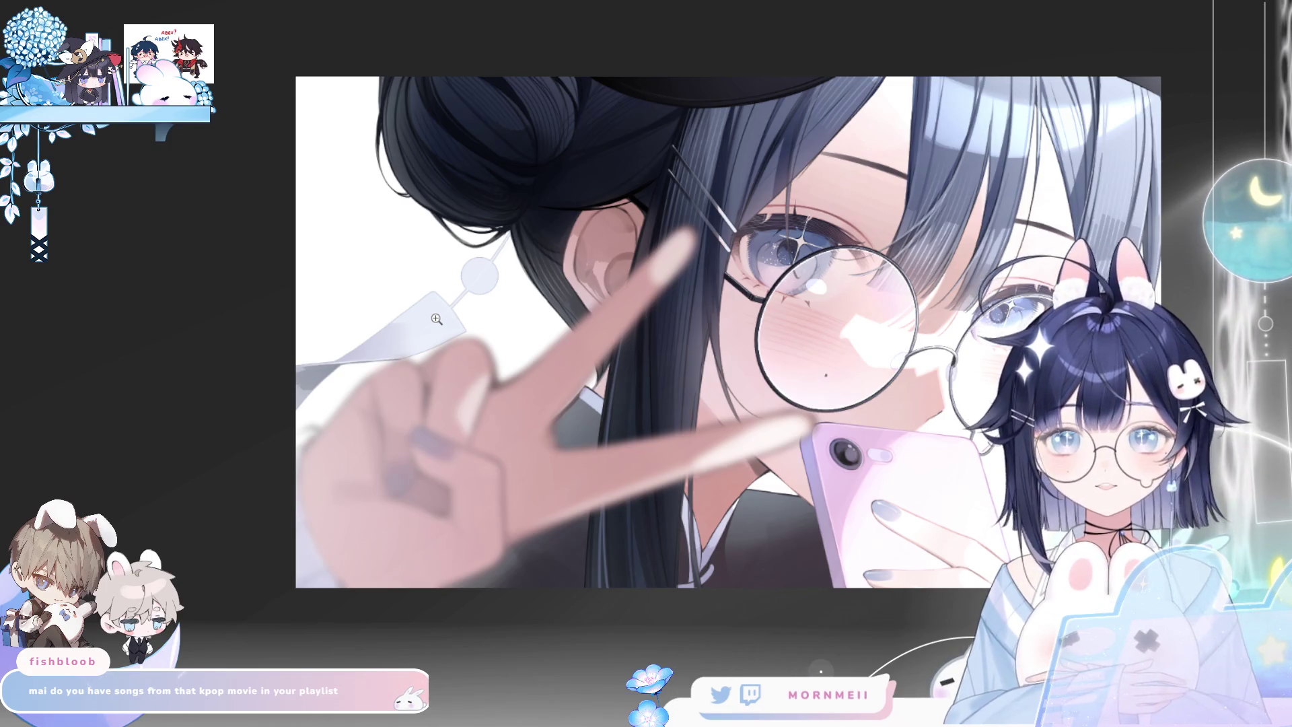
drag(317, 384, 381, 369)
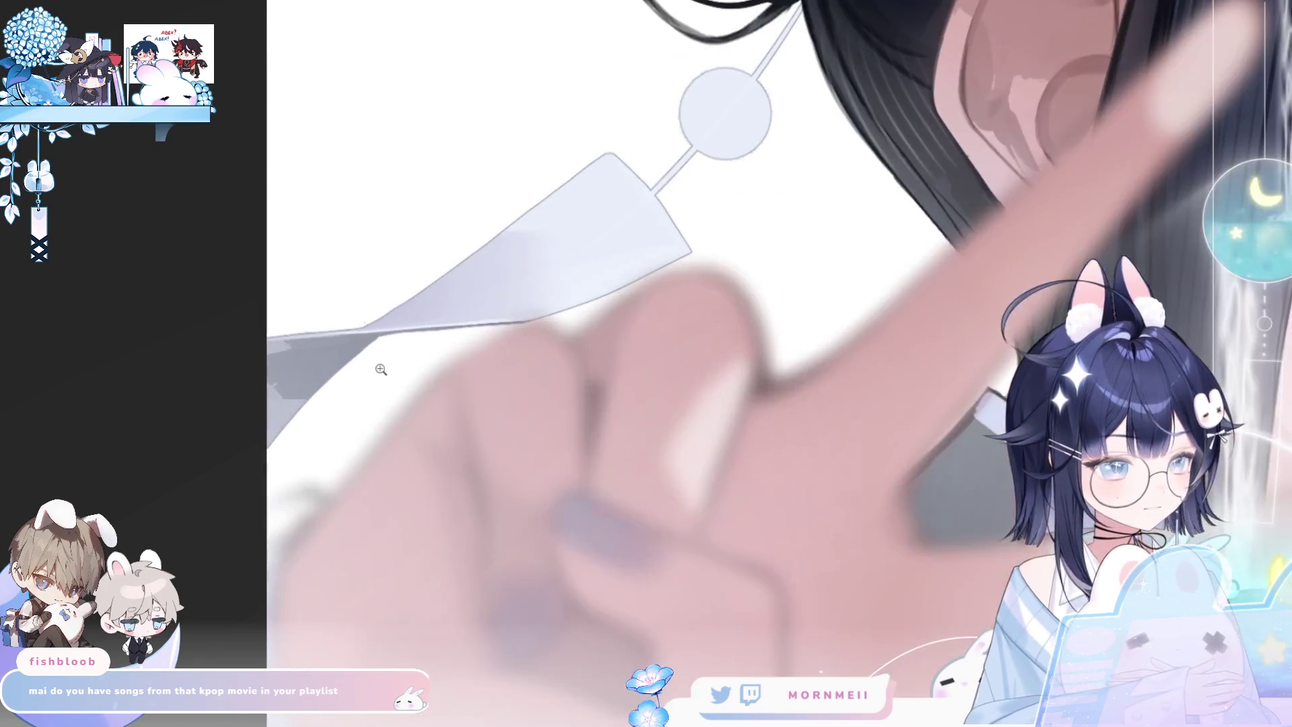
click(273, 348)
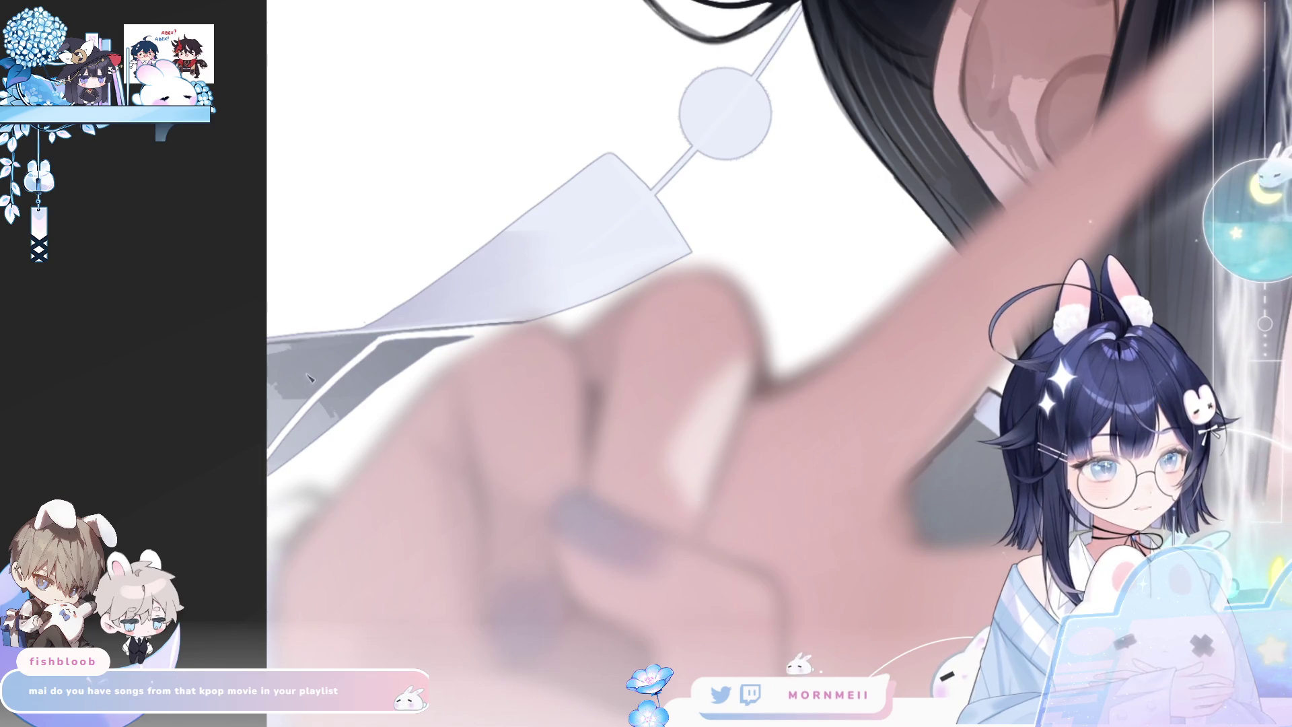
mouse_move(292, 440)
mouse_down()
mouse_move(391, 377)
mouse_move(350, 376)
mouse_move(378, 355)
mouse_up()
mouse_move(474, 339)
mouse_down()
mouse_move(384, 356)
mouse_move(458, 343)
mouse_up()
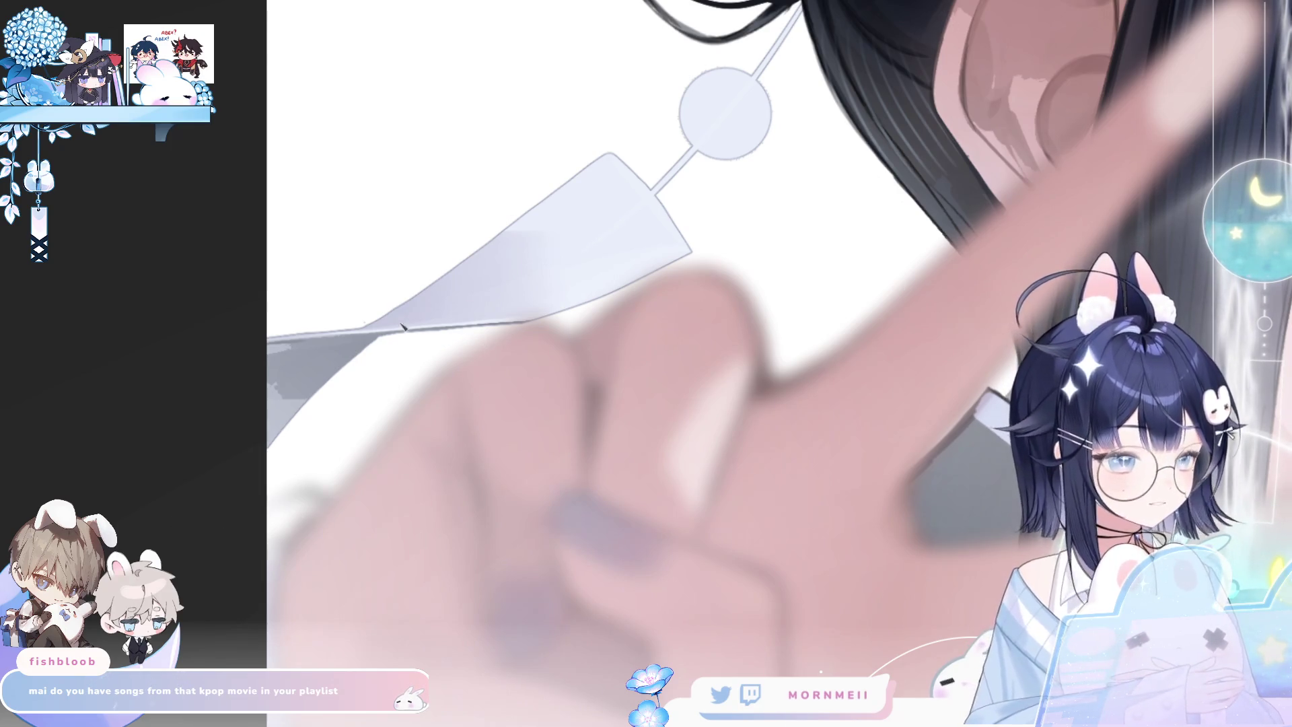
Add a short thin light highlight along the collar edge, replacing a too-long first stroke
scroll(208, 477, down, 2)
key(h)
scroll(365, 334, up, 3)
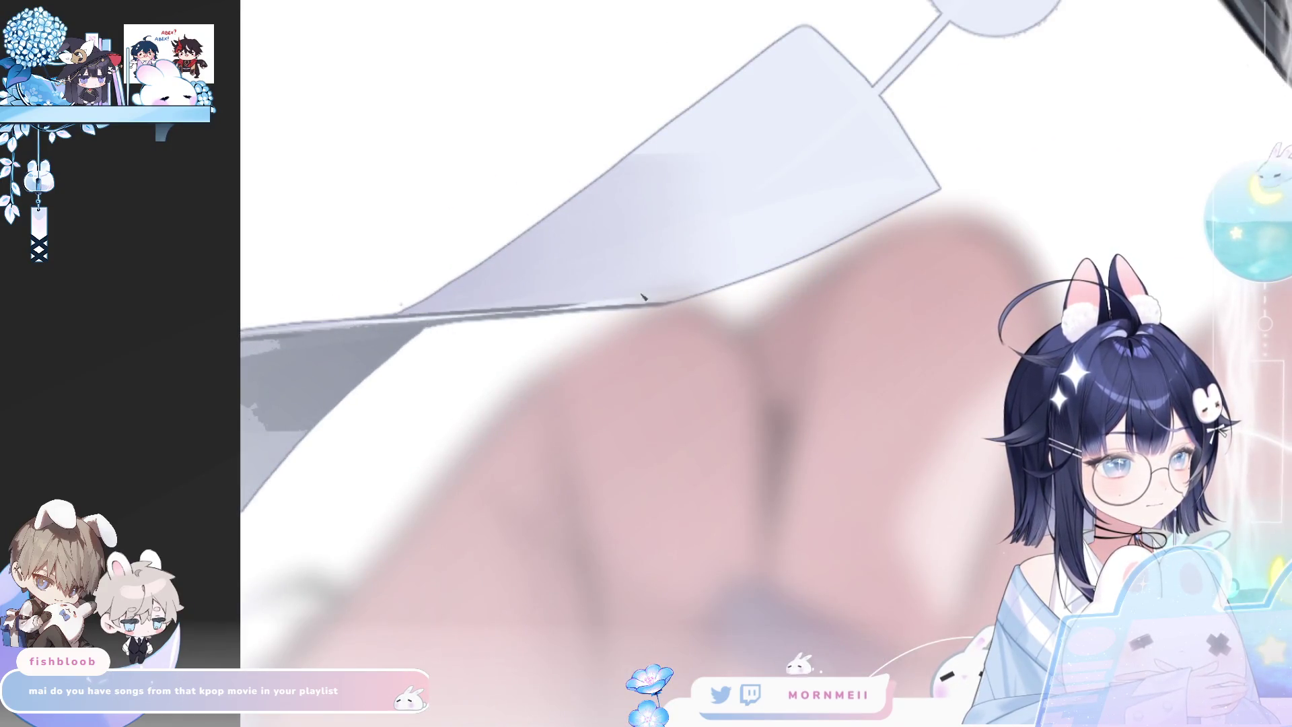
drag(415, 321, 617, 303)
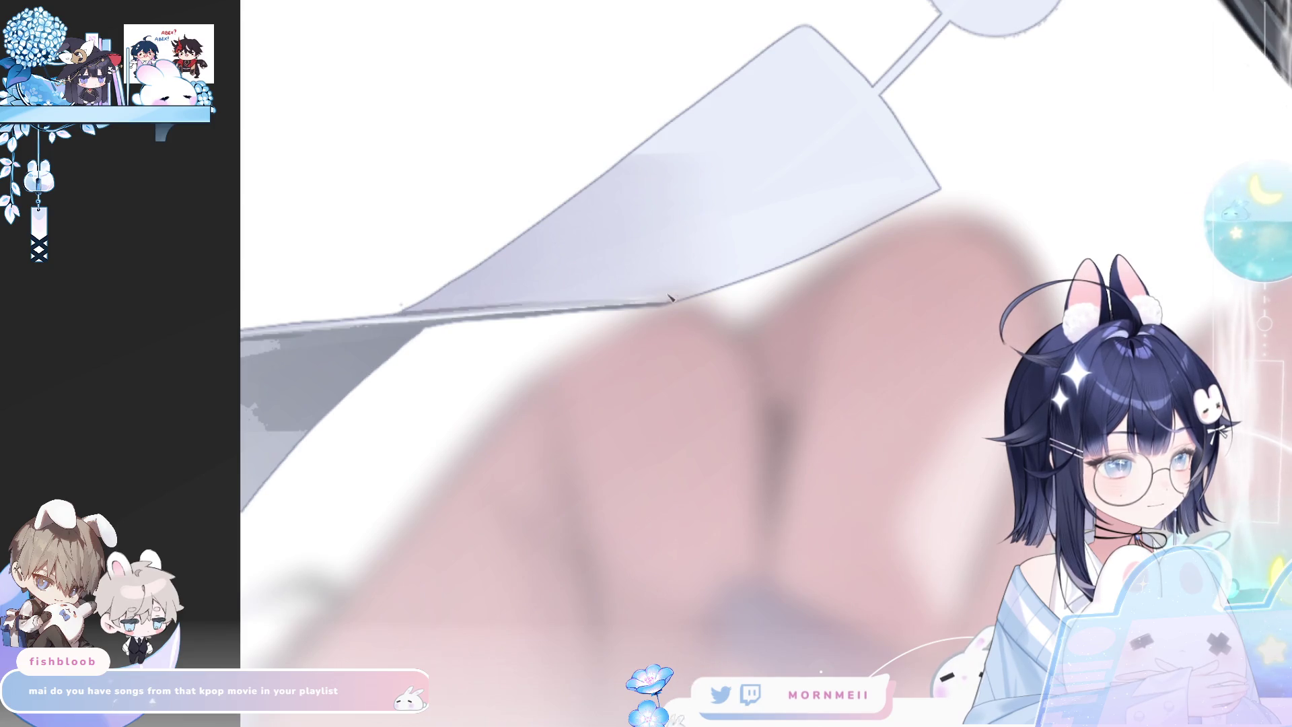
key(ctrl+z)
drag(471, 306, 648, 301)
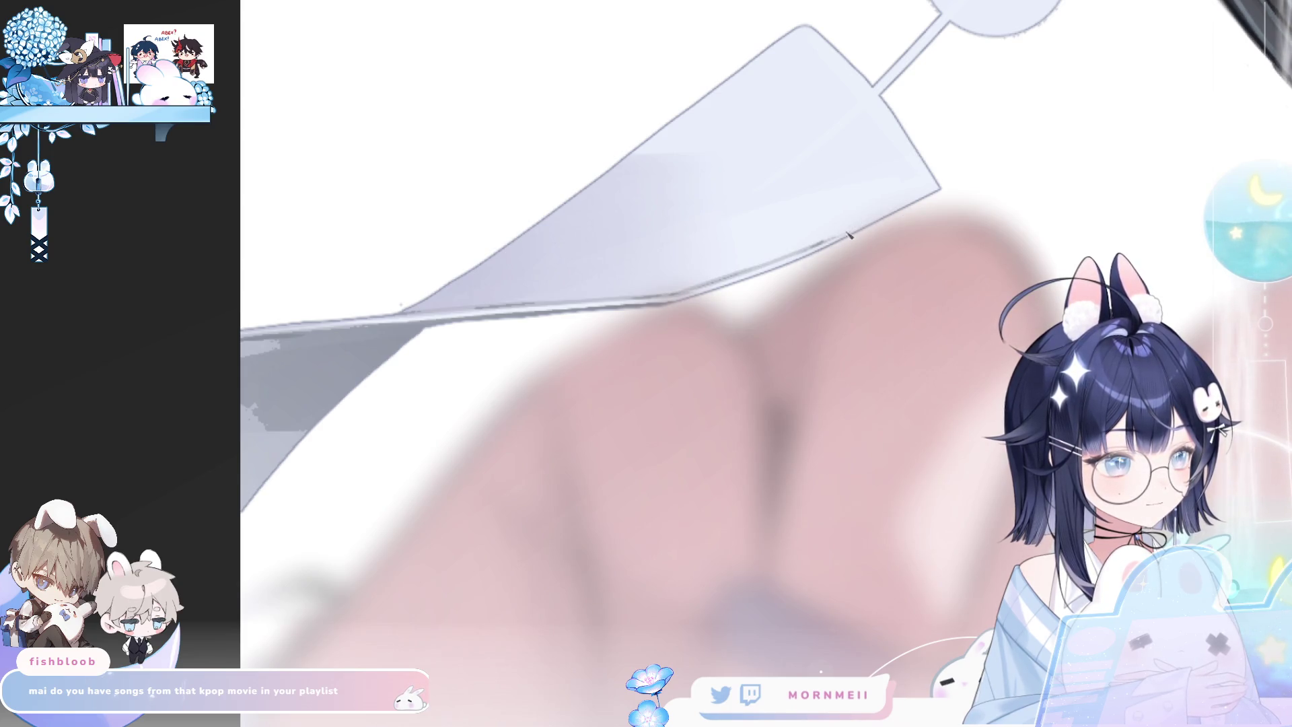
key(h)
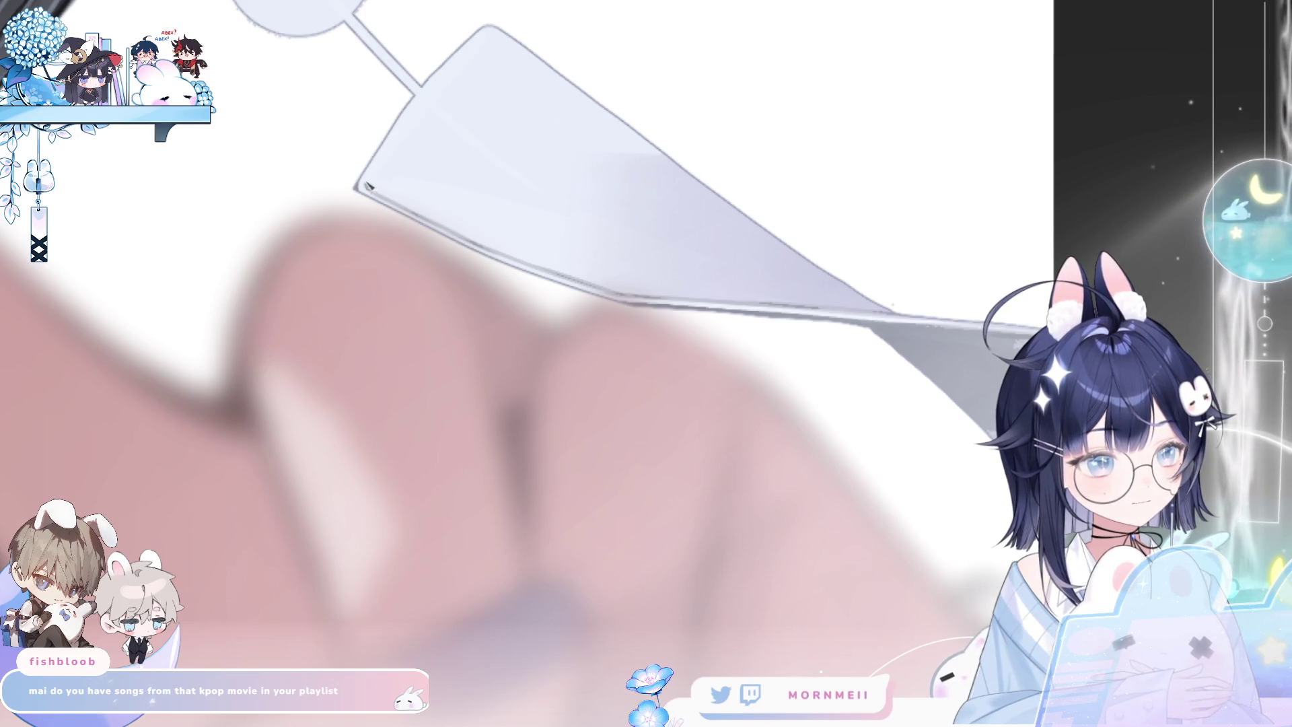
scroll(447, 133, down, 3)
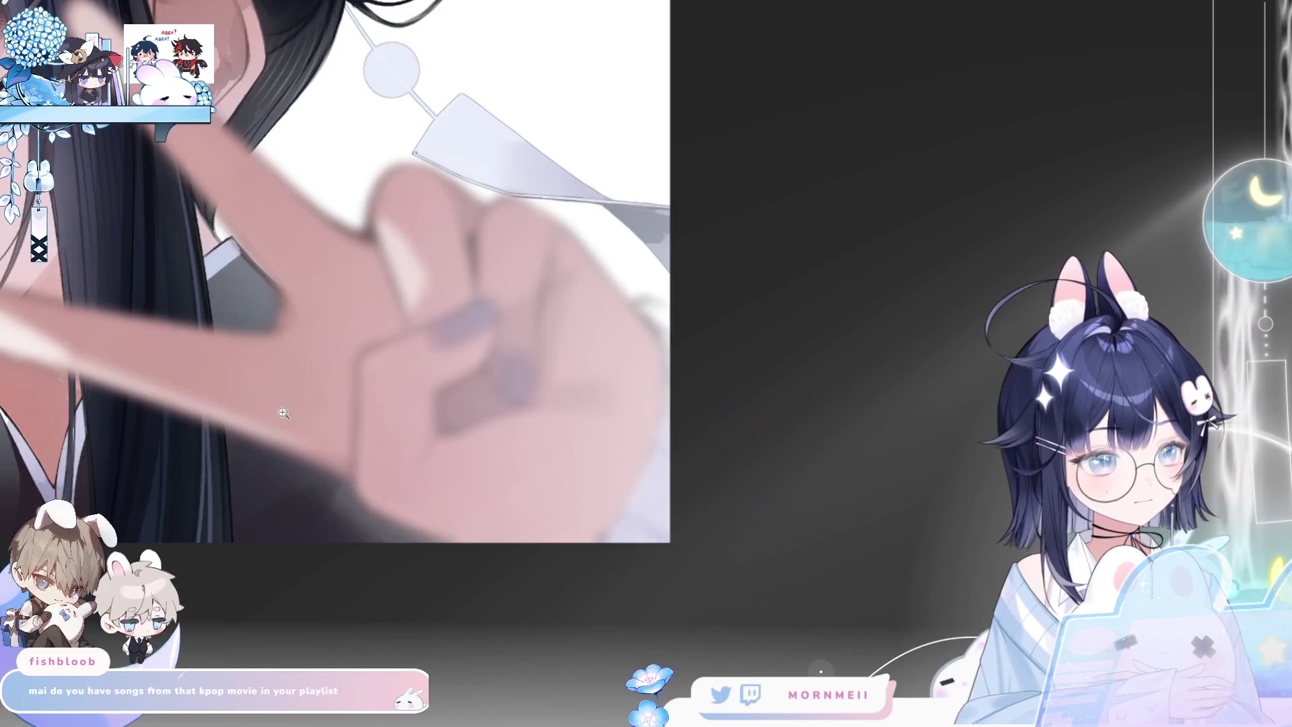
Bring the earring into view and airbrush a pale fill over its glass ball
key(h)
scroll(589, 262, up, 2)
scroll(407, 354, up, 2)
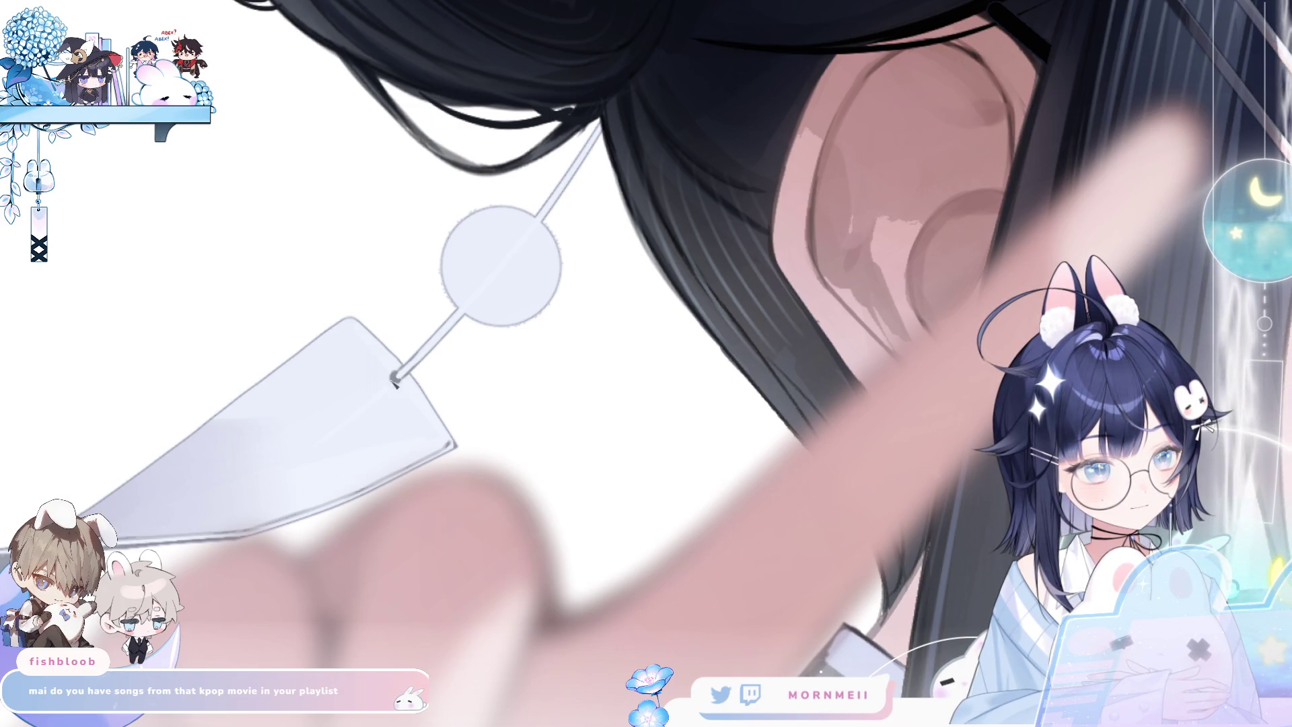
scroll(446, 344, down, 10)
key(h)
key(h)
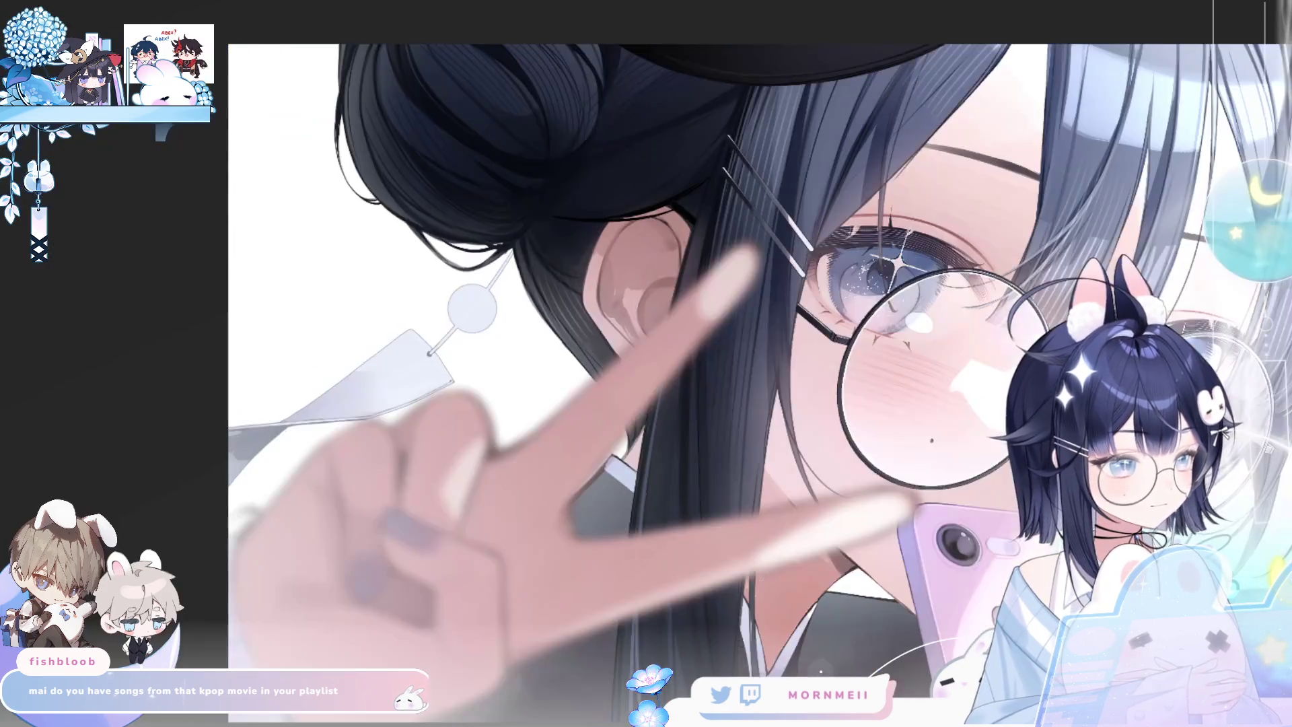
scroll(477, 304, up, 10)
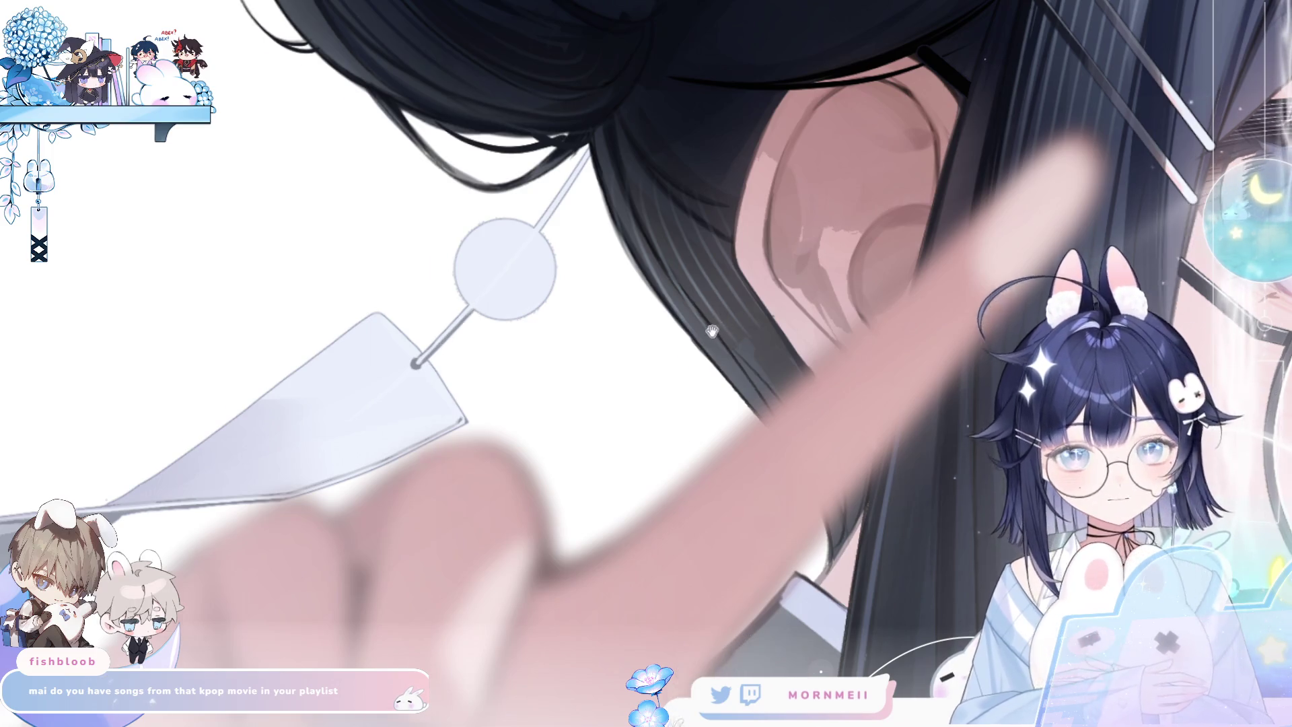
scroll(511, 323, right, 3)
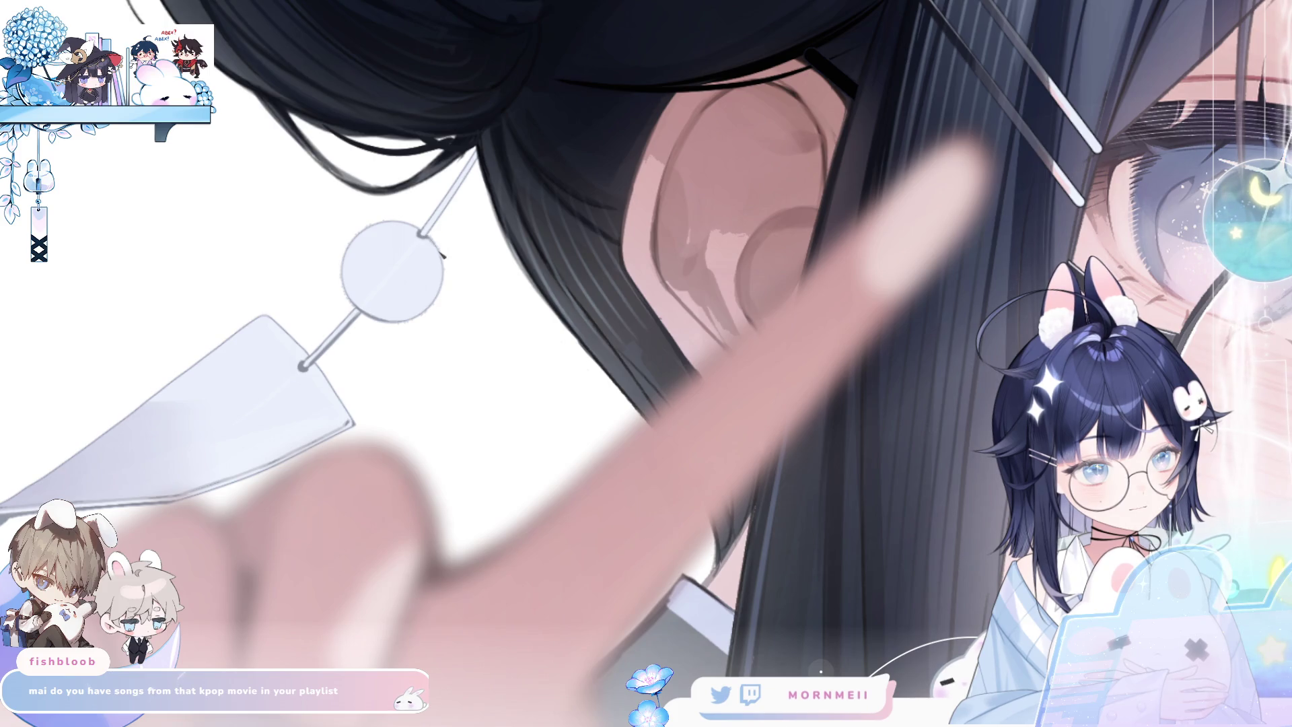
key(h)
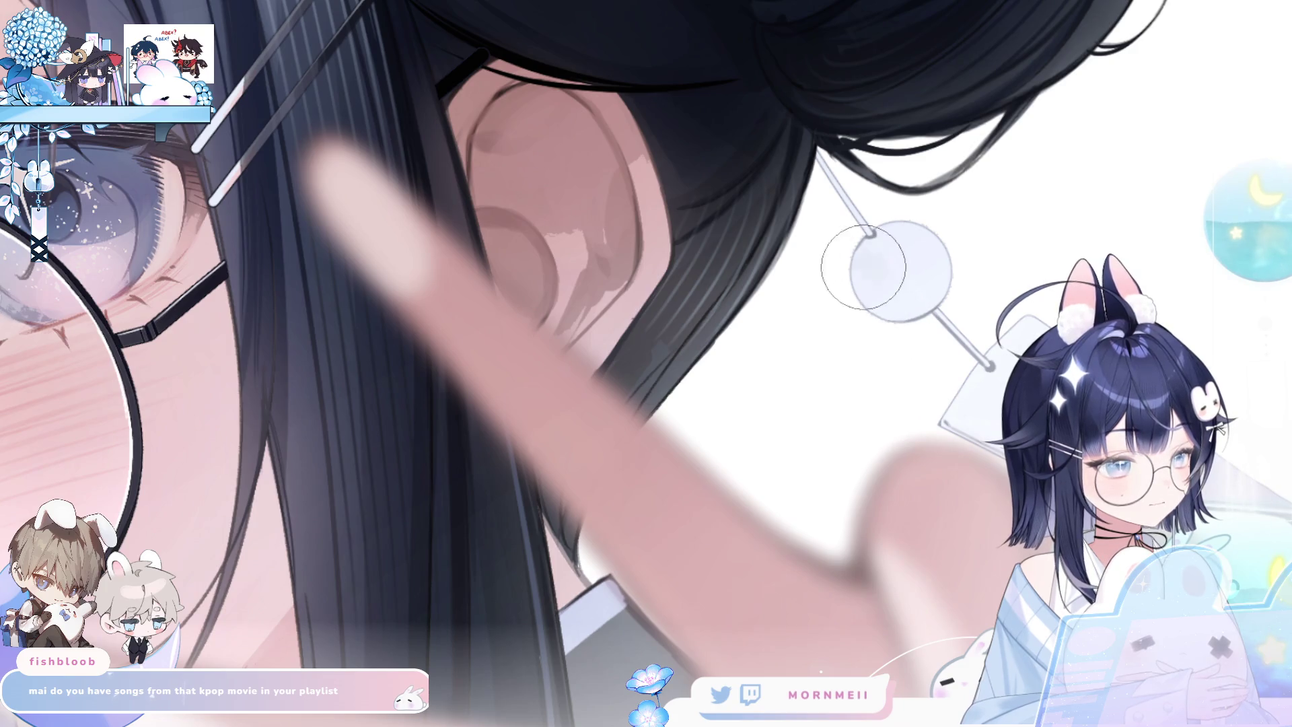
drag(913, 283, 868, 269)
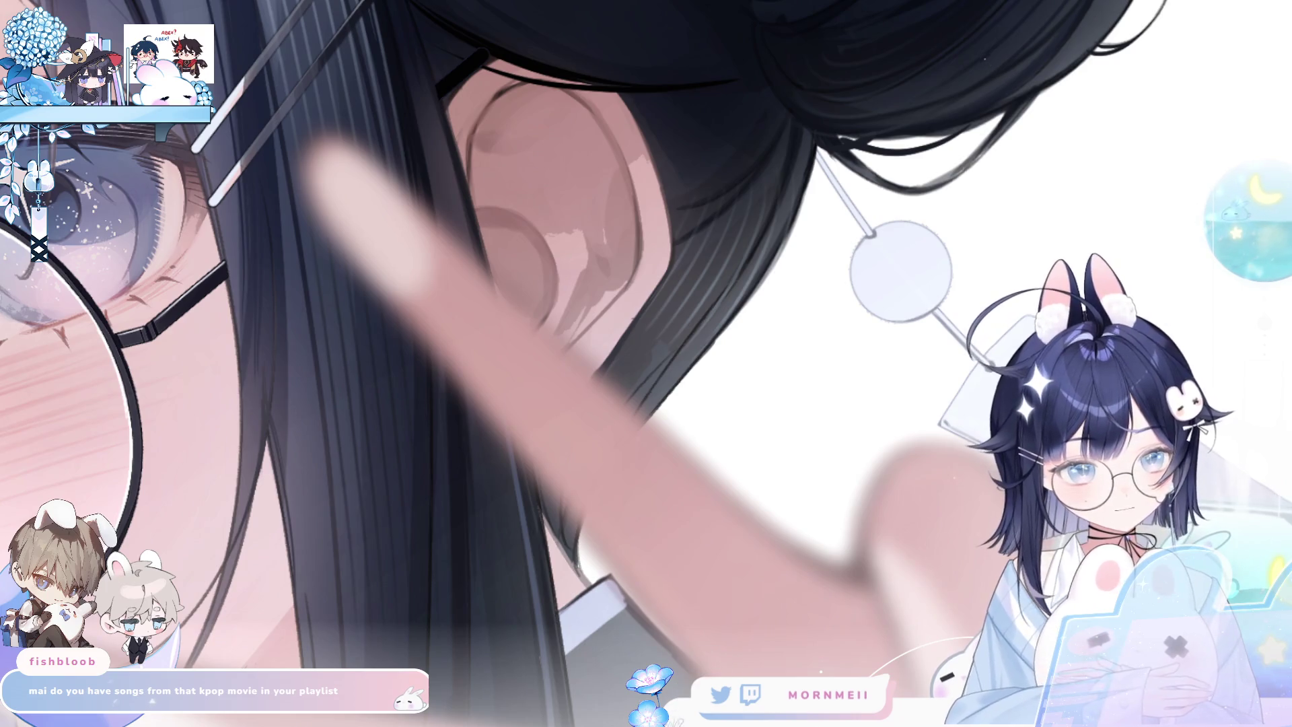
Smooth the ball's shading with an upper-left highlight and add soft grey around the tab's hole
mouse_move(875, 266)
mouse_down()
mouse_move(629, 242)
mouse_move(677, 261)
mouse_move(650, 239)
mouse_move(673, 235)
mouse_move(656, 222)
mouse_move(666, 249)
mouse_move(653, 243)
mouse_move(662, 232)
mouse_move(636, 272)
mouse_up()
key(h)
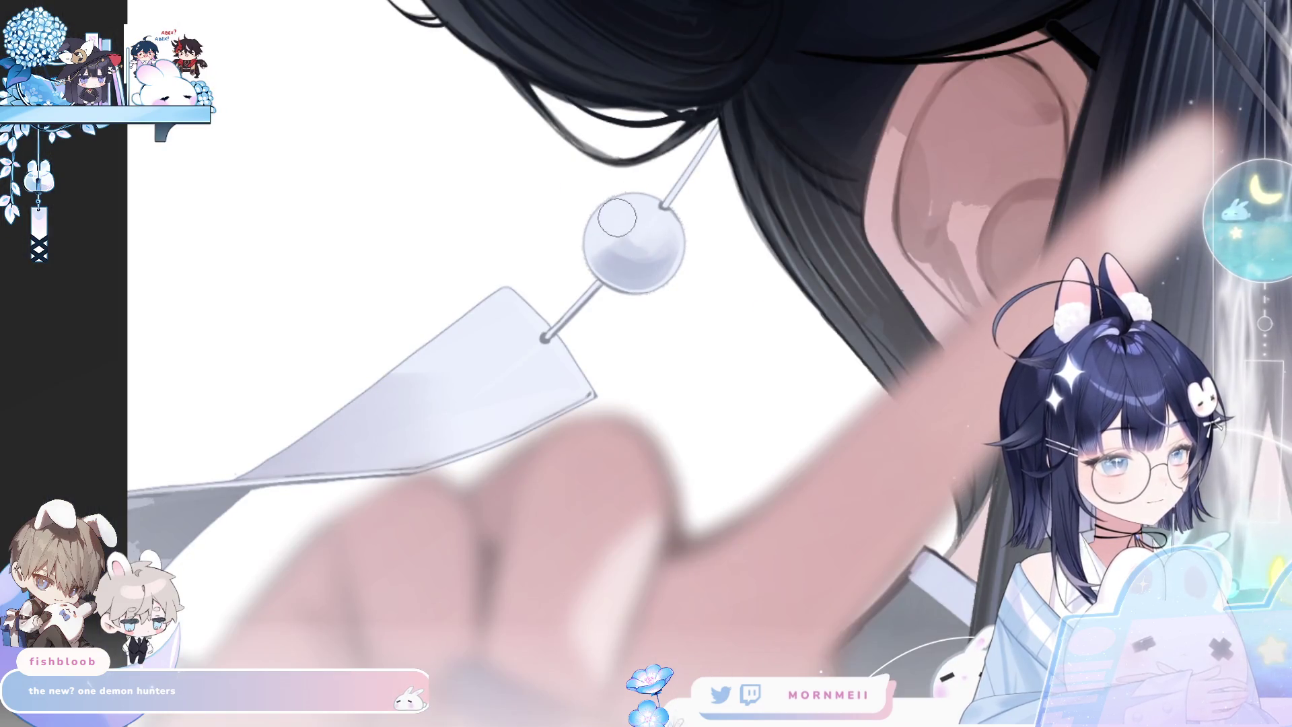
mouse_move(614, 218)
mouse_down()
mouse_move(609, 246)
mouse_move(635, 222)
mouse_move(627, 257)
mouse_move(639, 229)
mouse_move(619, 215)
mouse_move(646, 229)
mouse_up()
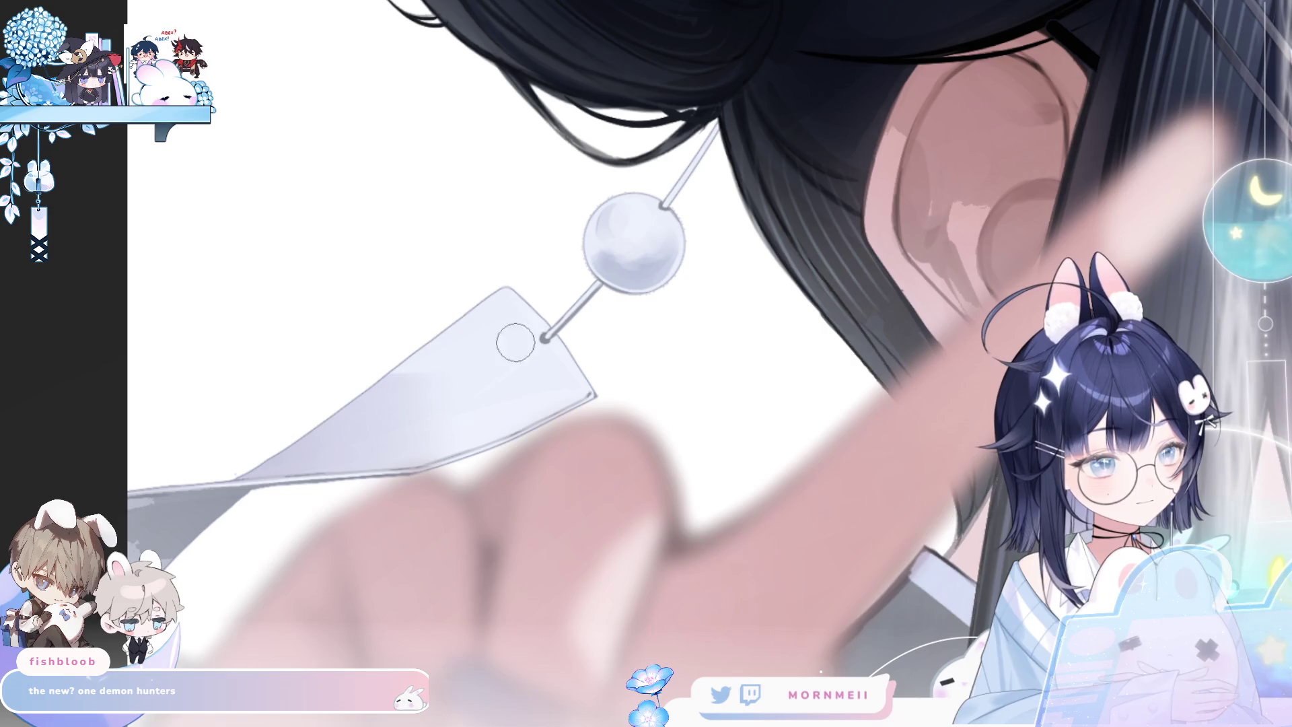
mouse_move(522, 346)
mouse_down()
mouse_move(507, 337)
mouse_move(538, 377)
mouse_move(535, 340)
mouse_move(514, 349)
mouse_move(513, 375)
mouse_move(528, 364)
mouse_move(498, 338)
mouse_move(516, 386)
mouse_move(502, 318)
mouse_move(485, 394)
mouse_up()
scroll(900, 232, down, 3)
scroll(900, 232, up, 2)
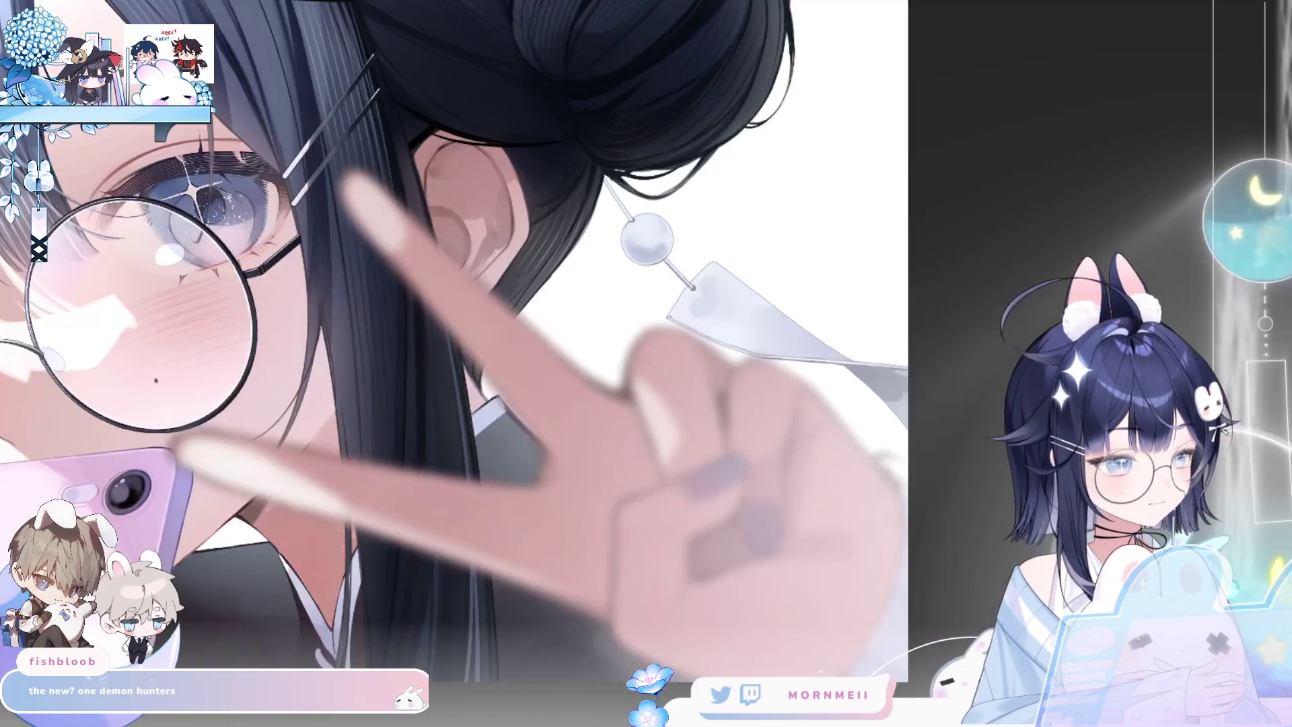
scroll(899, 232, down, 3)
drag(899, 232, 701, 221)
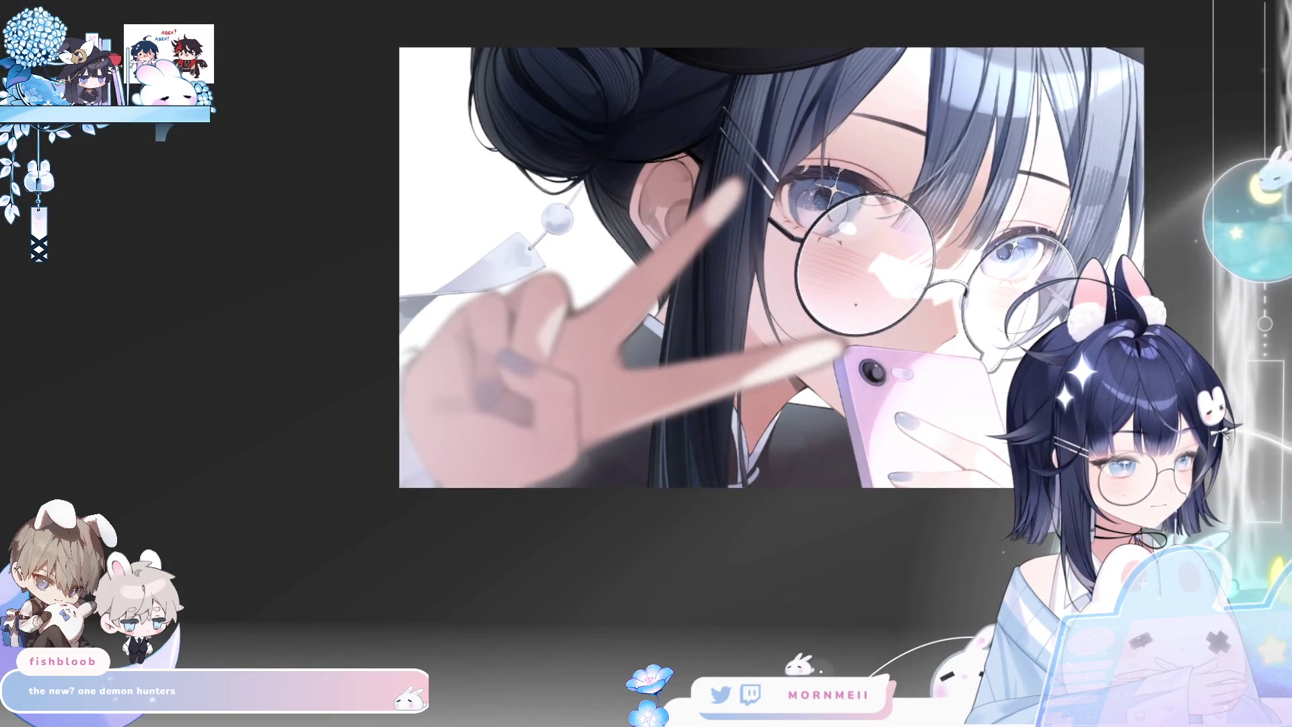
scroll(701, 221, up, 5)
key(m)
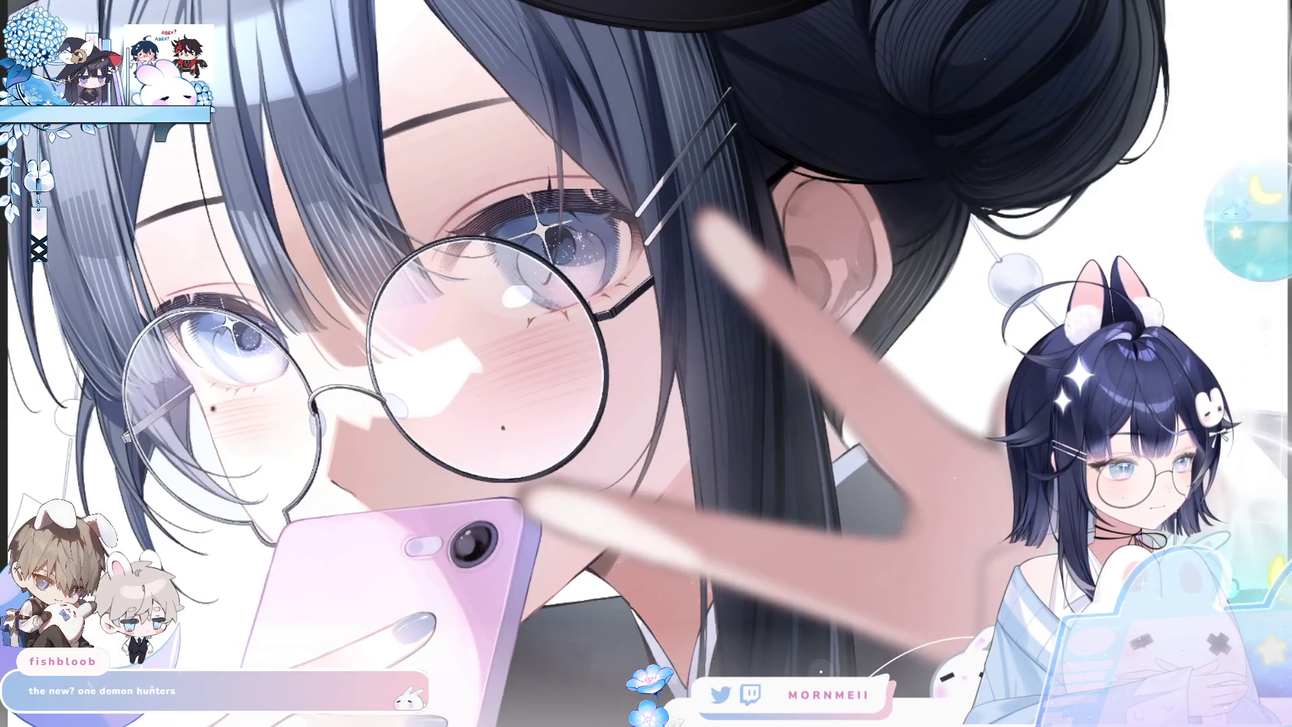
drag(675, 528, 446, 501)
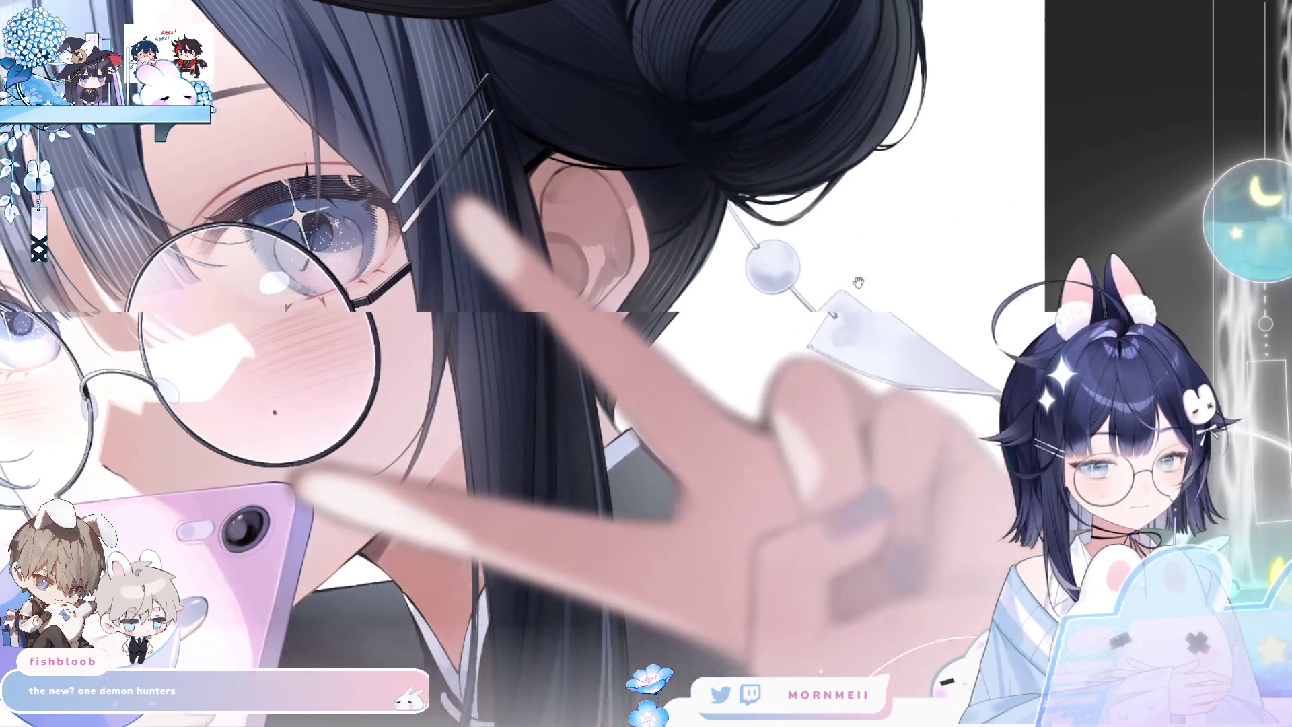
scroll(854, 315, up, 3)
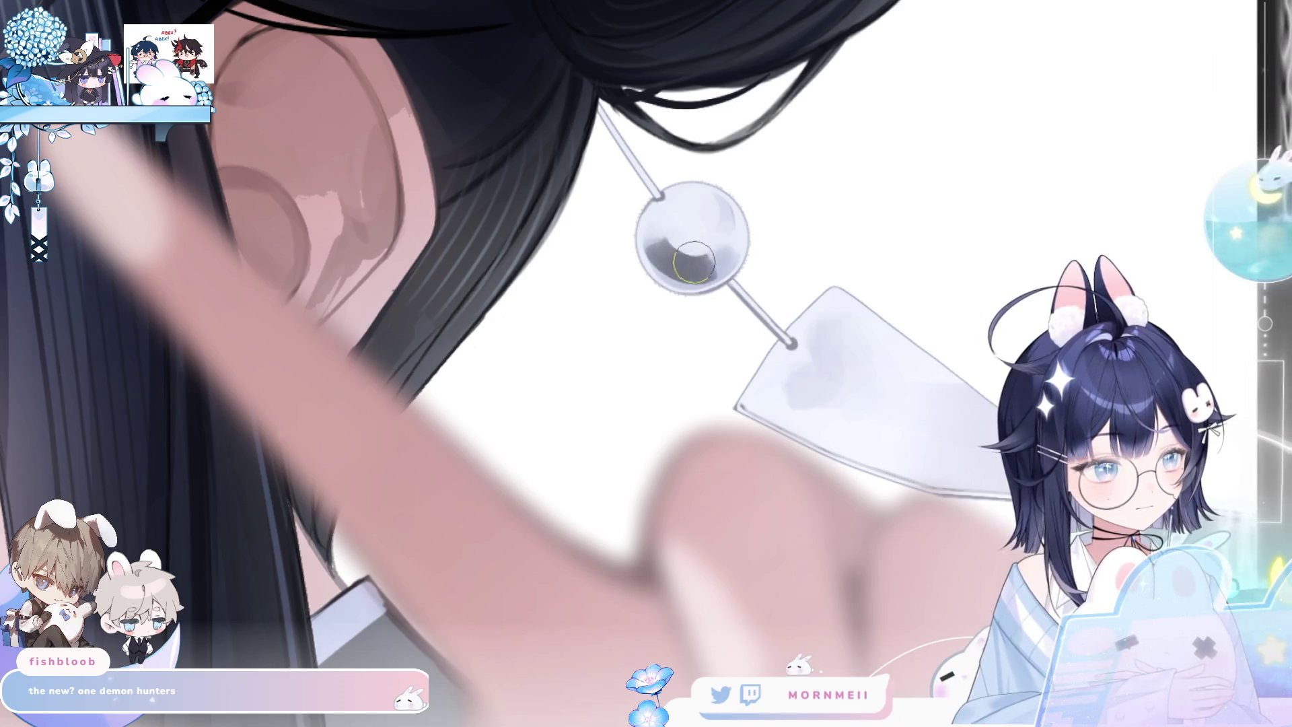
drag(645, 248, 719, 263)
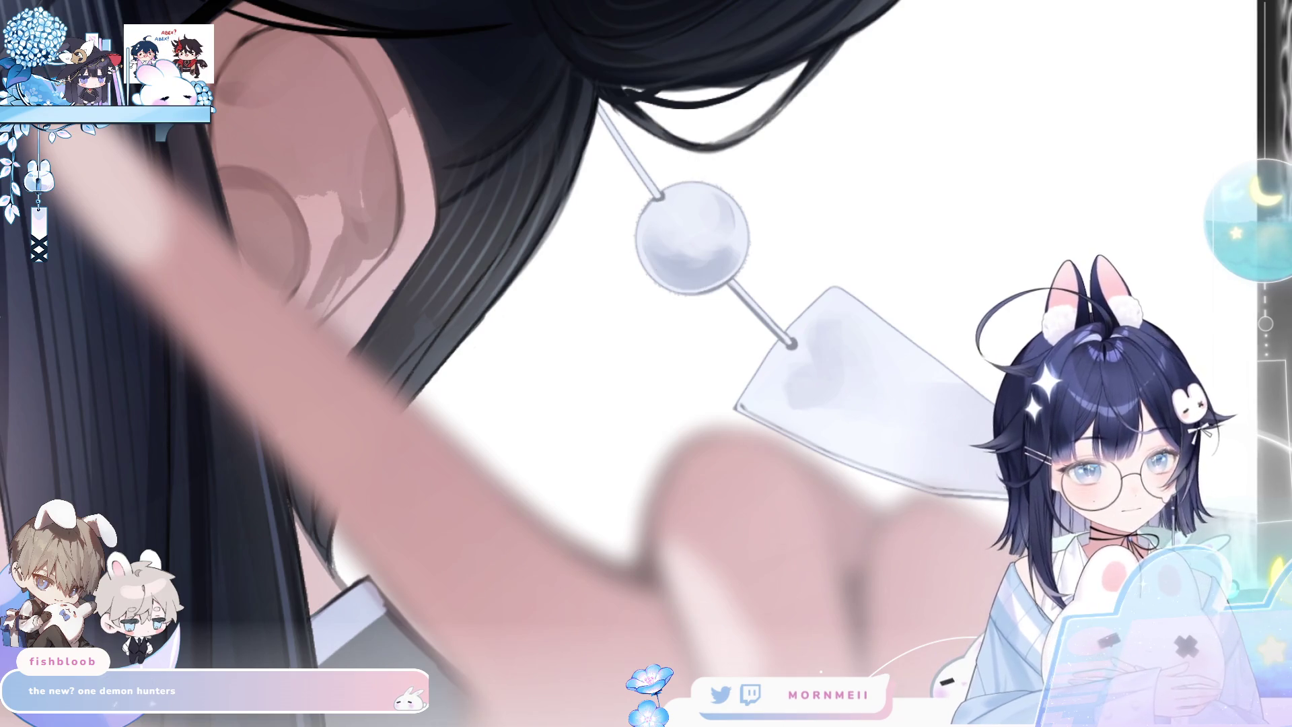
key(h)
mouse_move(624, 291)
mouse_down()
mouse_move(606, 277)
mouse_move(629, 276)
mouse_move(602, 278)
mouse_move(634, 261)
mouse_up()
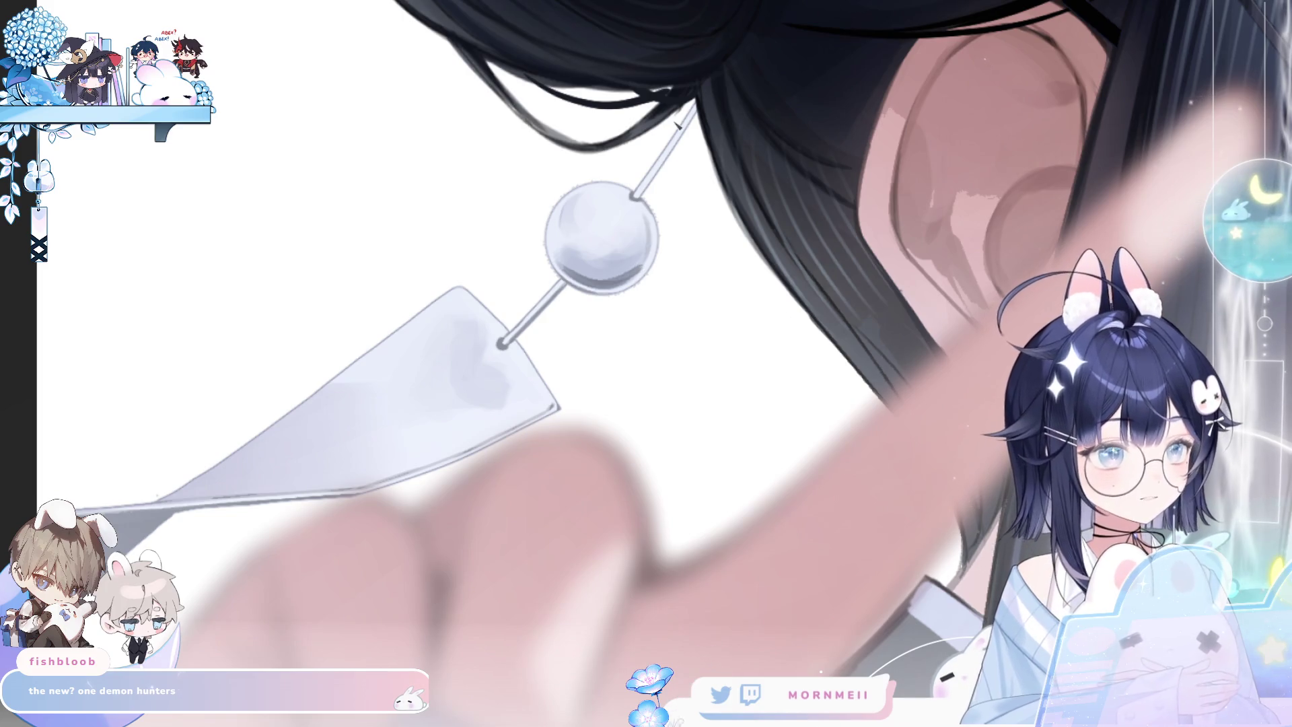
key(h)
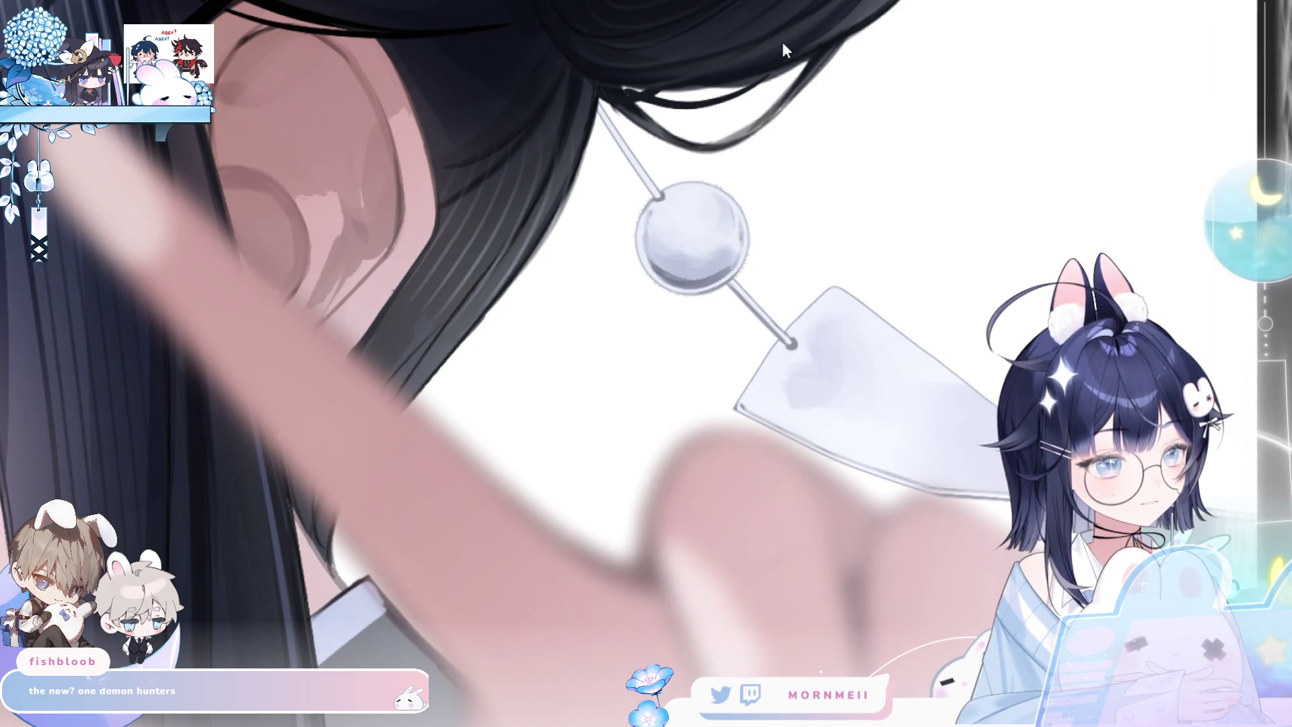
key(ctrl+0)
key(h)
key(h)
click(803, 271)
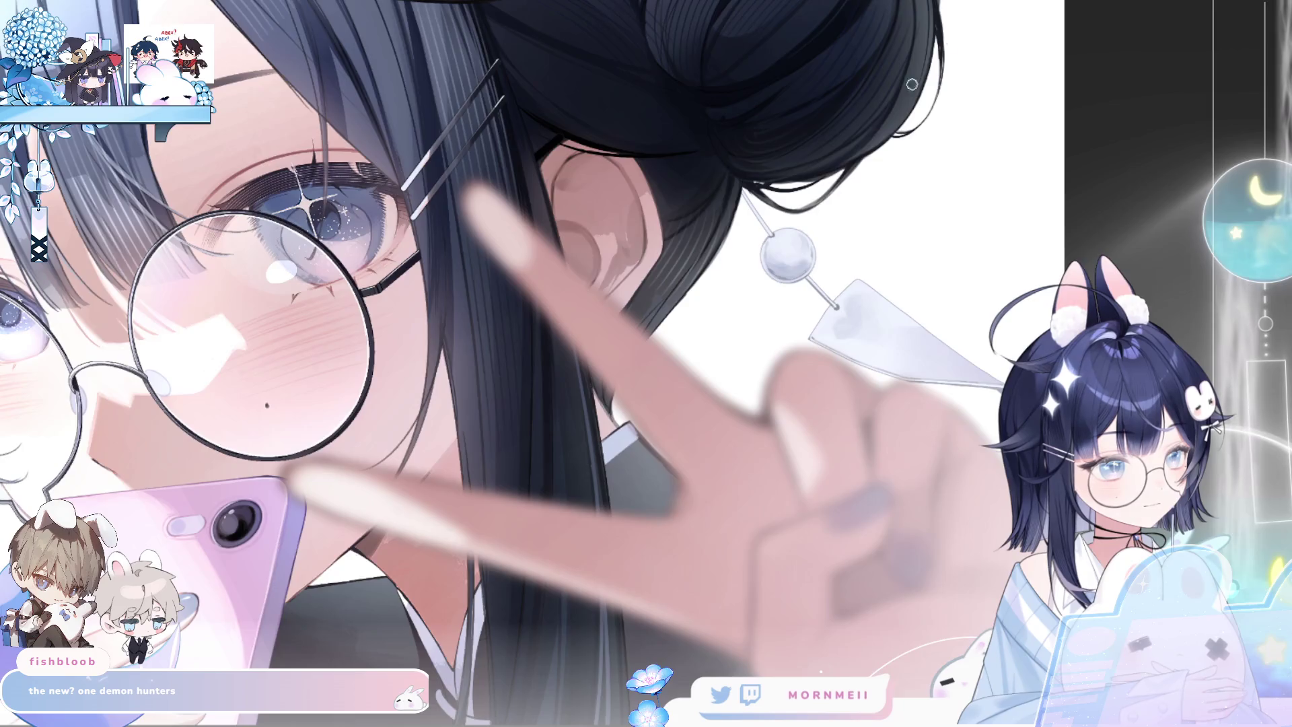
key(h)
key(ctrl+0)
key(h)
key(h)
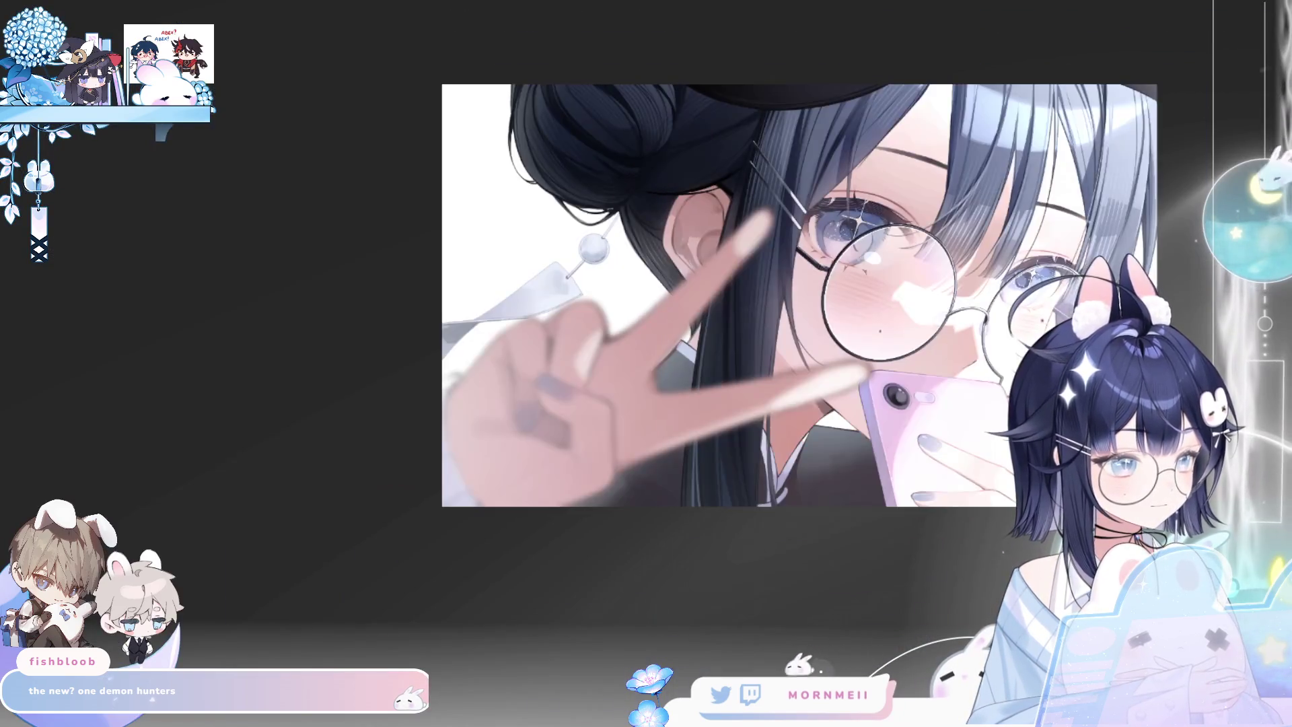
key(ctrl+1)
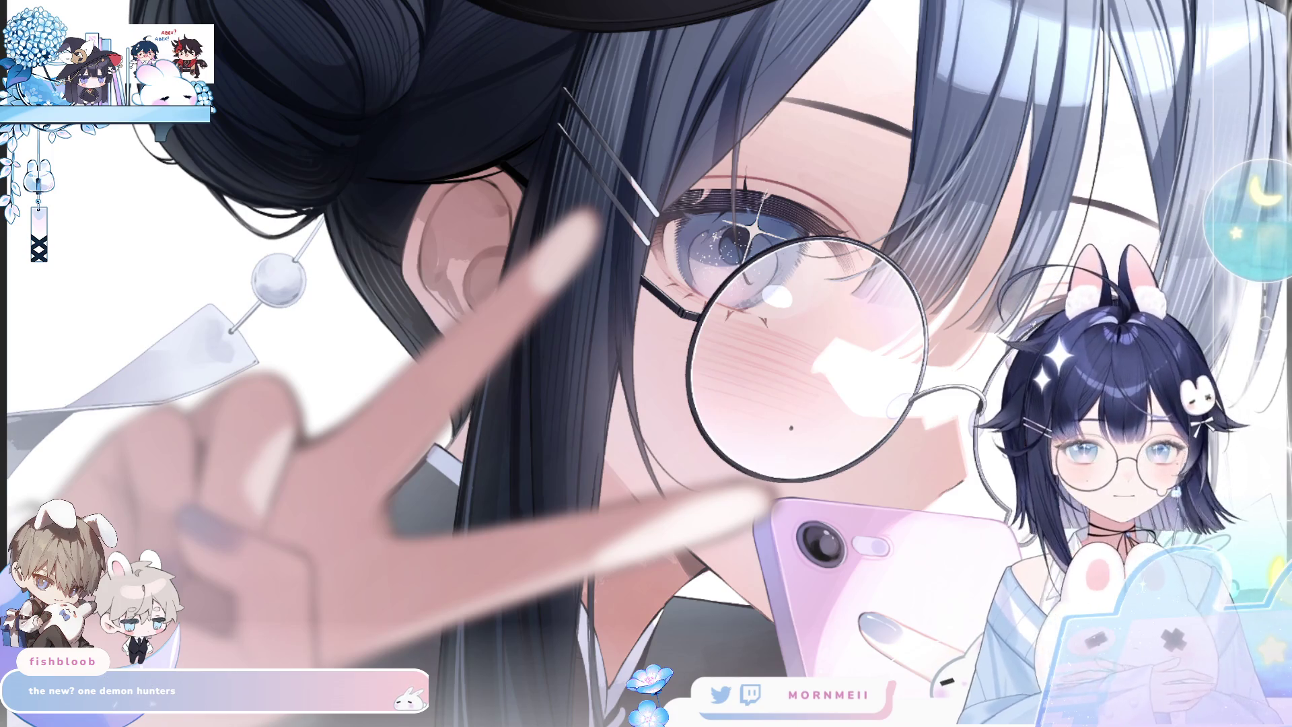
key(ctrl+0)
key(h)
key(h)
click(859, 328)
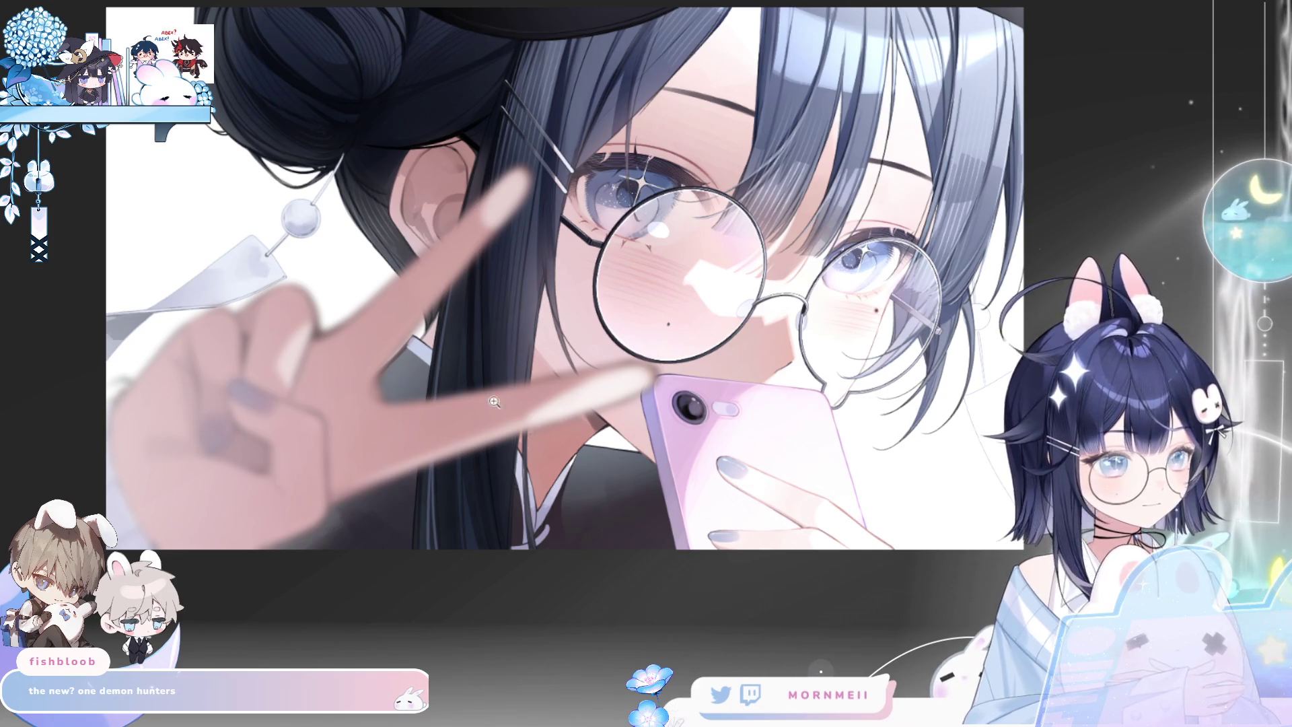
click(367, 114)
key(h)
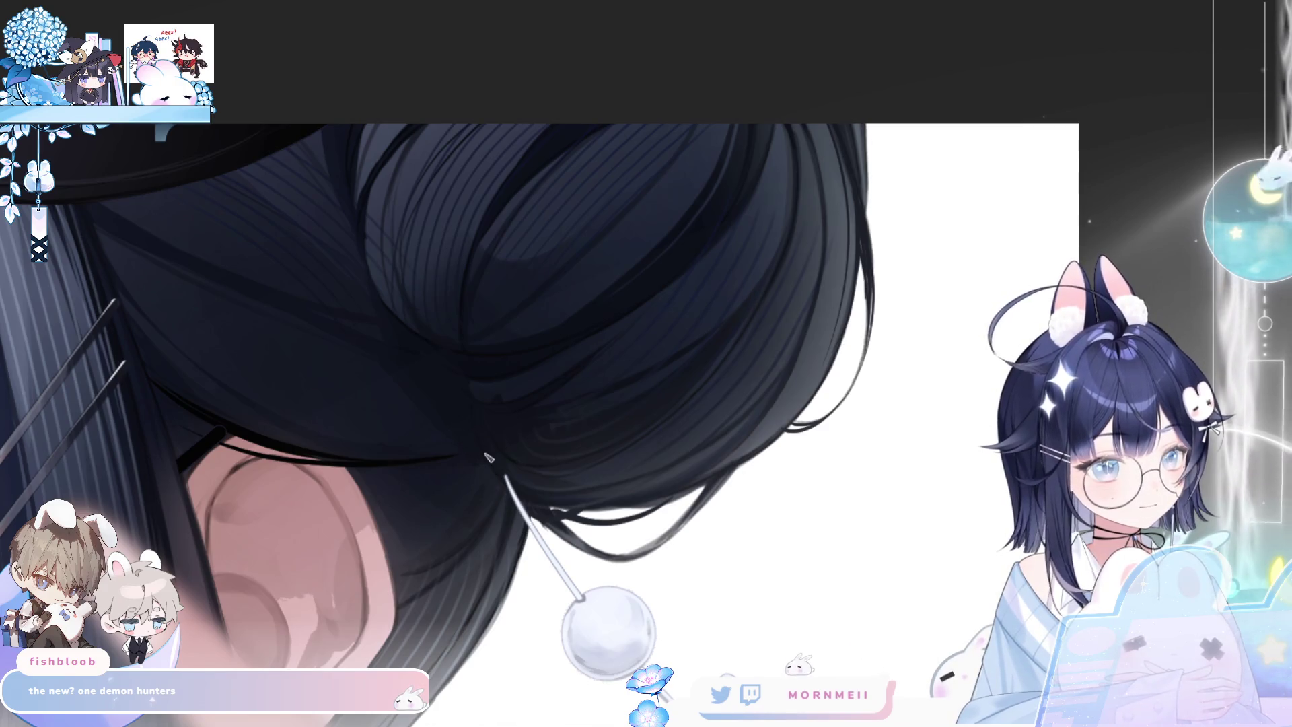
Paint two light highlight strokes along the earring wire under the bun and restore the normal view
drag(463, 402, 510, 491)
drag(471, 415, 490, 452)
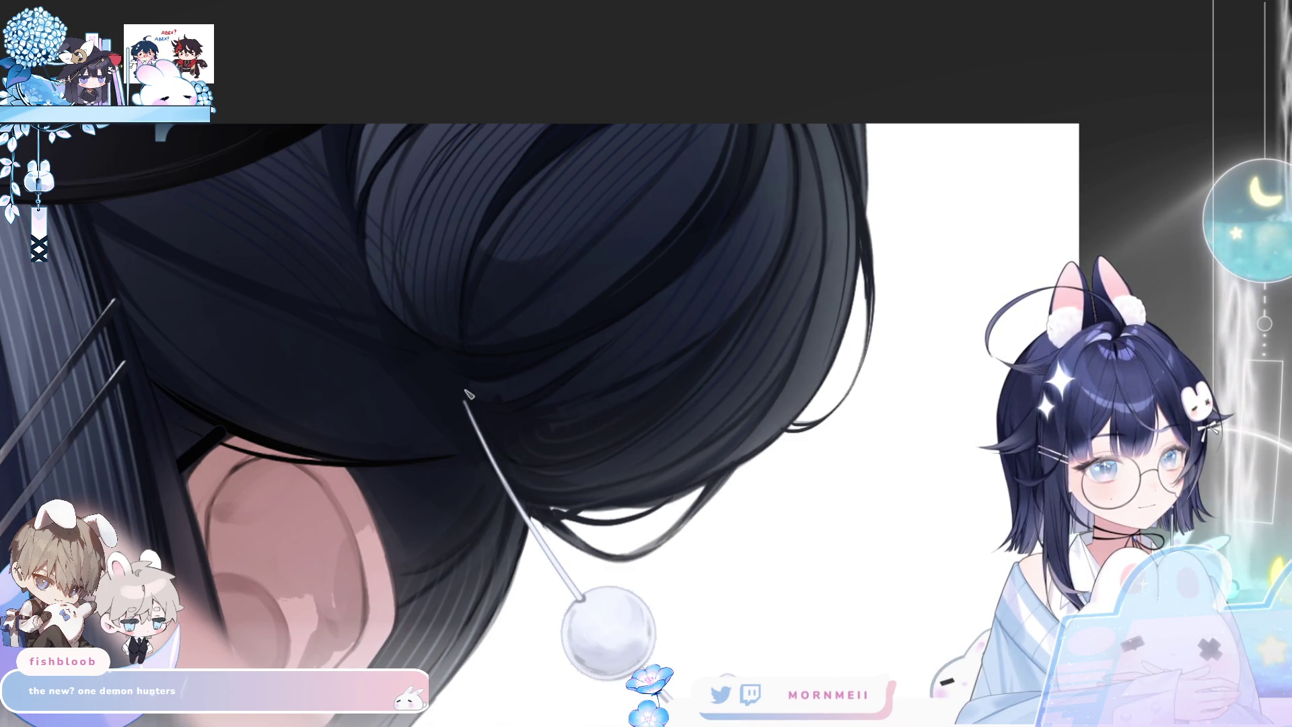
scroll(496, 316, down, 2)
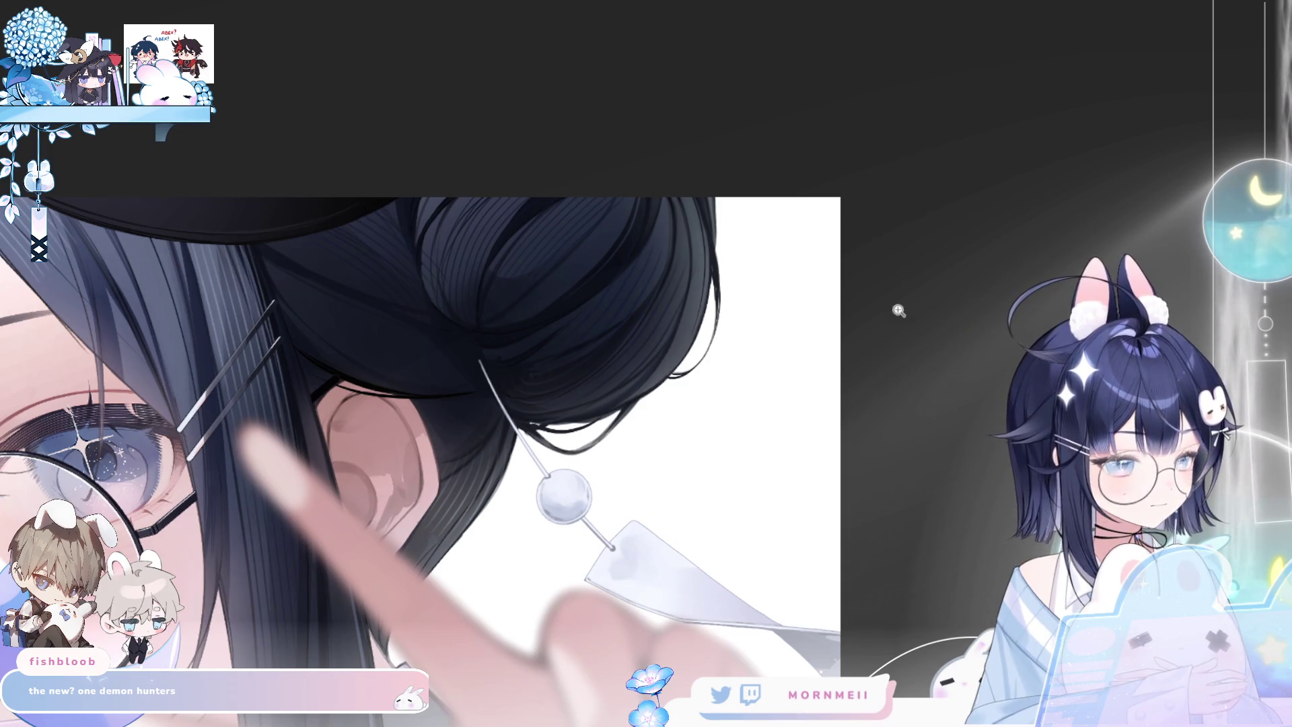
key(m)
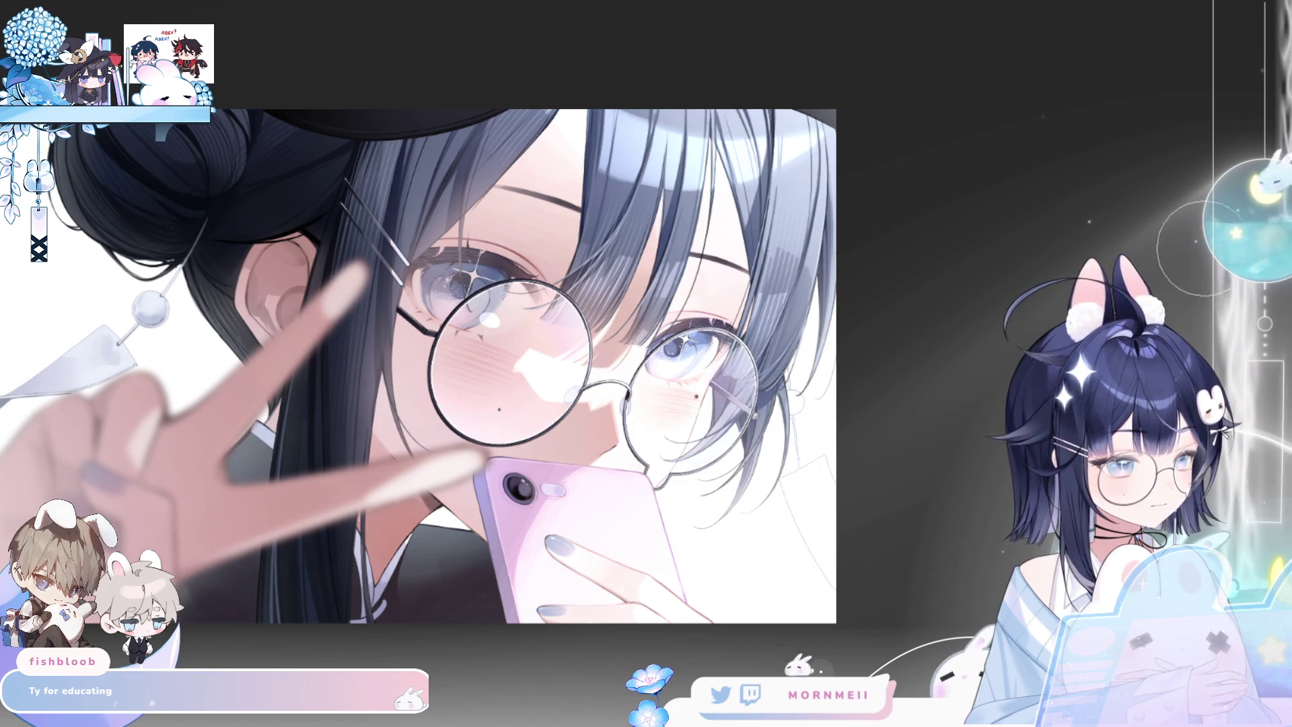
Darken and saturate the girl's left iris, checking the face in a mirrored view
key(h)
key(h)
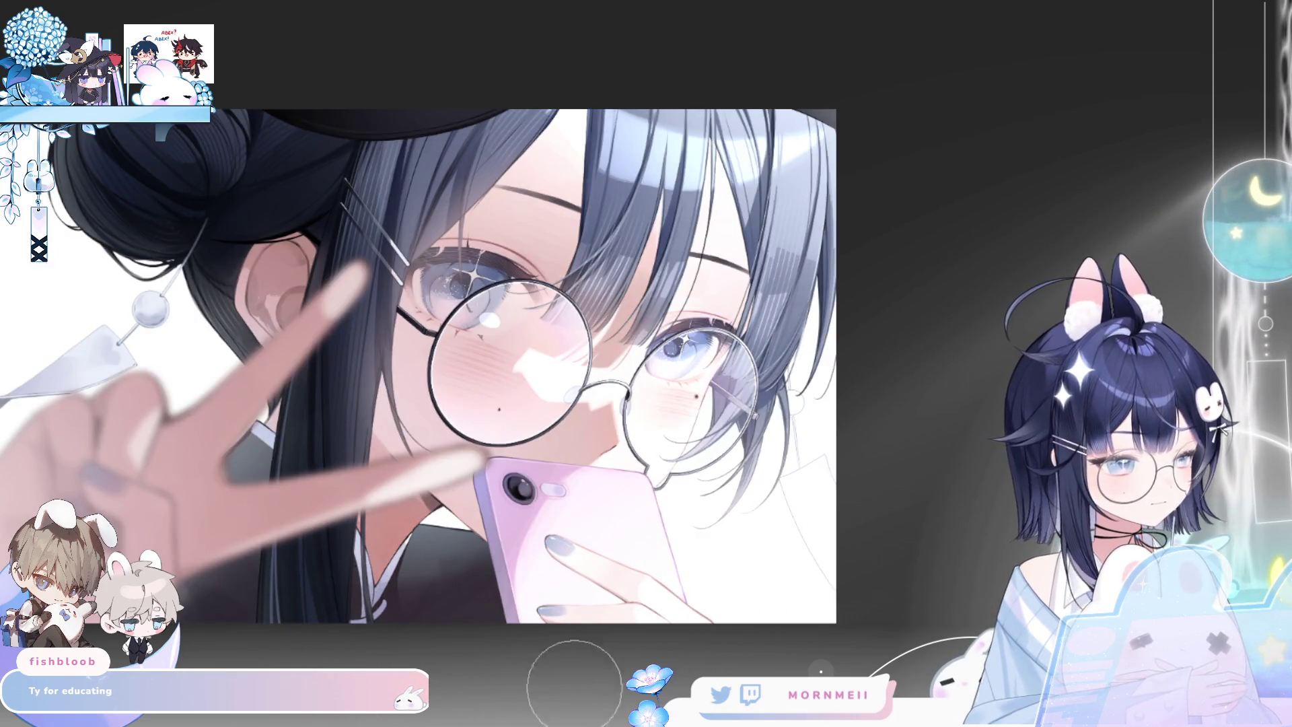
key(h)
key(h)
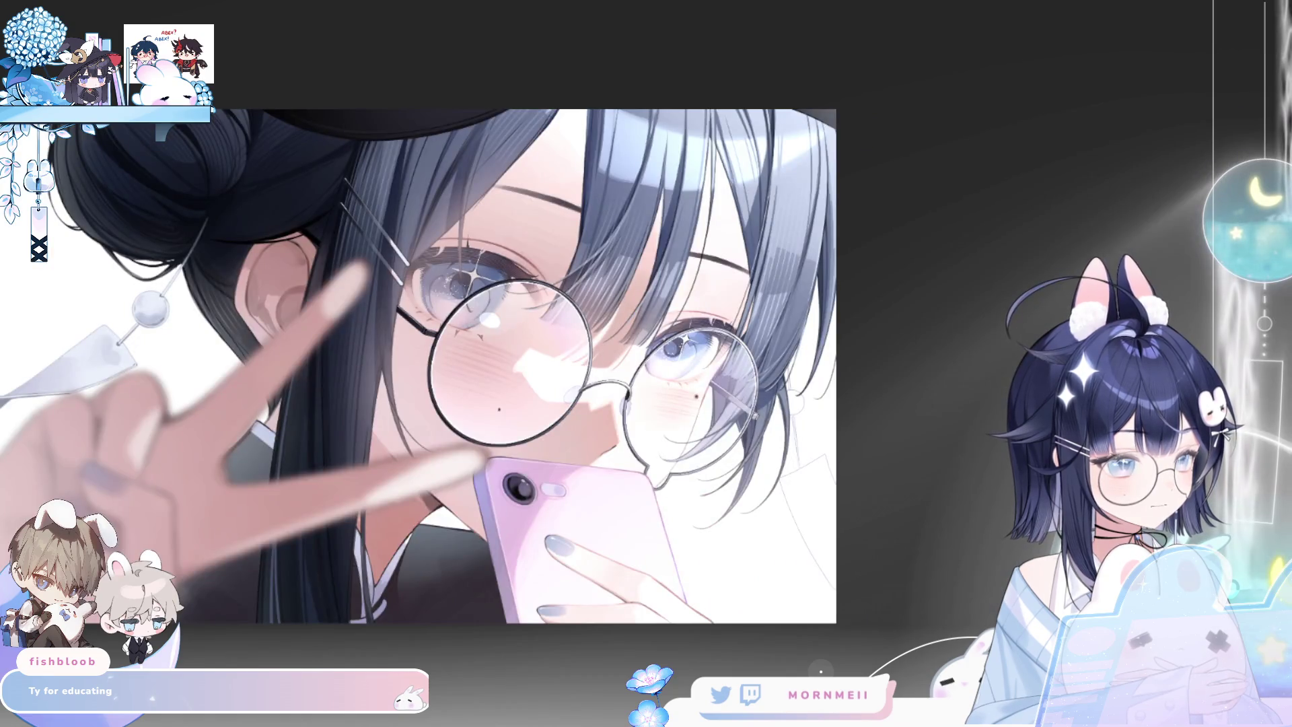
key(ctrl+z)
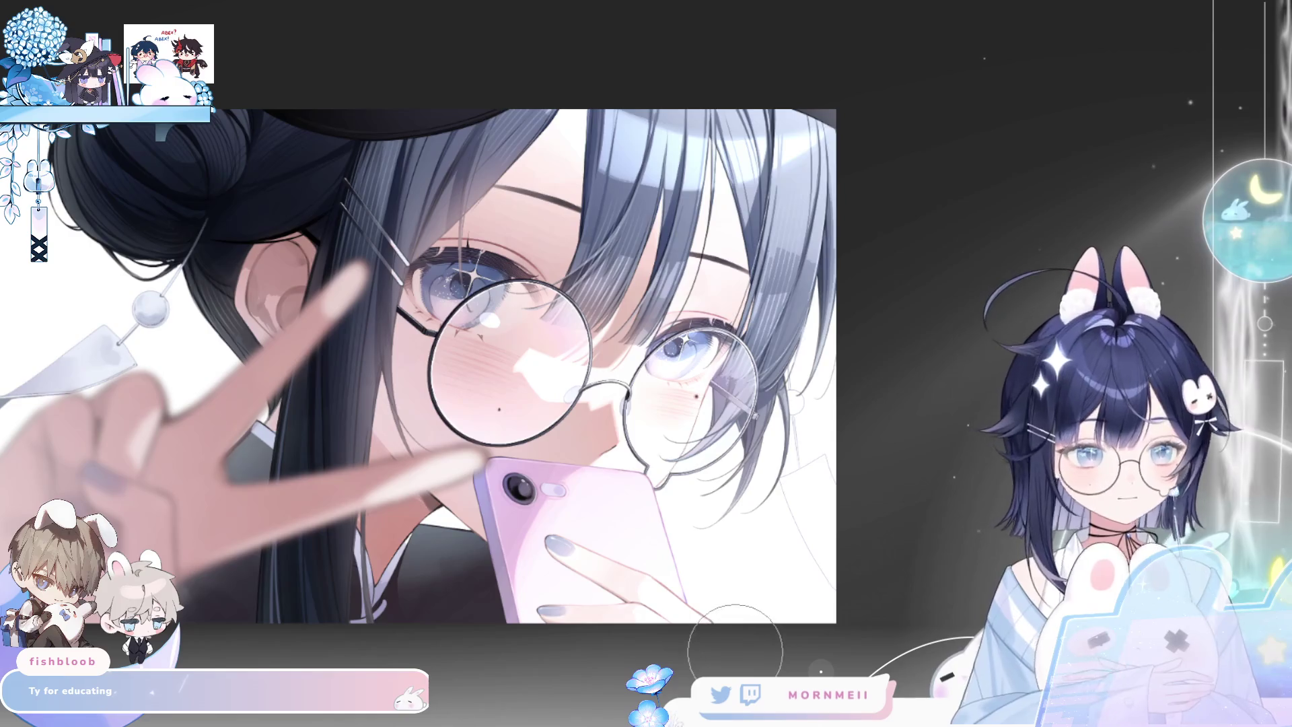
key(h)
key(h)
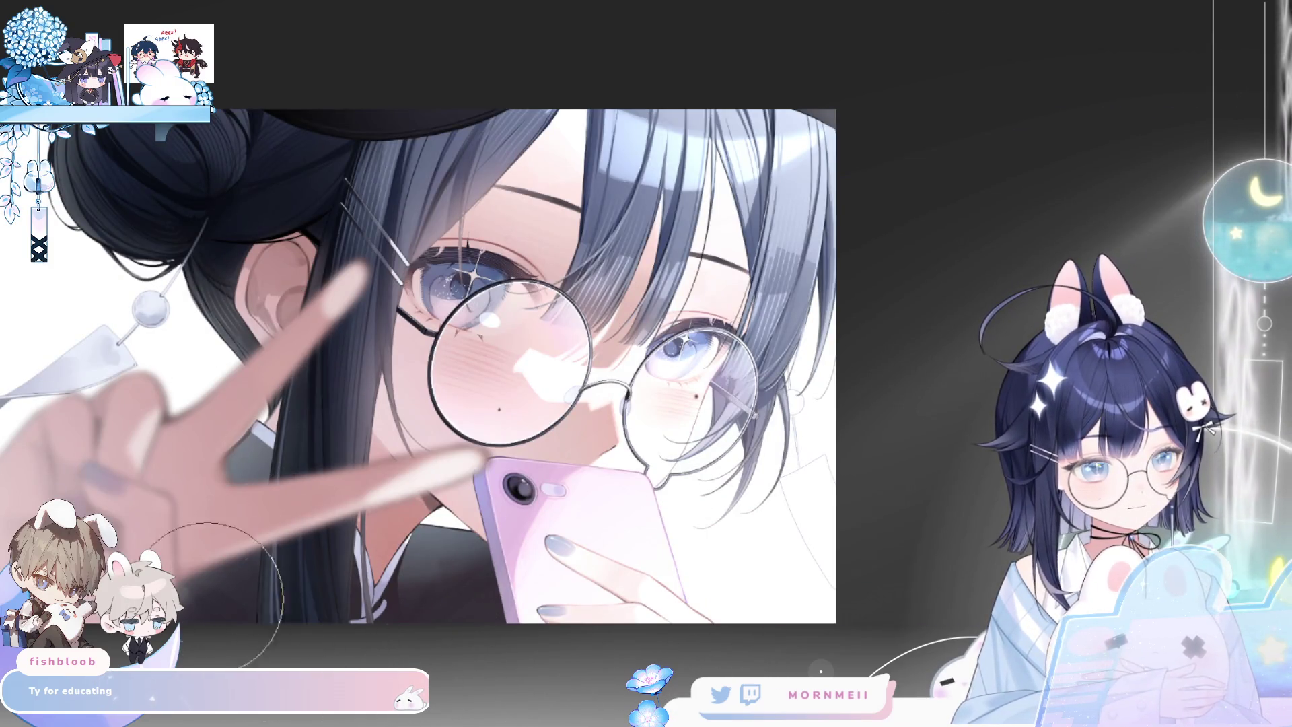
key(h)
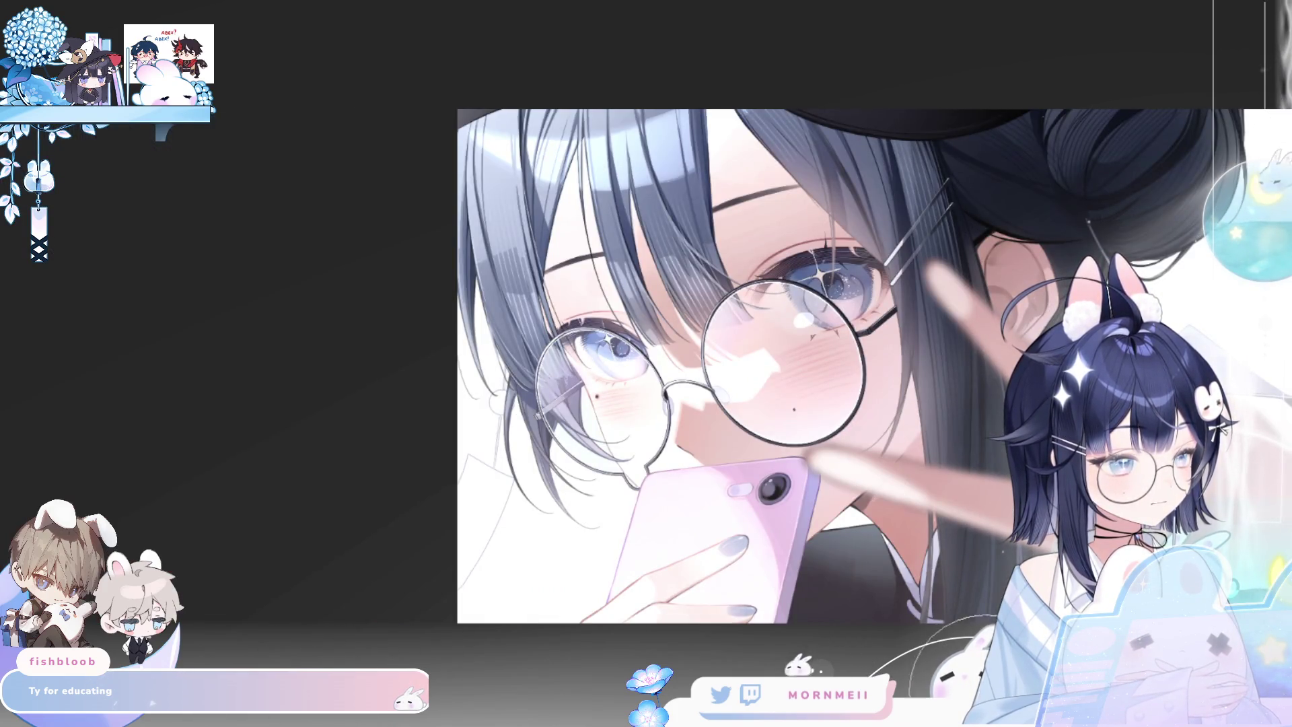
key(h)
key(h)
Pan and zoom across the illustration toward the earring side, comparing it mirrored
drag(1177, 291, 837, 354)
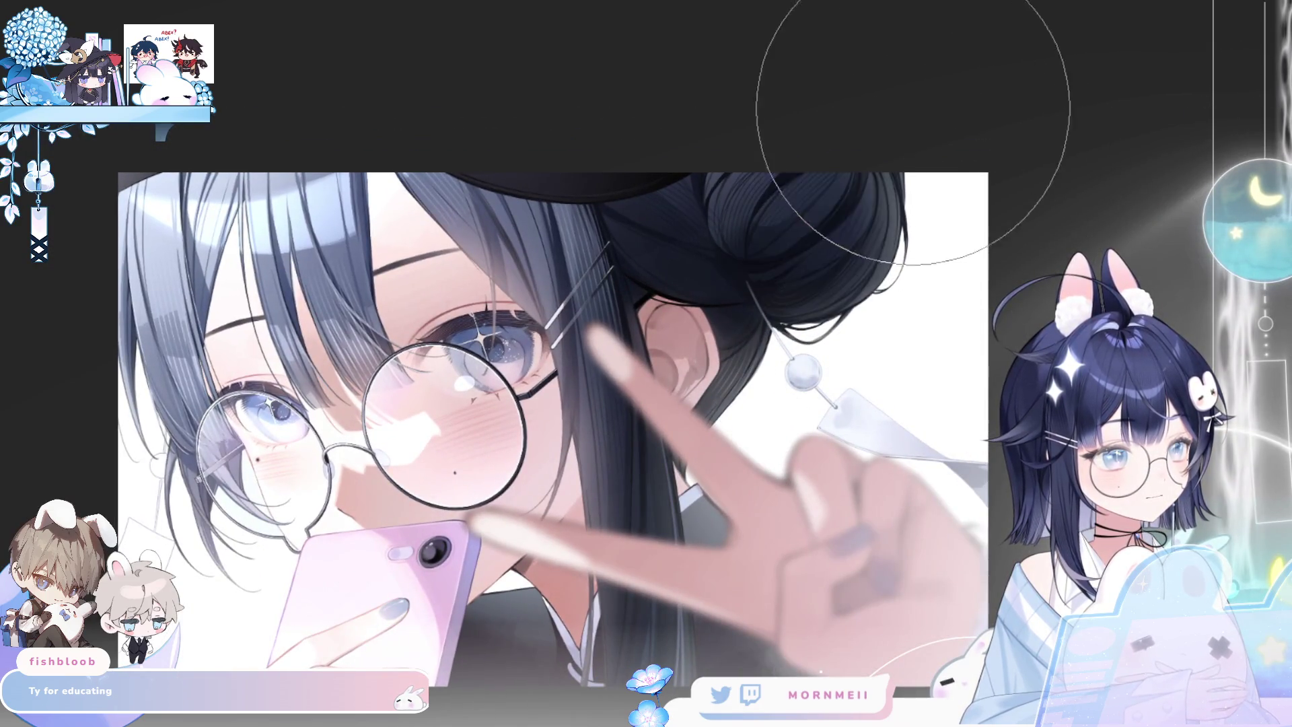
key(h)
scroll(943, 602, down, 3)
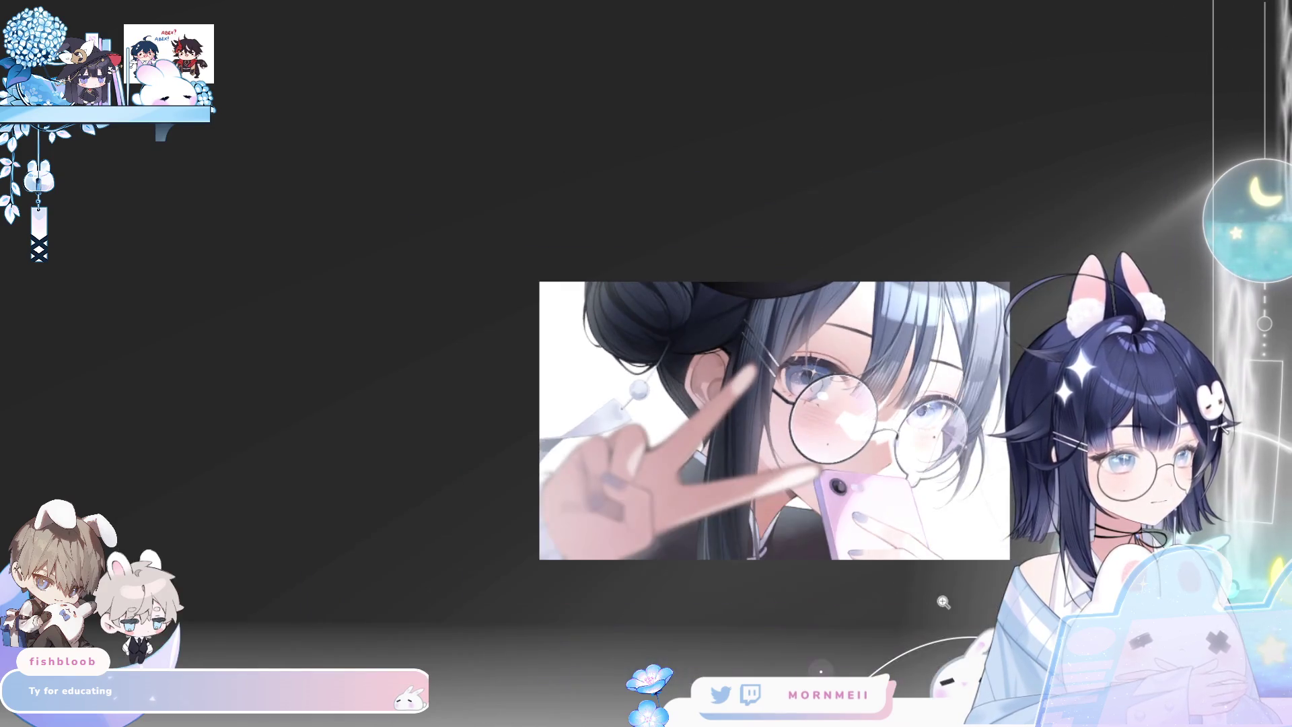
drag(774, 421, 520, 382)
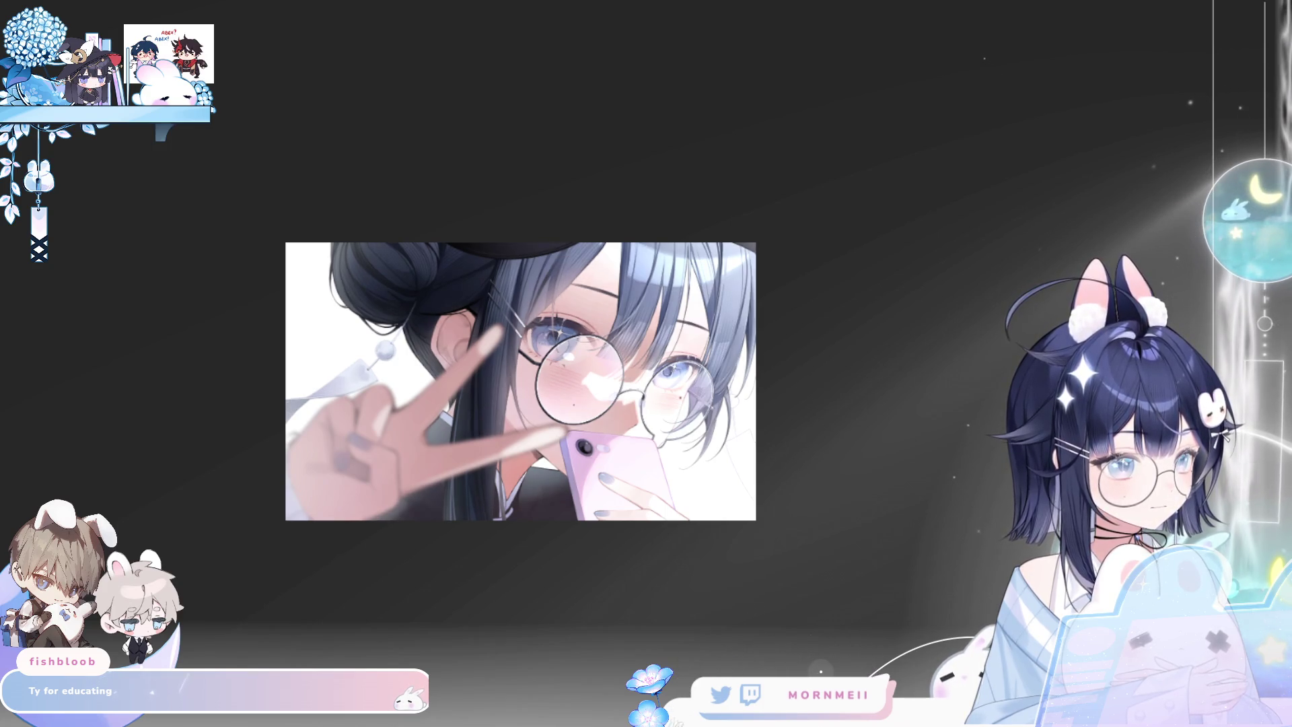
key(h)
key(h)
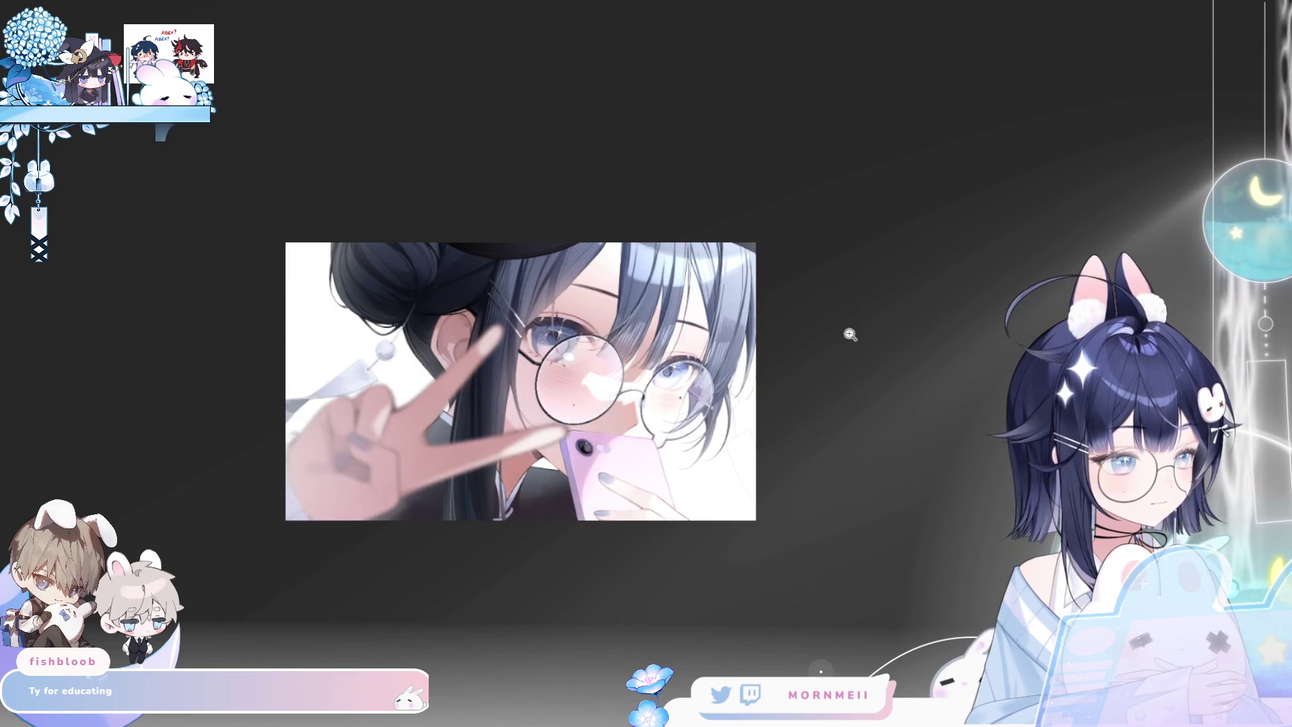
scroll(850, 335, up, 5)
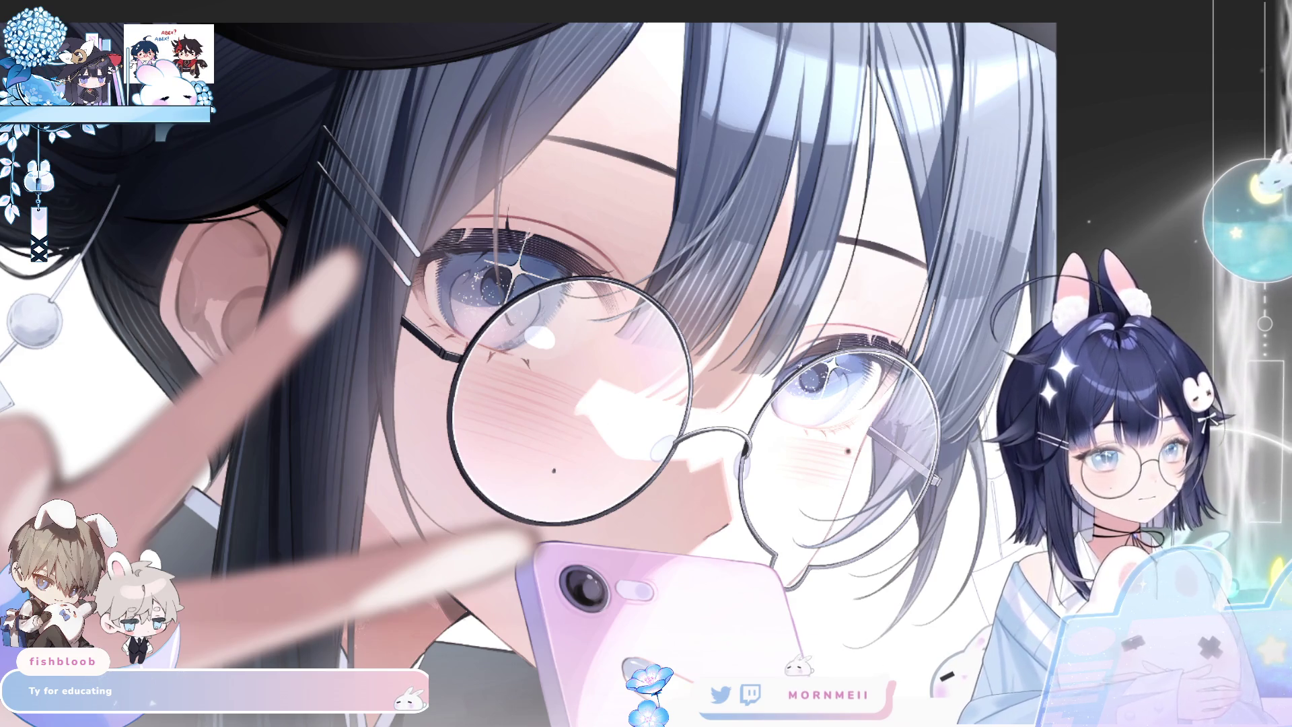
scroll(634, 393, up, 1)
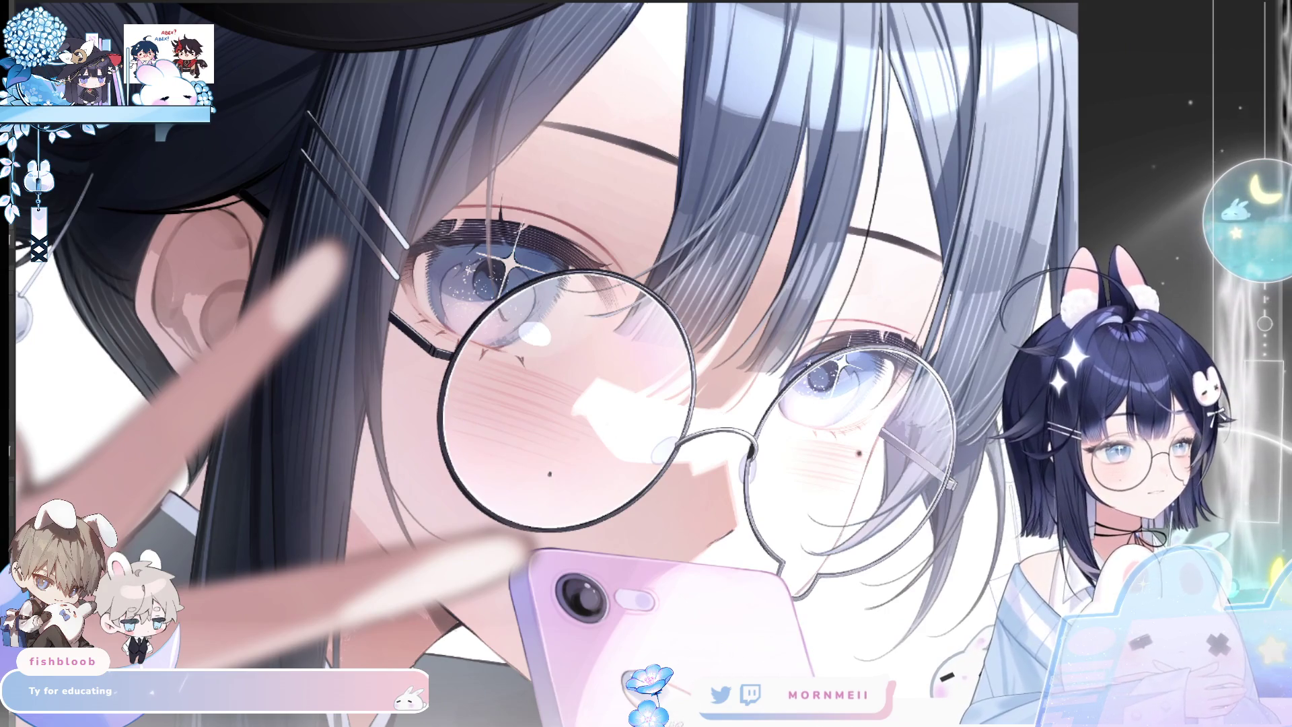
scroll(528, 363, down, 1)
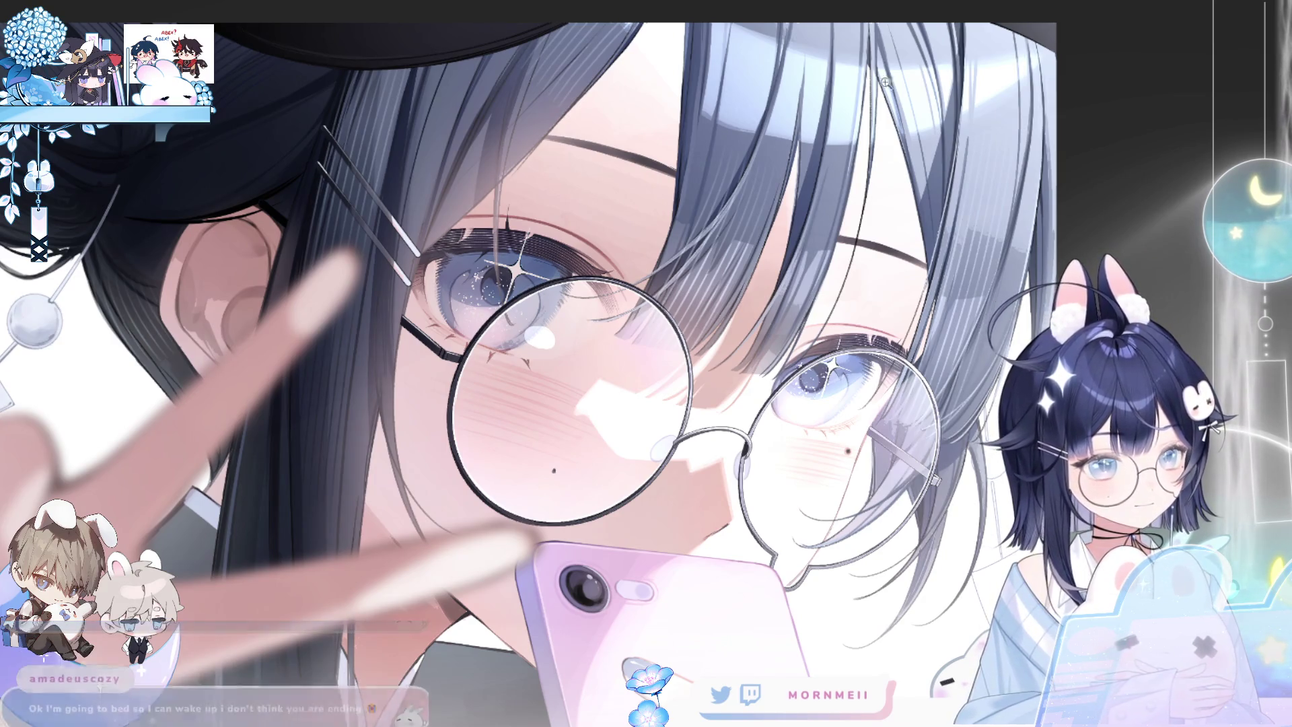
Fit the whole illustration to the window and check its balance mirrored
key(m)
key(m)
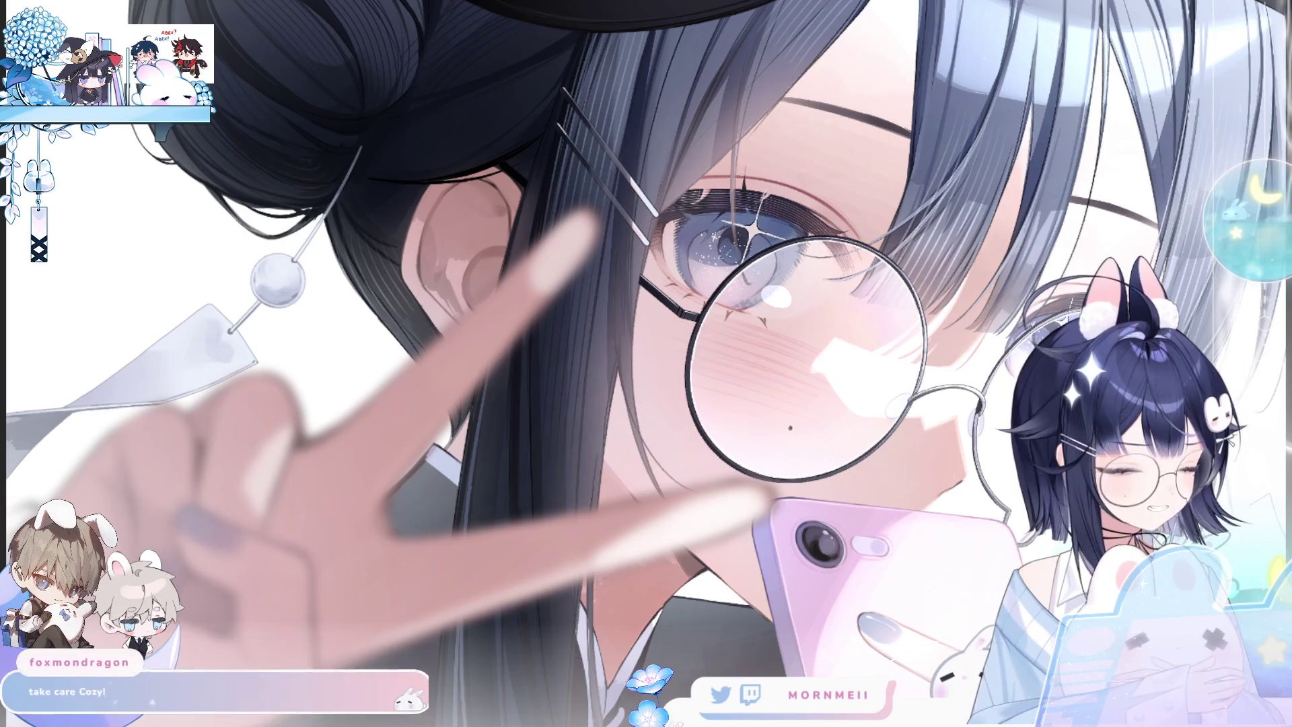
key(h)
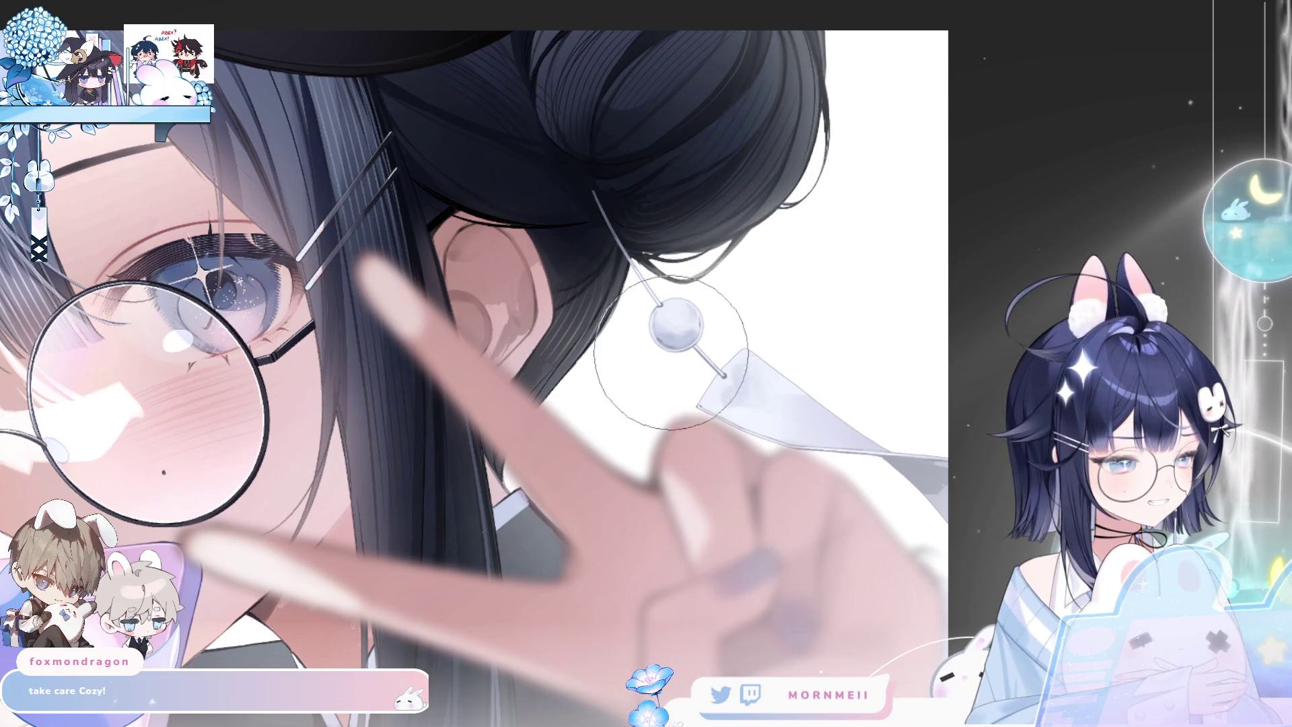
key(ctrl+0)
key(m)
key(m)
key(m)
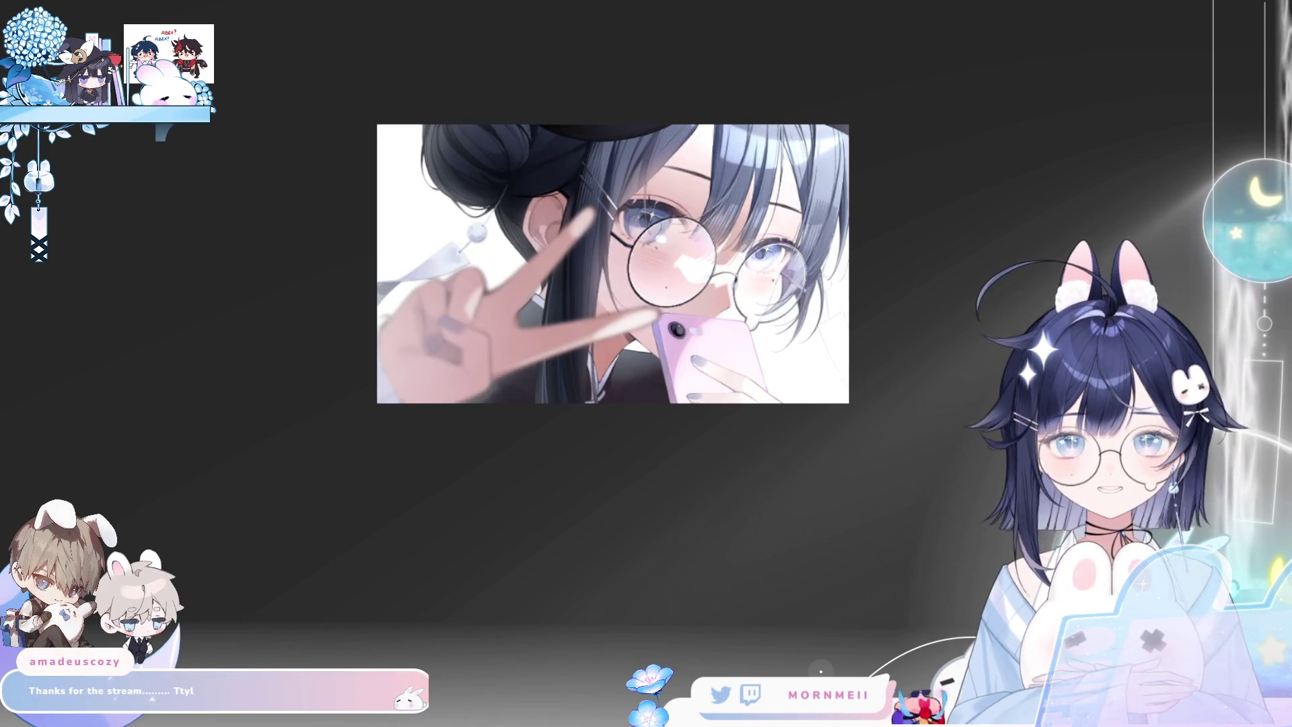